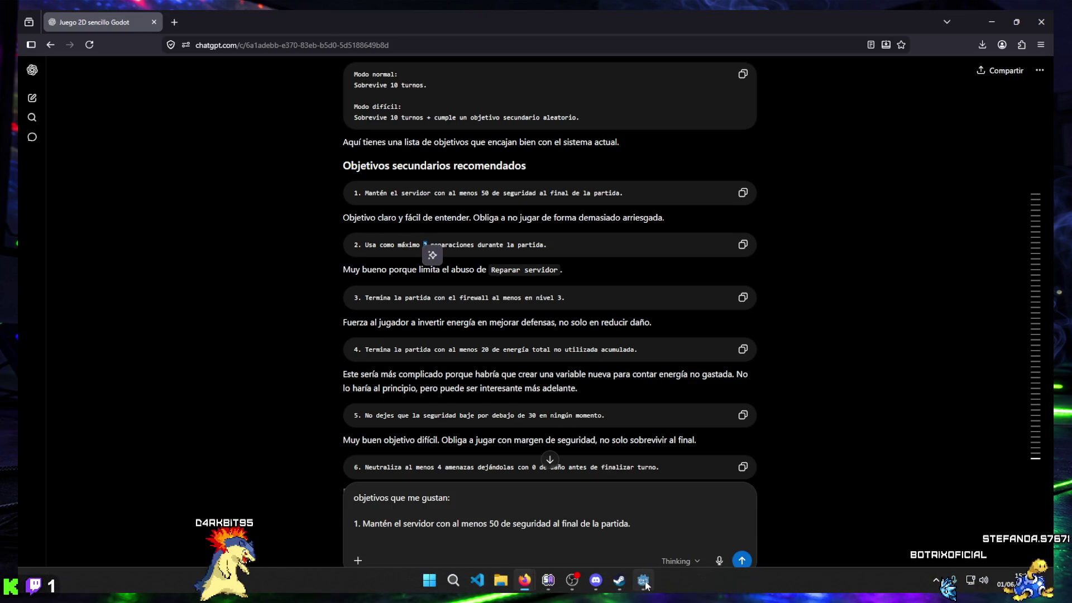
# Step: Run the game from Godot and slightly lower the music volume in OPCIONES
pyautogui.click(644, 581)
pyautogui.click(864, 34)
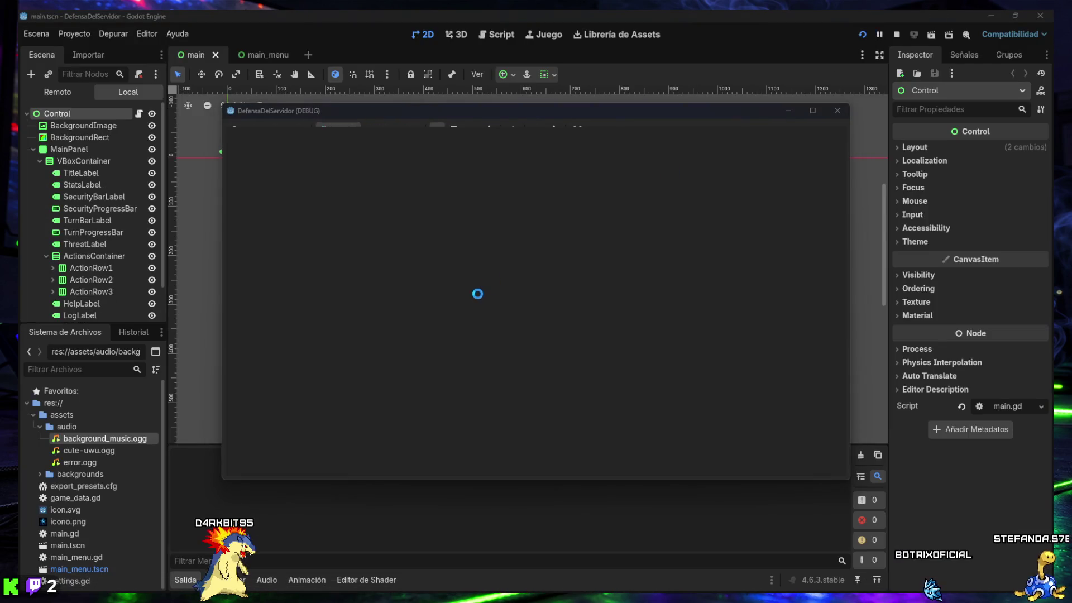
pyautogui.click(536, 304)
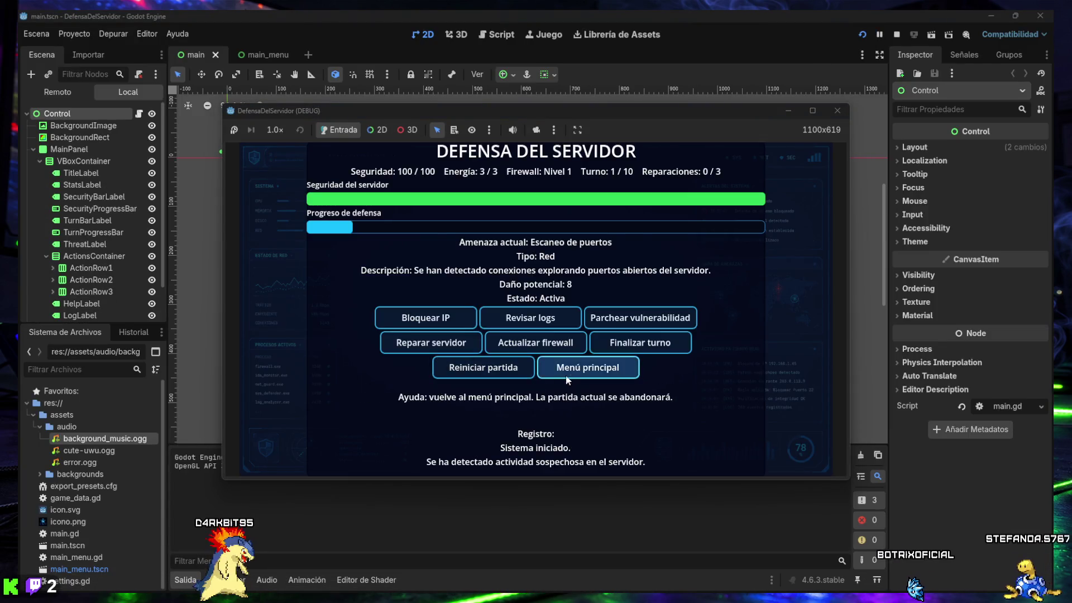
pyautogui.click(564, 367)
pyautogui.click(552, 331)
pyautogui.moveTo(508, 345); pyautogui.dragTo(506, 345)
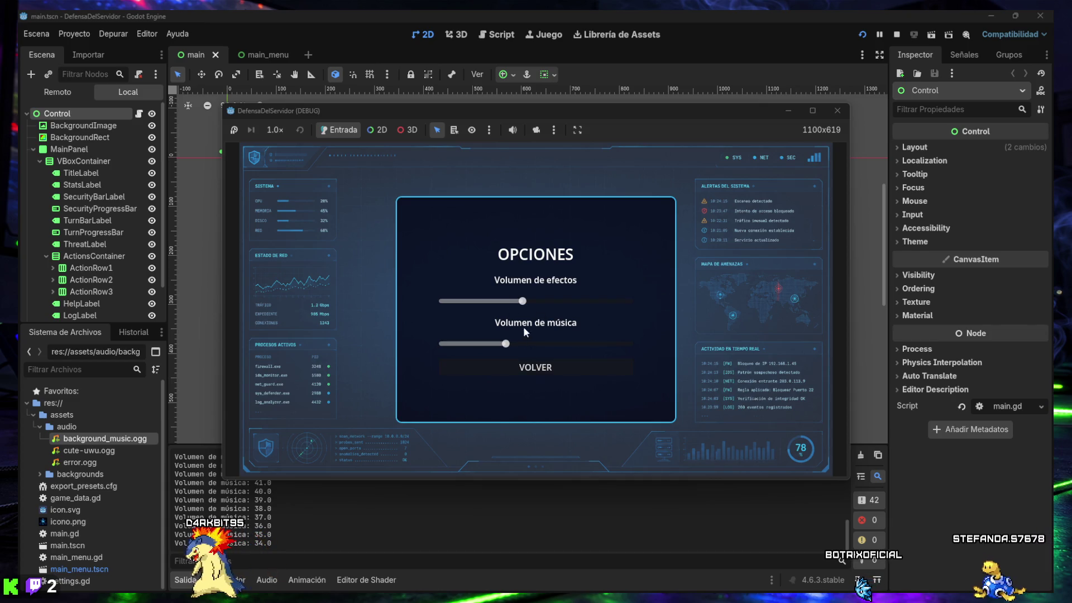
pyautogui.click(524, 370)
# Step: Start a match, patch vulnerabilities, review logs and end the first turns
pyautogui.click(530, 303)
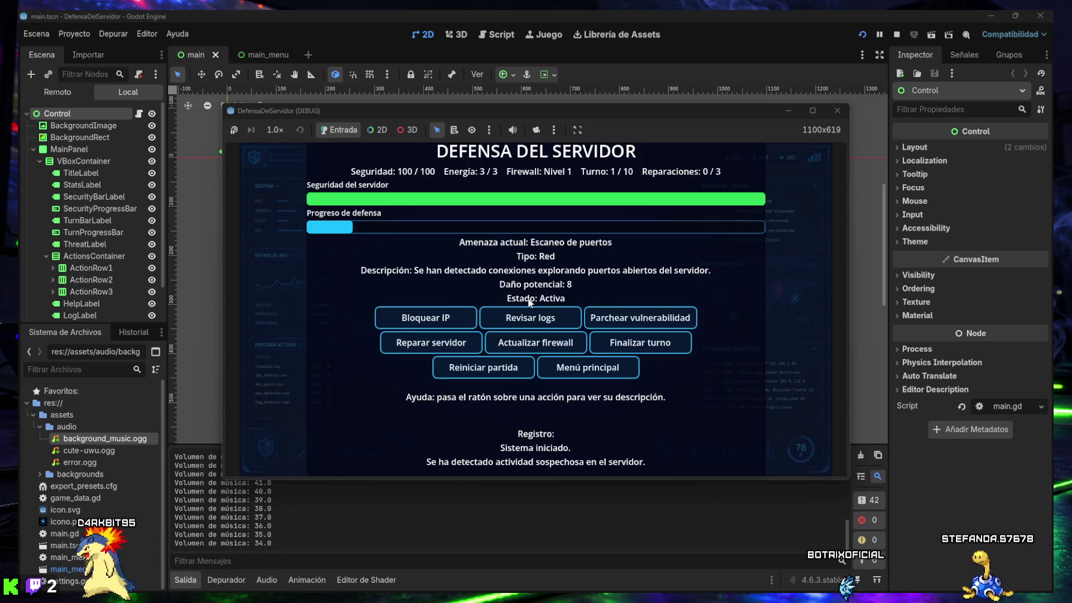
pyautogui.moveTo(487, 324)
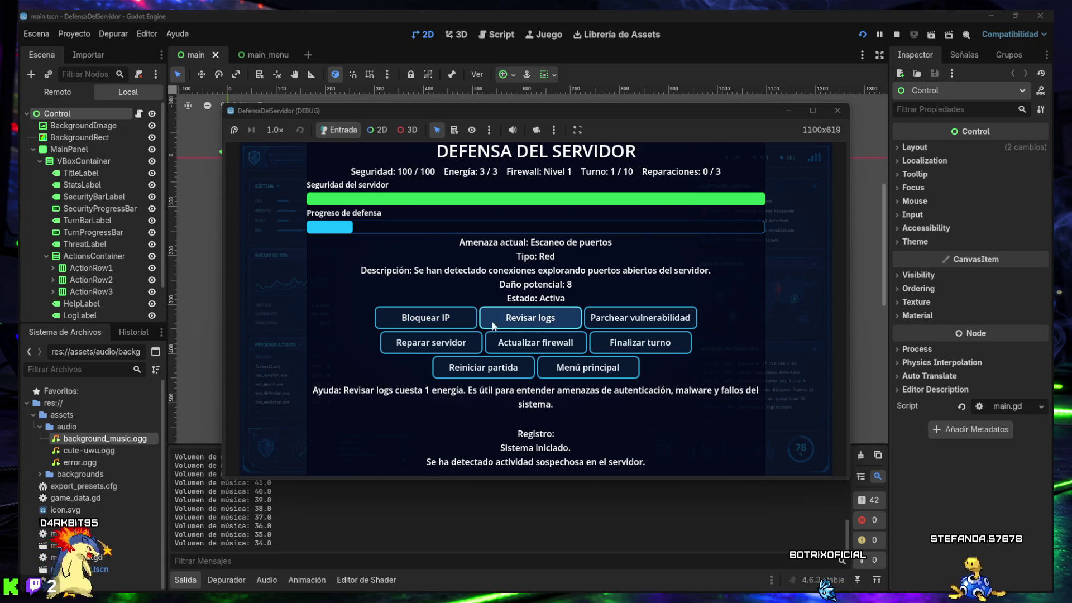
pyautogui.click(593, 316)
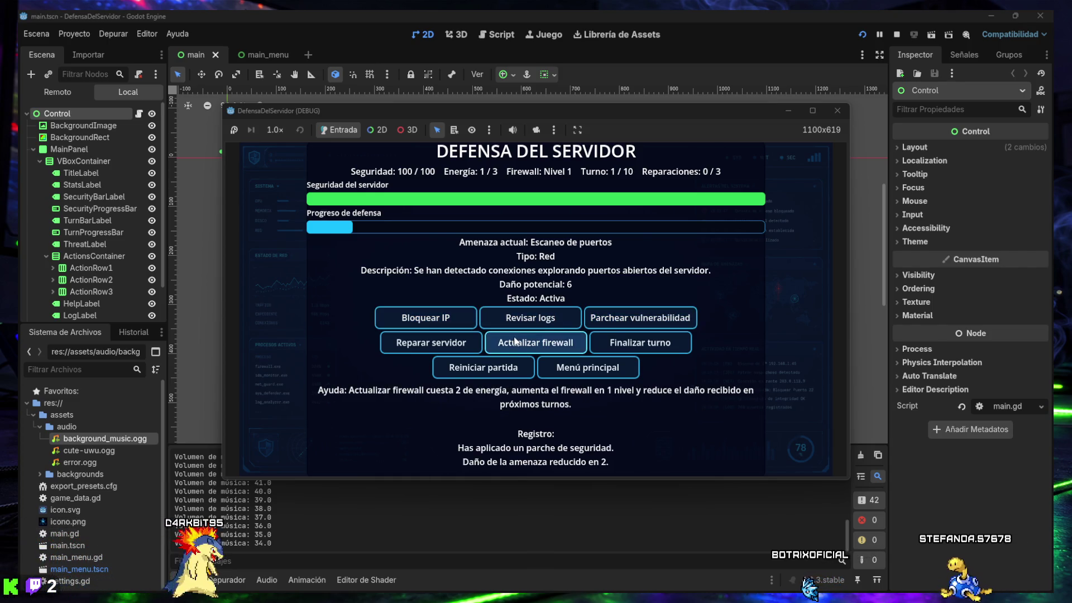
pyautogui.click(525, 317)
pyautogui.click(464, 322)
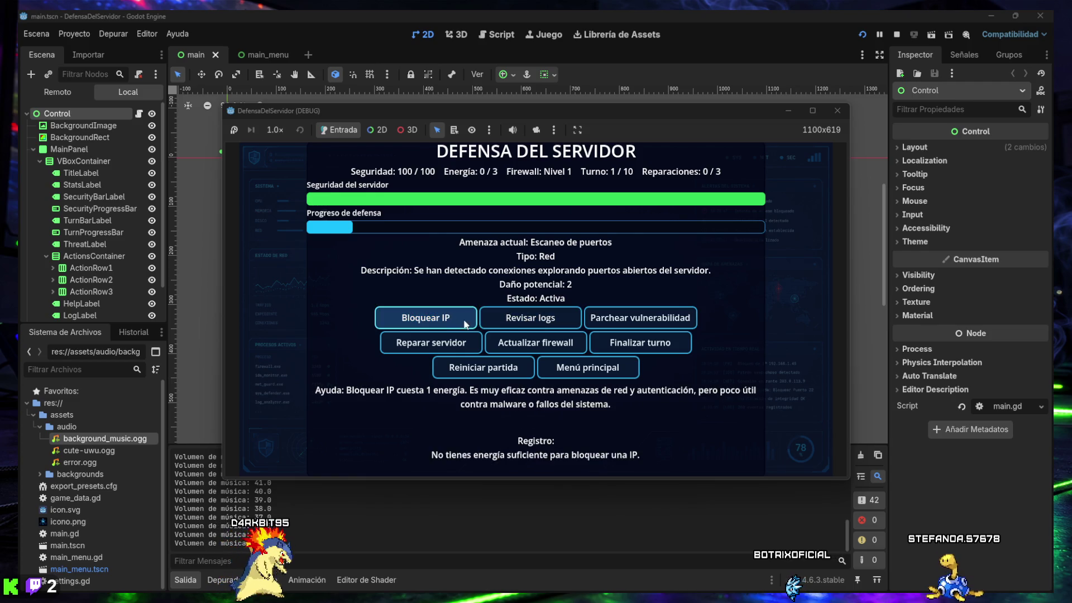
pyautogui.click(602, 339)
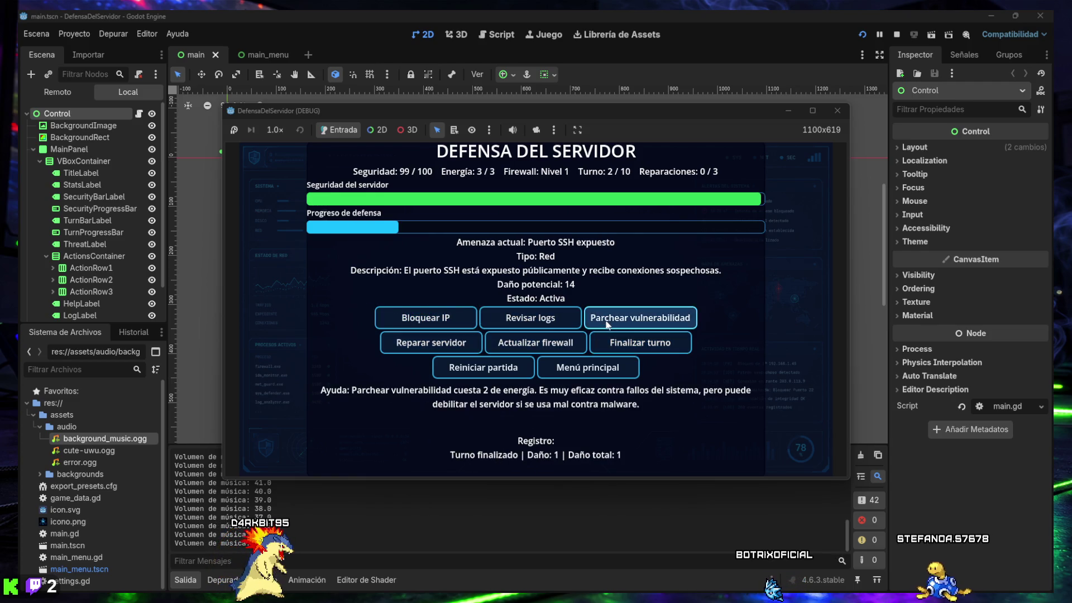
pyautogui.click(606, 325)
pyautogui.click(622, 323)
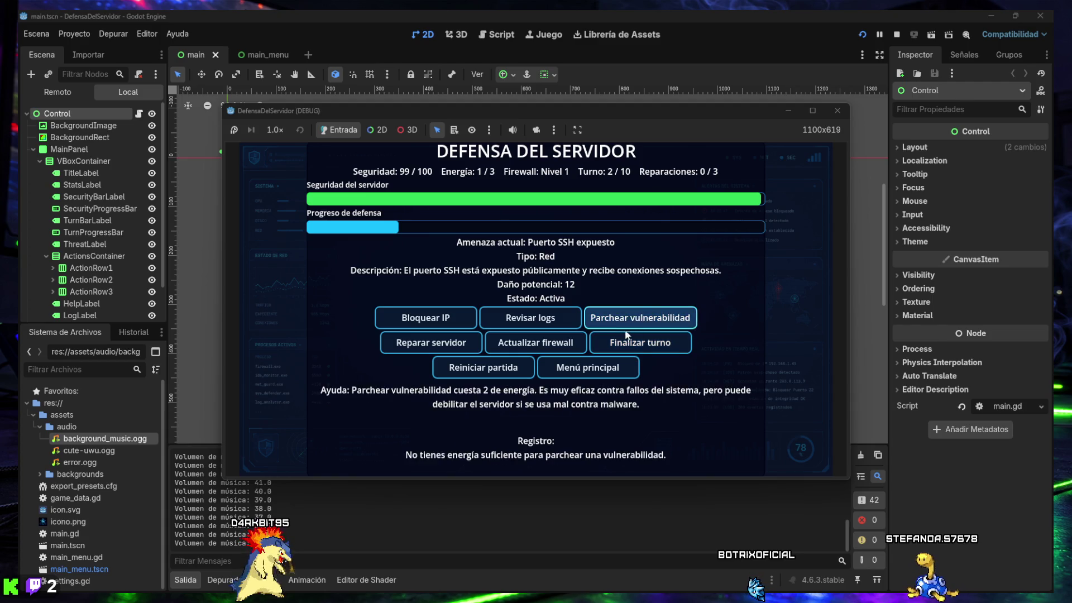
pyautogui.click(631, 343)
# Step: Play further turns, repairing the server until no repairs remain
pyautogui.click(630, 344)
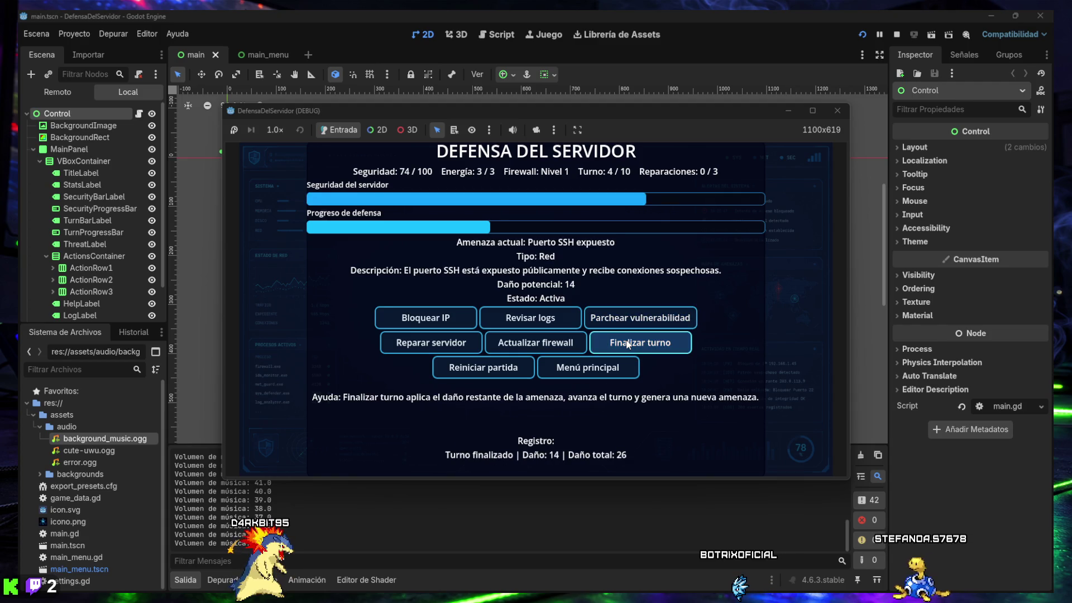
pyautogui.click(447, 343)
pyautogui.click(470, 346)
pyautogui.click(636, 342)
pyautogui.click(458, 343)
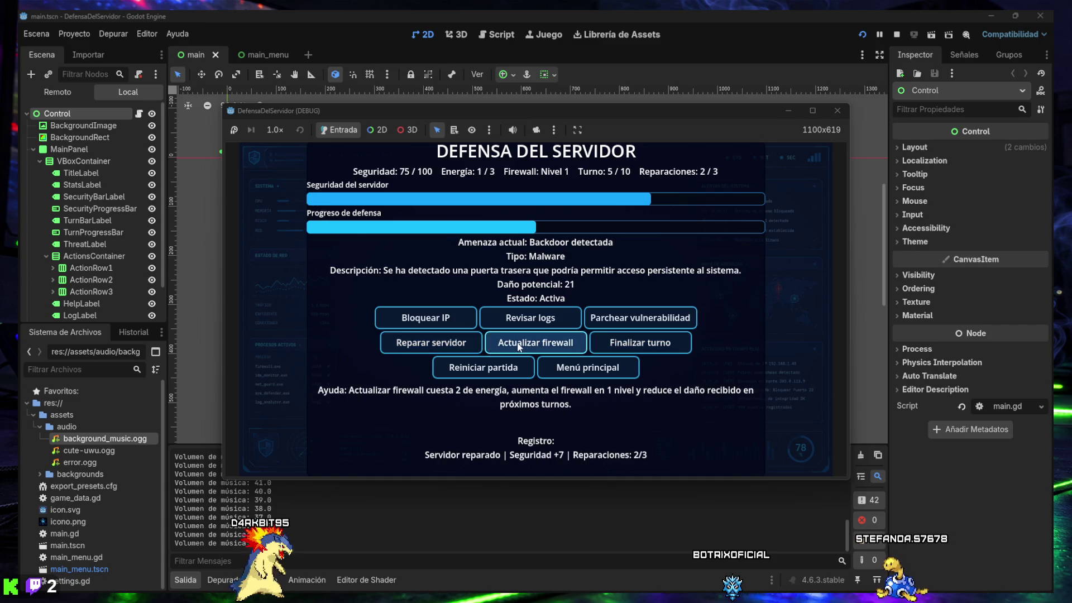
pyautogui.click(637, 342)
pyautogui.click(465, 340)
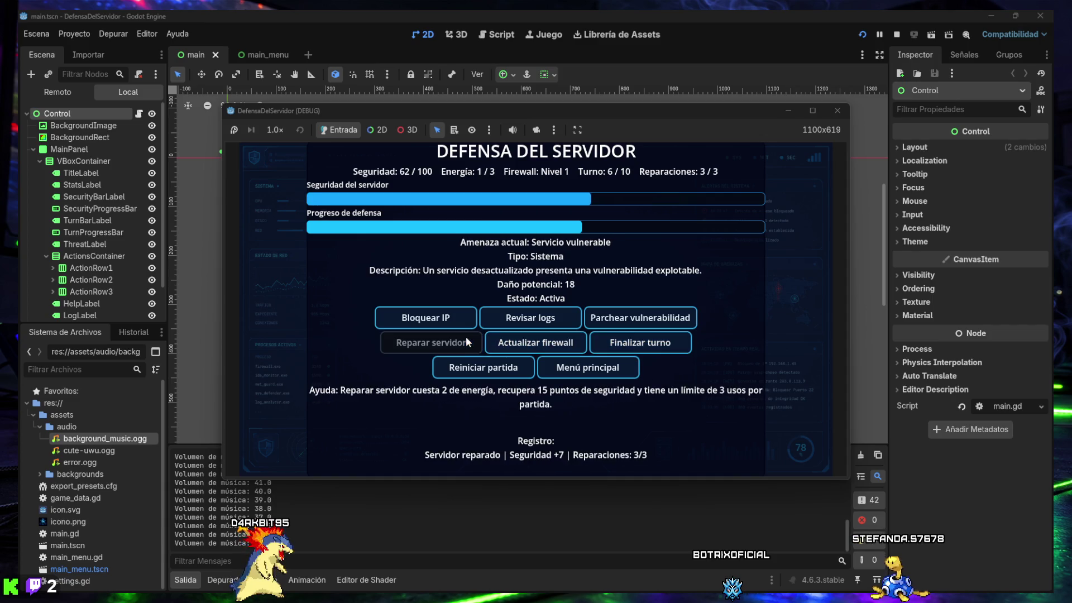
# Step: Close the running game and minimize the Godot editor to reveal ChatGPT
pyautogui.click(838, 111)
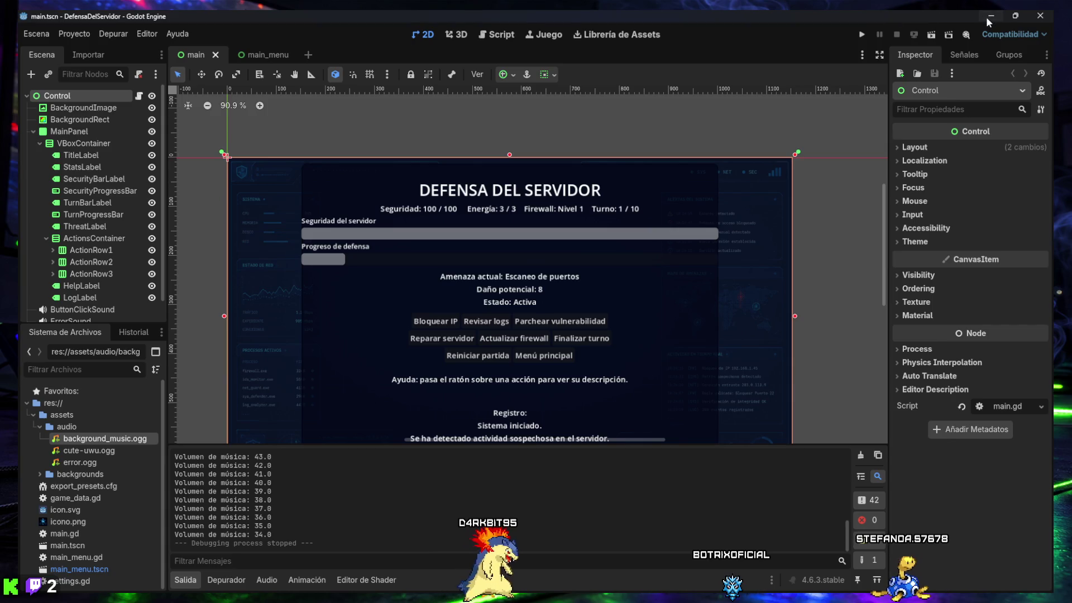
pyautogui.click(989, 16)
pyautogui.click(437, 247)
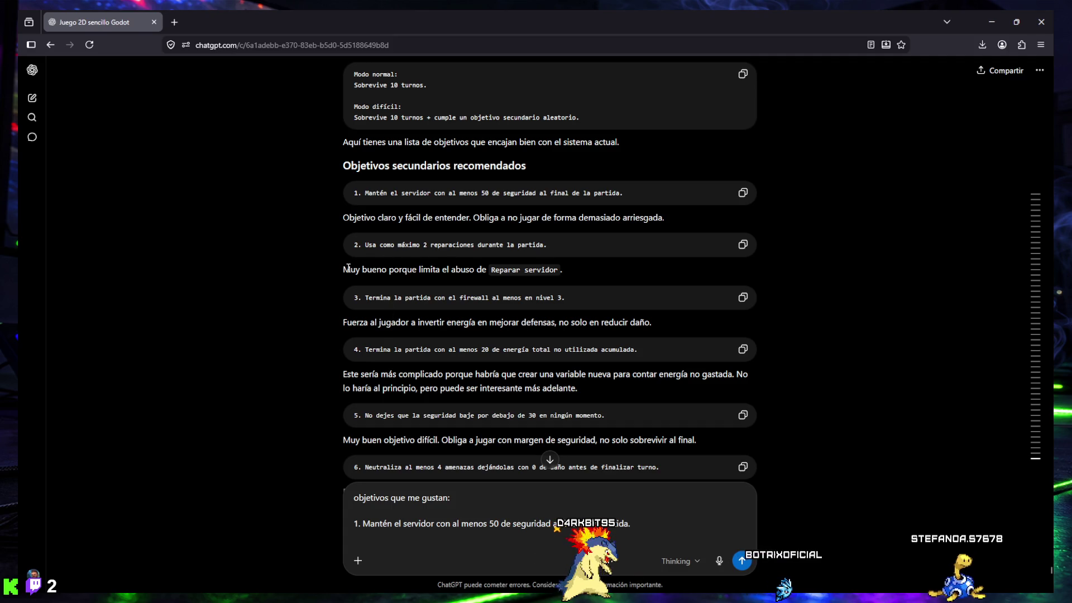
pyautogui.moveTo(389, 270); pyautogui.dragTo(591, 265)
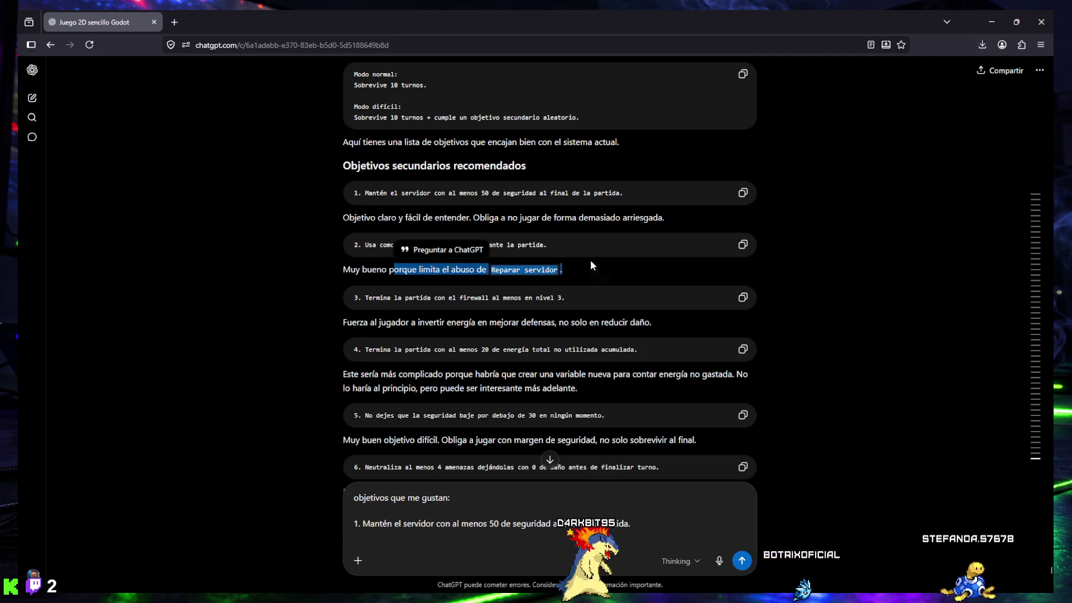
pyautogui.click(545, 271)
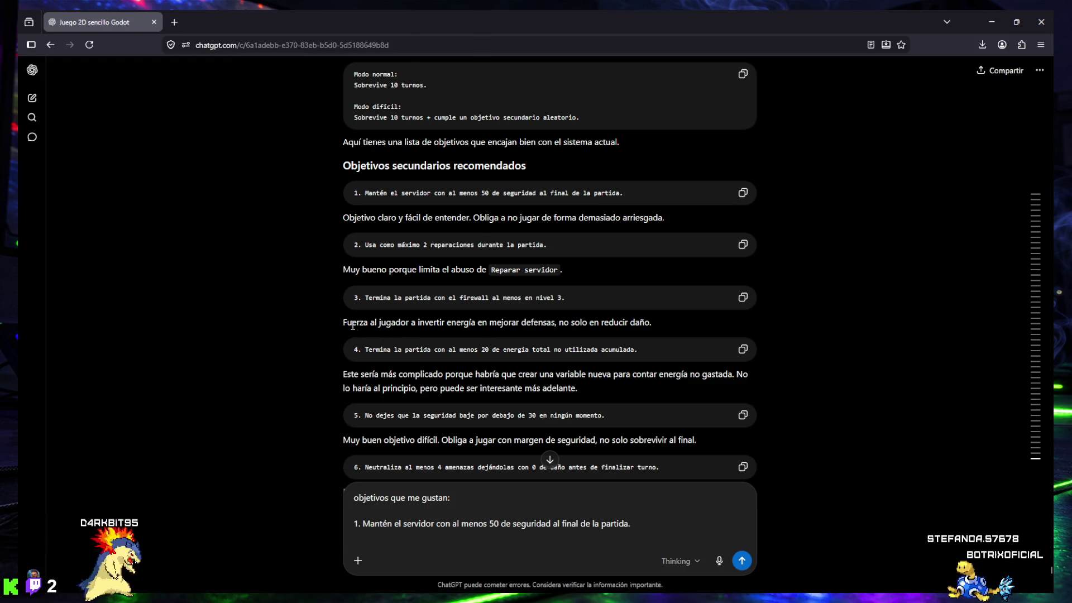
pyautogui.moveTo(343, 323); pyautogui.dragTo(655, 323)
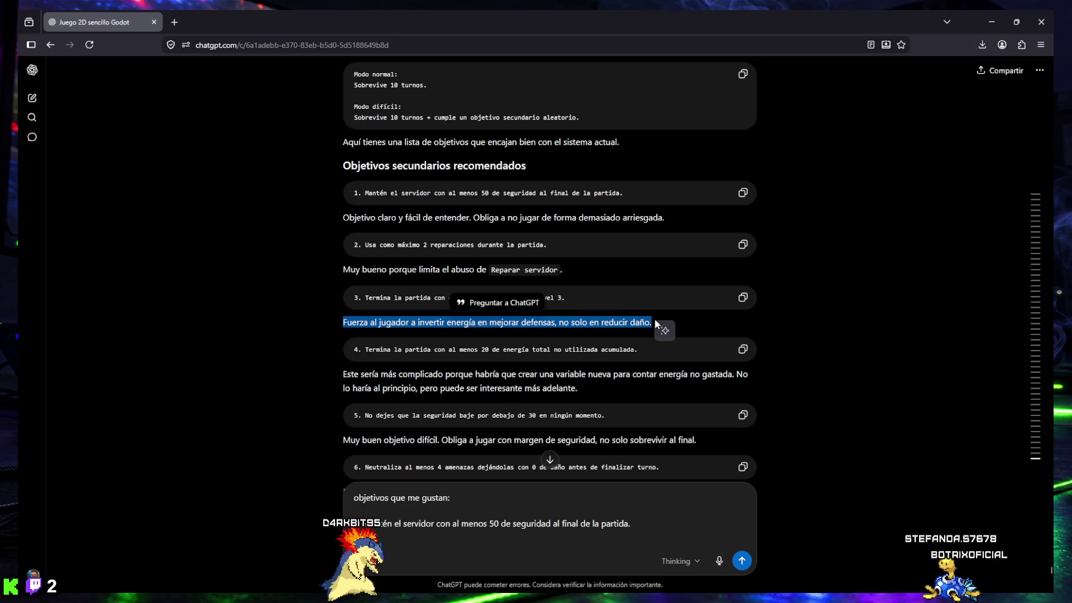
pyautogui.click(655, 319)
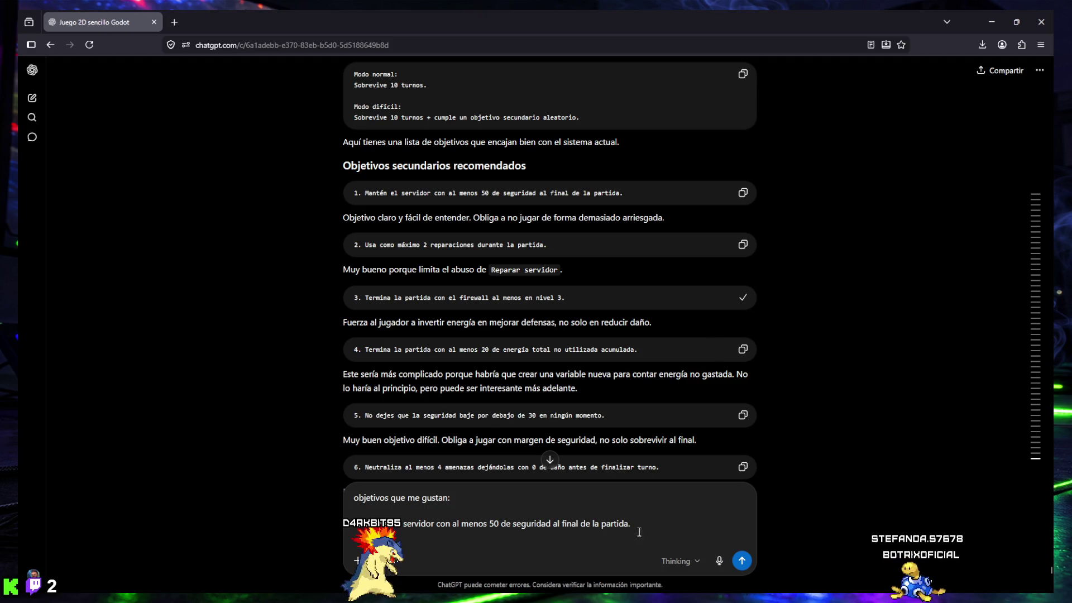
# Step: Add new lines after objective 3 in the draft, then return to Godot
pyautogui.hotkey('shift', 'Return')
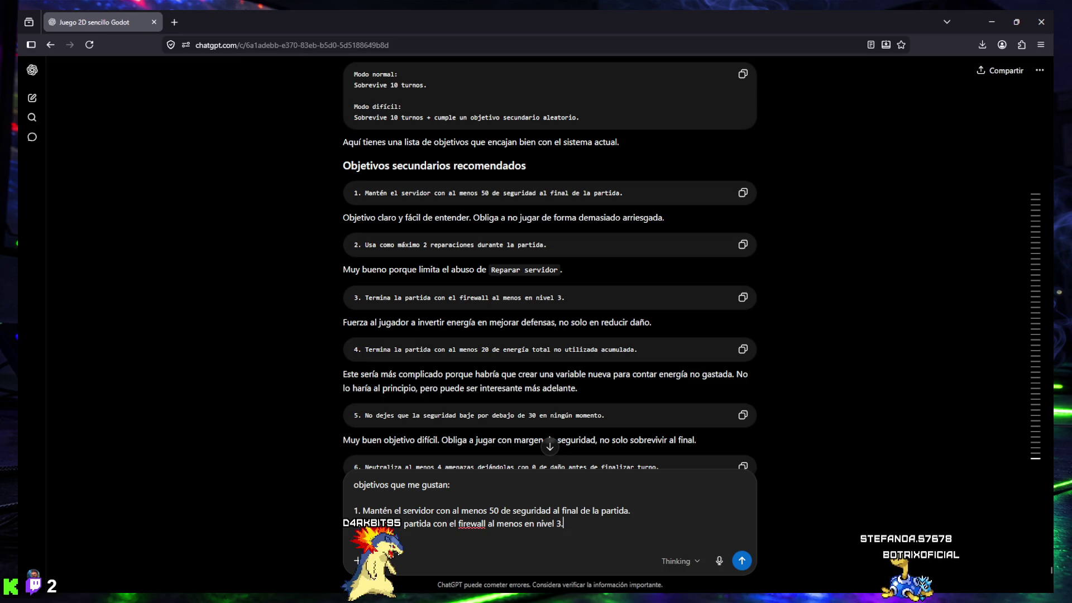
pyautogui.hotkey('shift', 'Return')
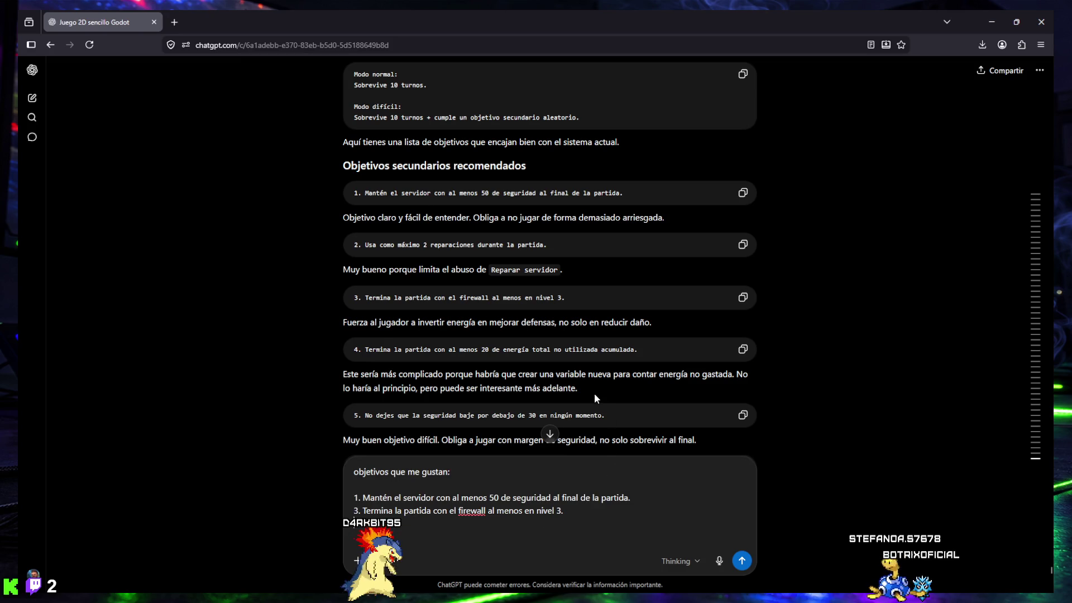
pyautogui.scroll(-2, 394, 305)
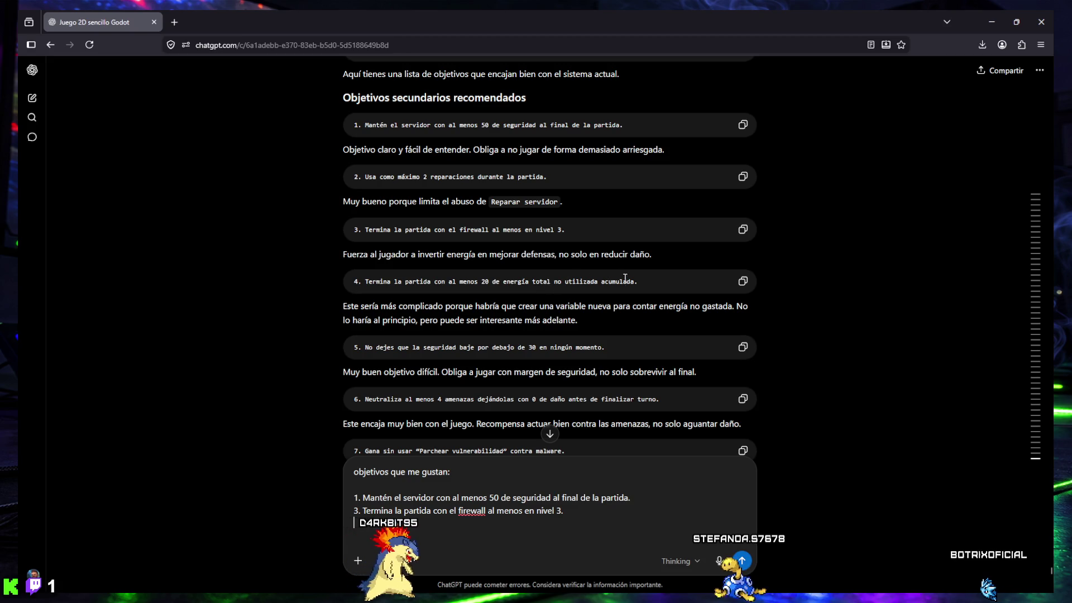
pyautogui.click(643, 583)
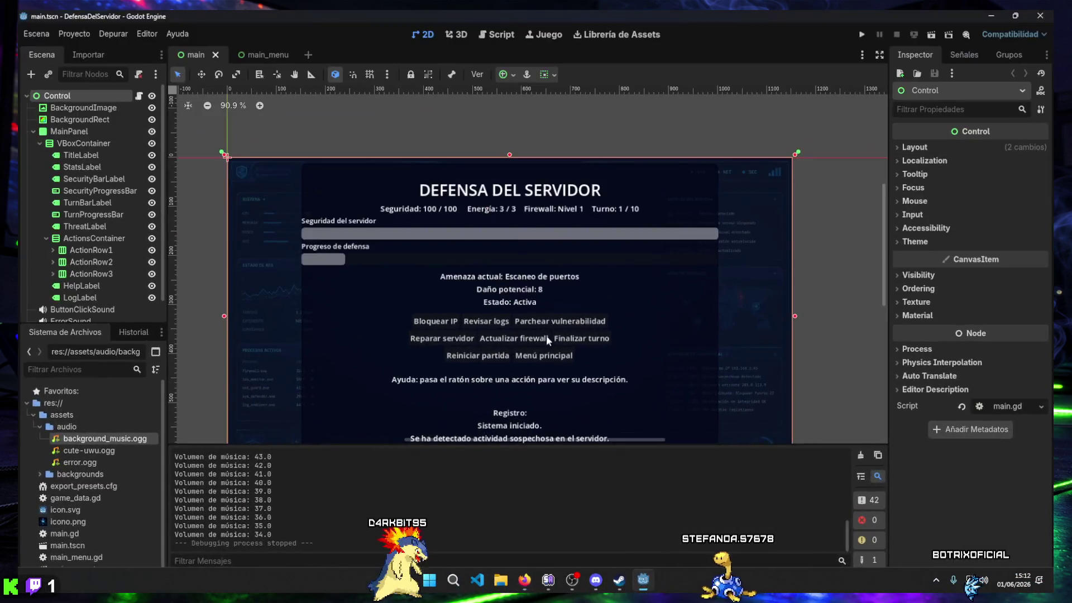
# Step: Run the game, start a match, restart it and go back to the main menu
pyautogui.click(863, 35)
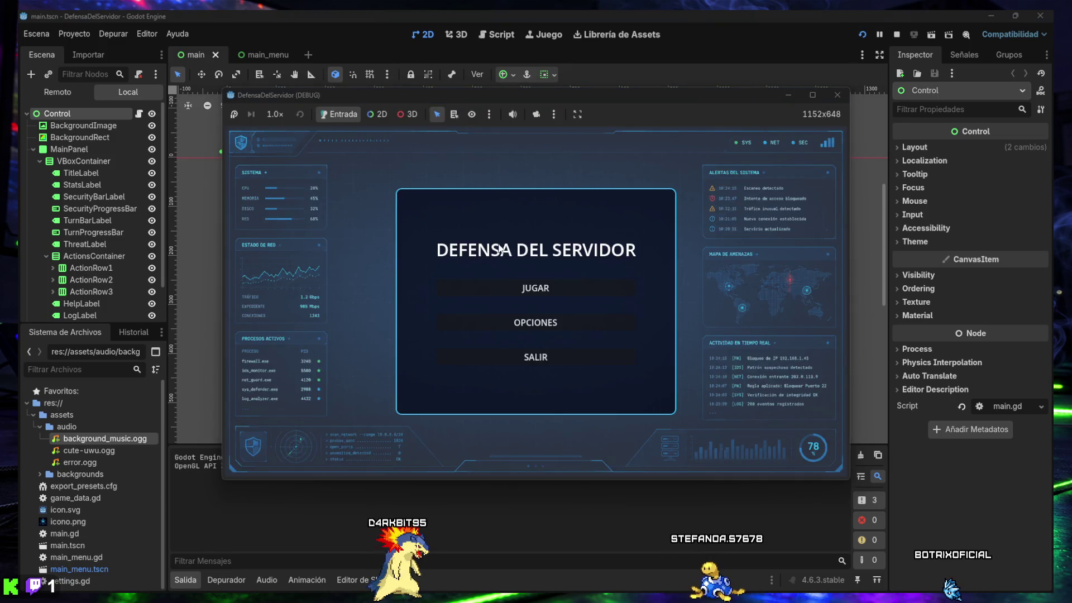
pyautogui.click(535, 288)
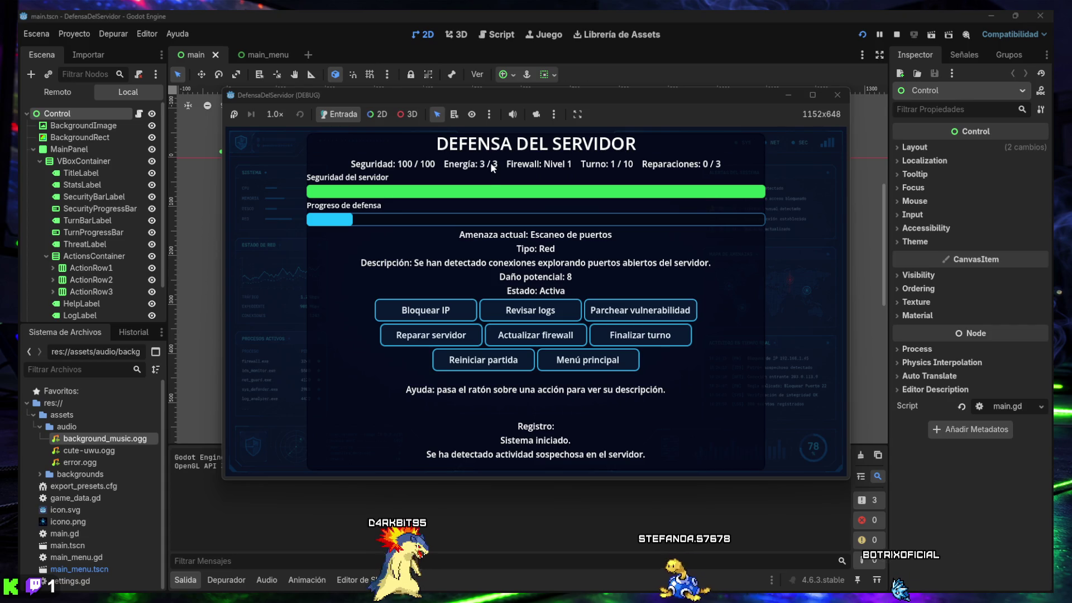
pyautogui.moveTo(584, 343)
pyautogui.click(484, 359)
pyautogui.click(565, 366)
# Step: Turn down the music and effects volumes in OPCIONES and start a new match
pyautogui.click(535, 314)
pyautogui.moveTo(536, 335); pyautogui.dragTo(505, 335)
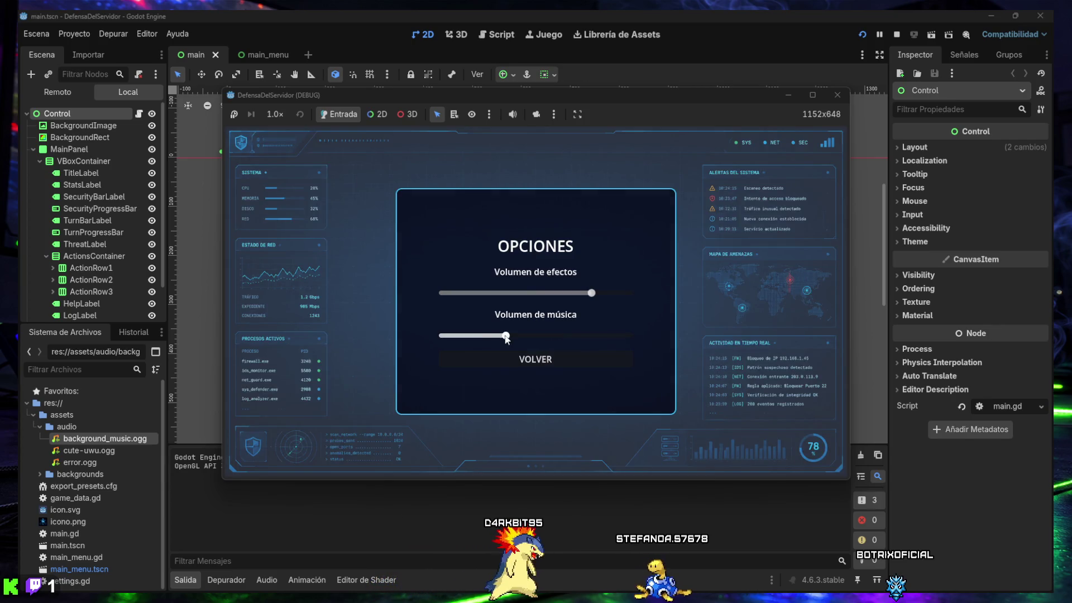
pyautogui.moveTo(589, 292); pyautogui.dragTo(581, 292)
pyautogui.click(535, 359)
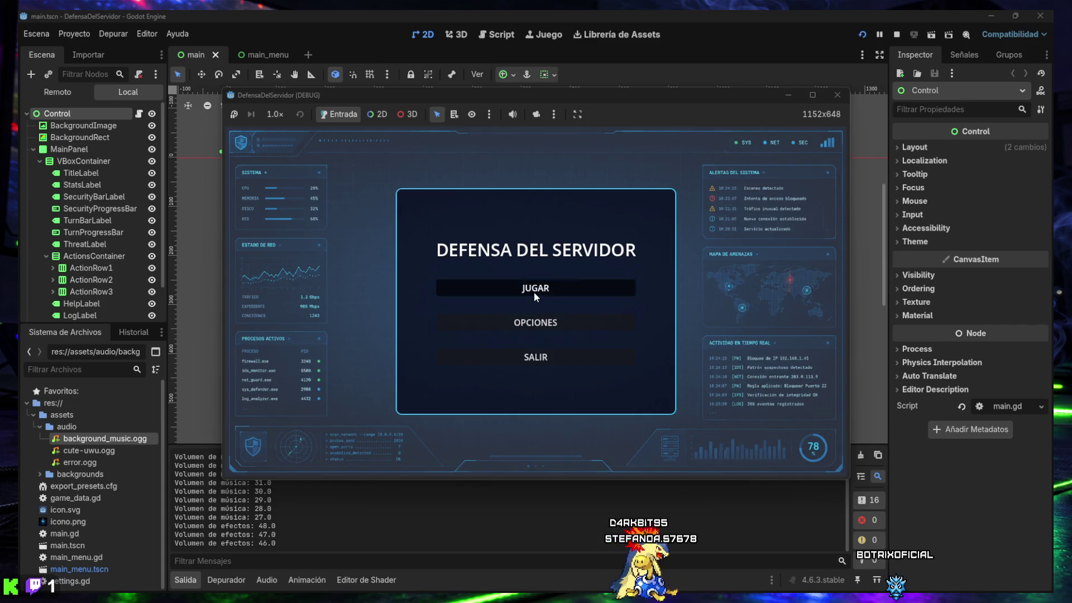
pyautogui.click(534, 290)
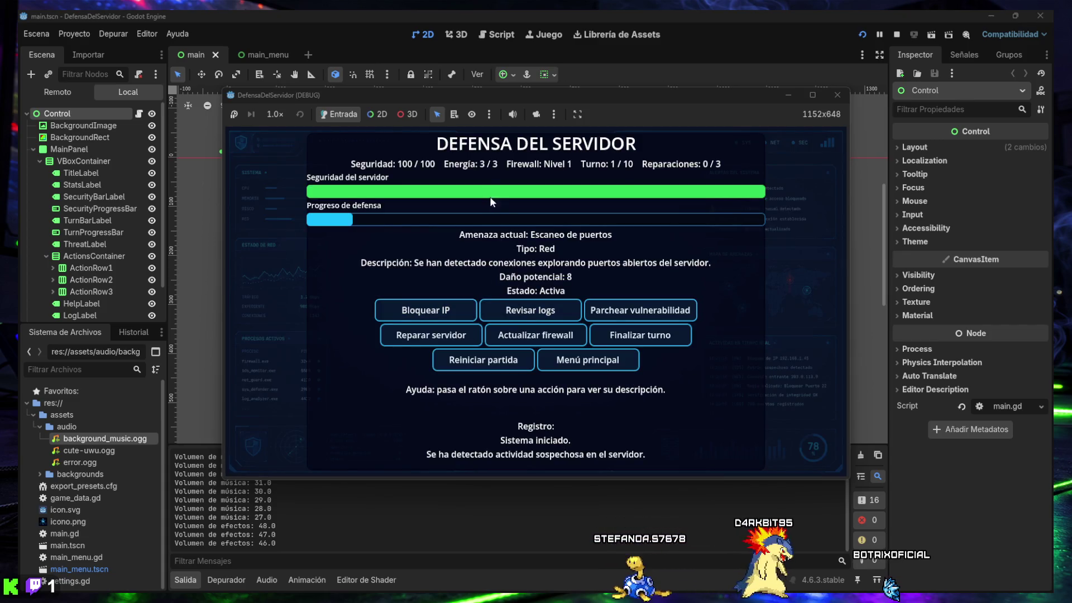
# Step: Close the running game and bring the ChatGPT browser window forward
pyautogui.click(835, 96)
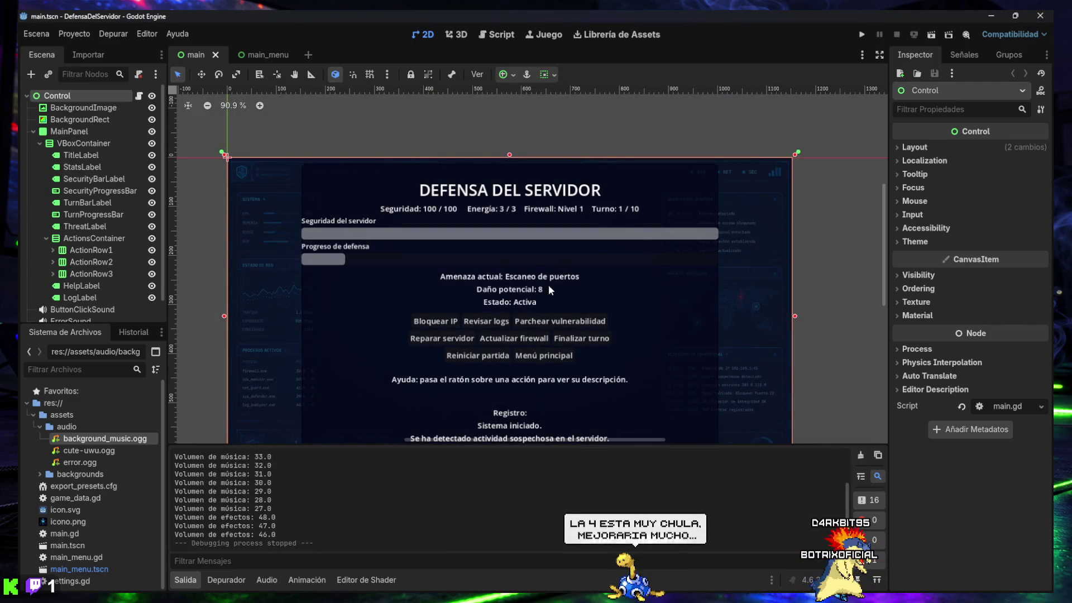
pyautogui.moveTo(567, 596)
pyautogui.moveTo(516, 590)
pyautogui.click(571, 522)
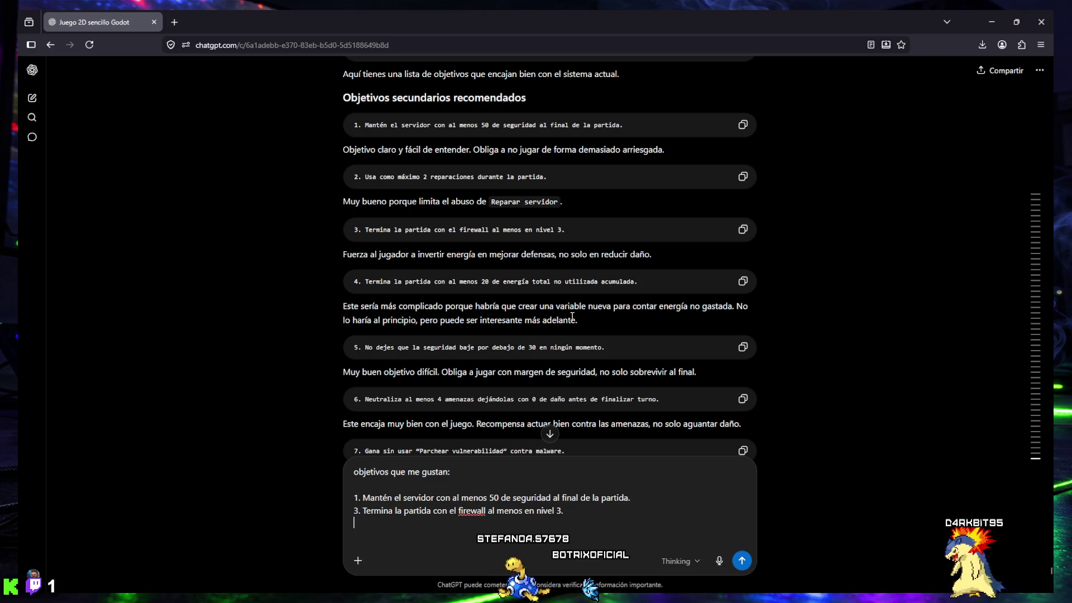
# Step: Paste objectives 4 (20 unused energy) and 5 (security never below 30) into the draft
pyautogui.click(748, 285)
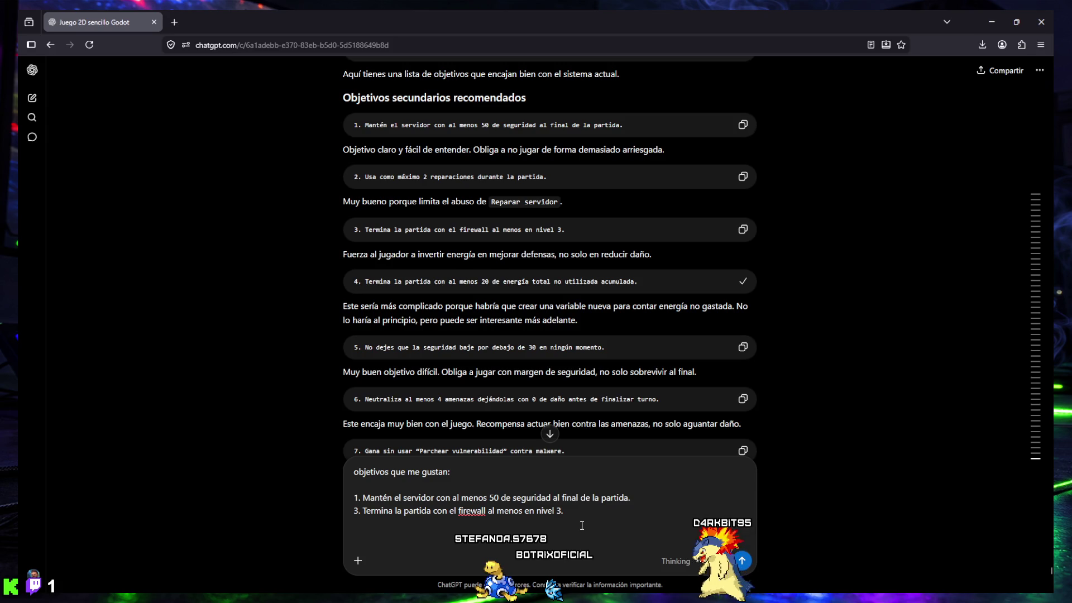
pyautogui.hotkey('ctrl', 'v')
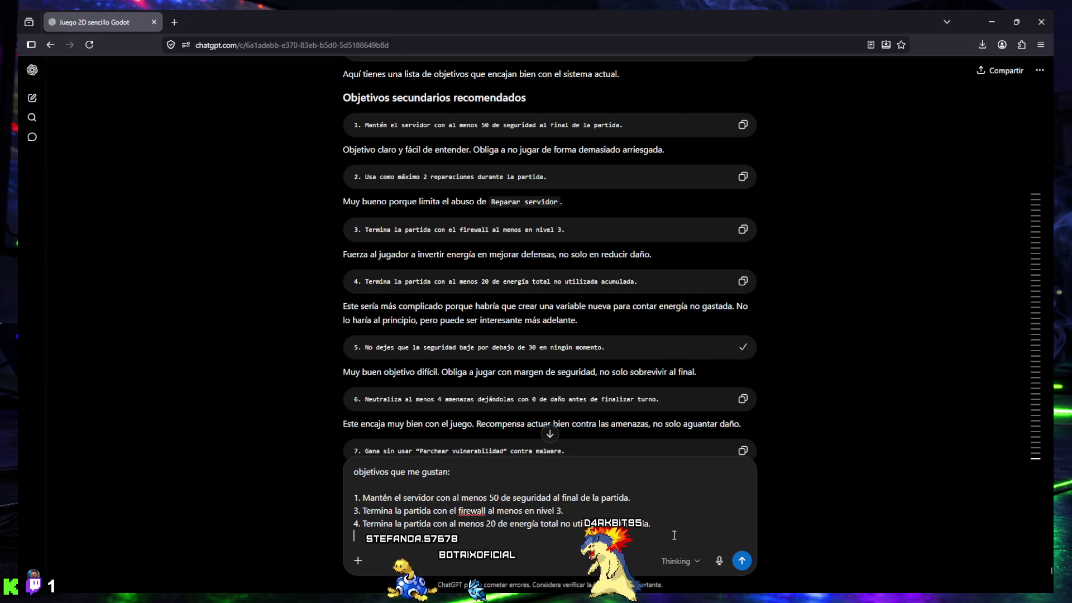
pyautogui.hotkey('ctrl', 'v')
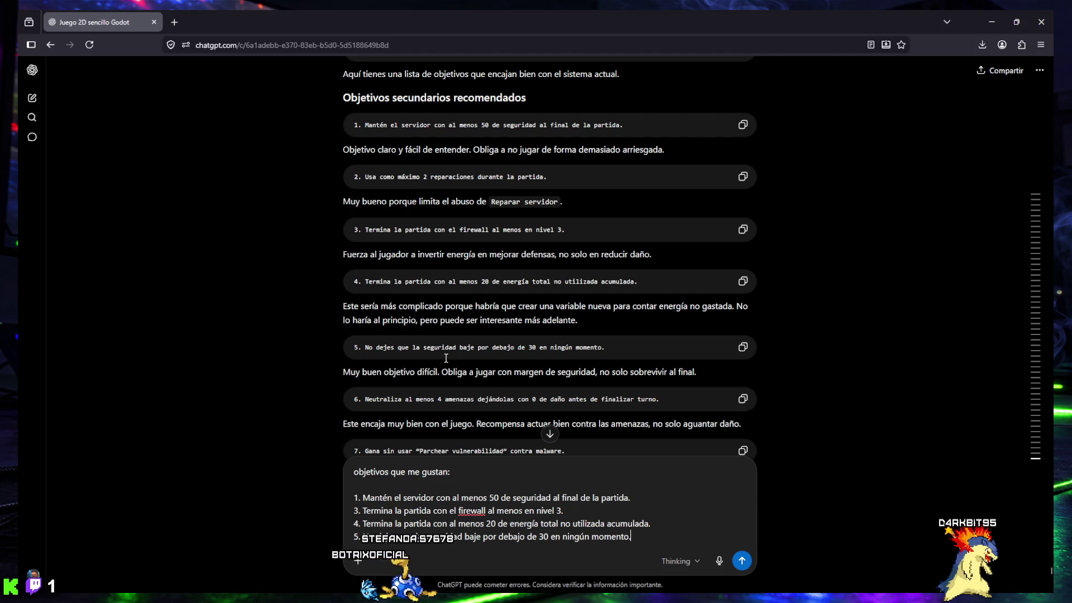
pyautogui.scroll(-2, 443, 358)
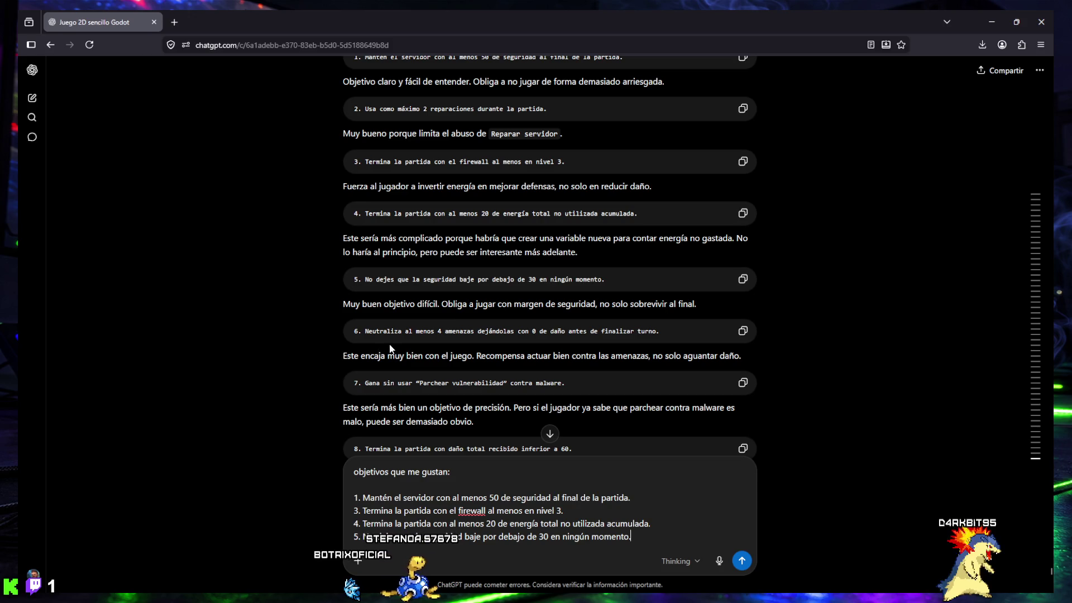
# Step: Copy objective 6 (neutralise at least 4 threats with 0 damage) and paste it into the draft
pyautogui.moveTo(363, 331)
pyautogui.mouseDown()
pyautogui.moveTo(658, 333)
pyautogui.moveTo(666, 344)
pyautogui.mouseUp()
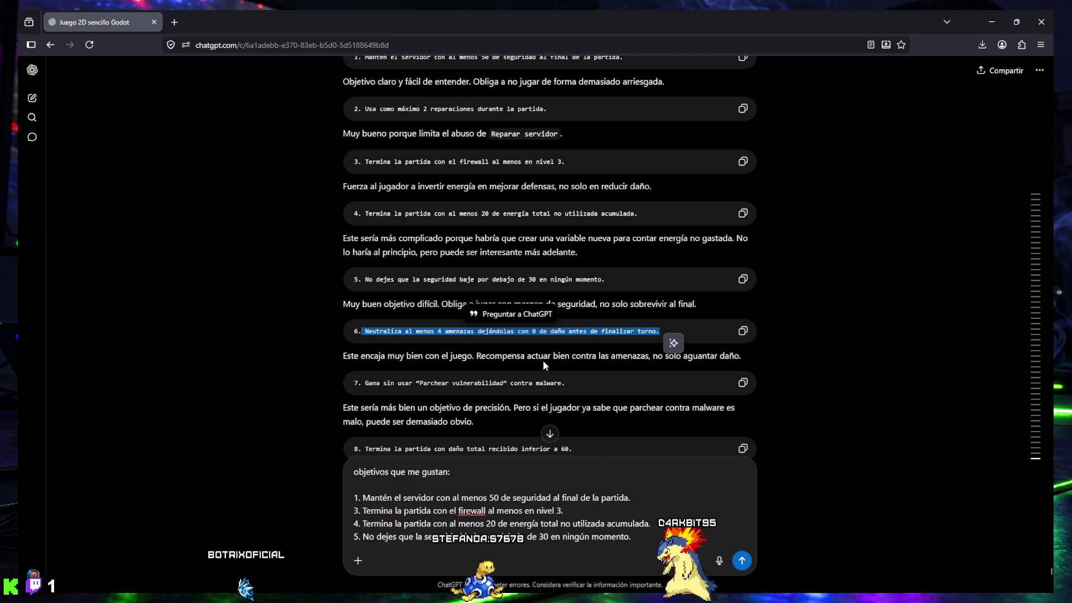
pyautogui.moveTo(346, 356); pyautogui.dragTo(741, 357)
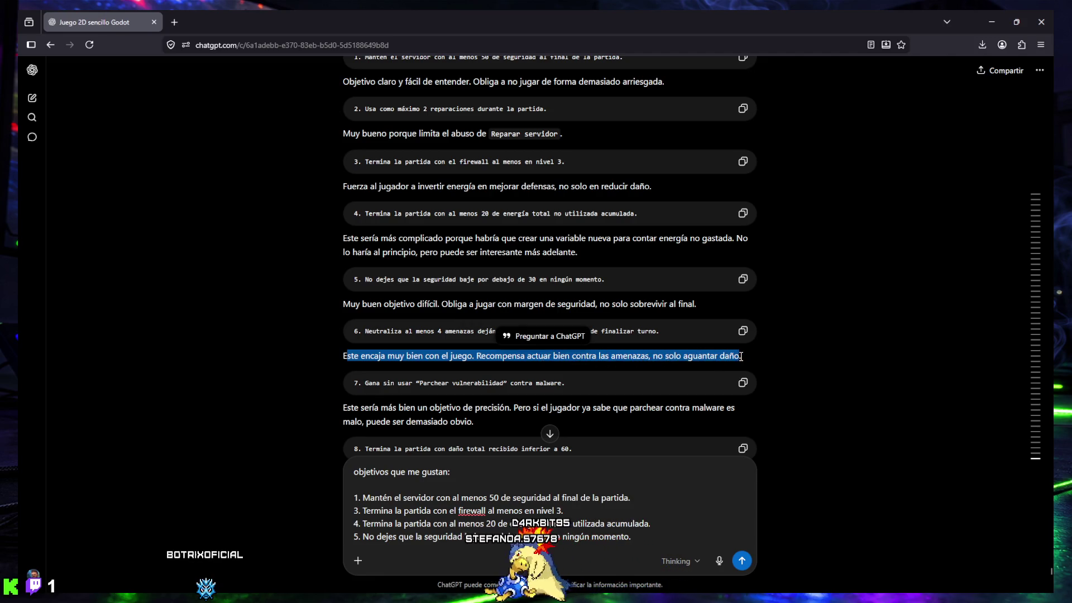
pyautogui.click(696, 352)
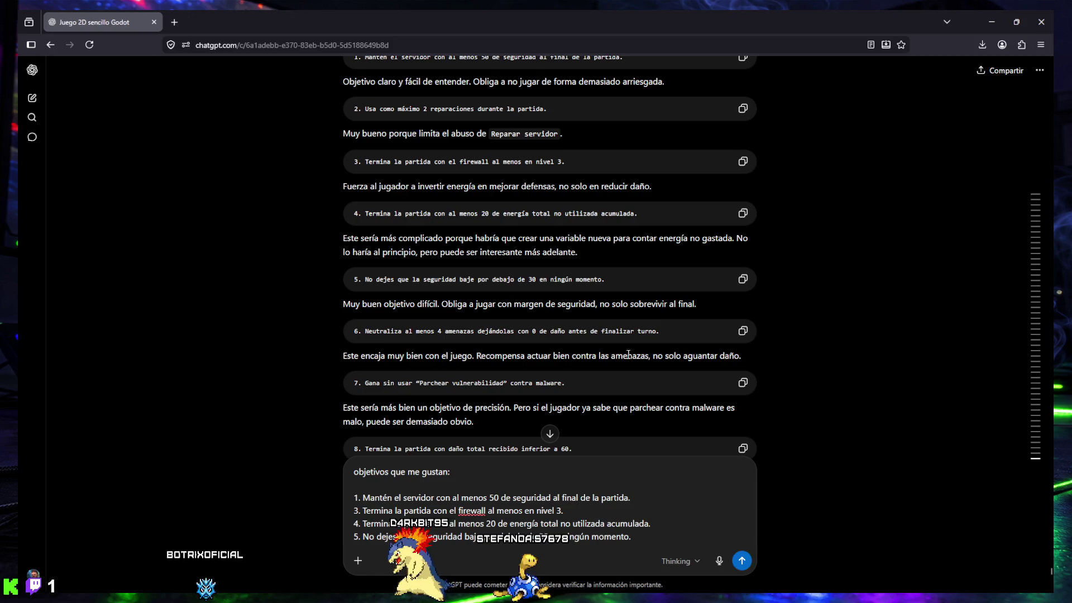
pyautogui.scroll(-2, 537, 391)
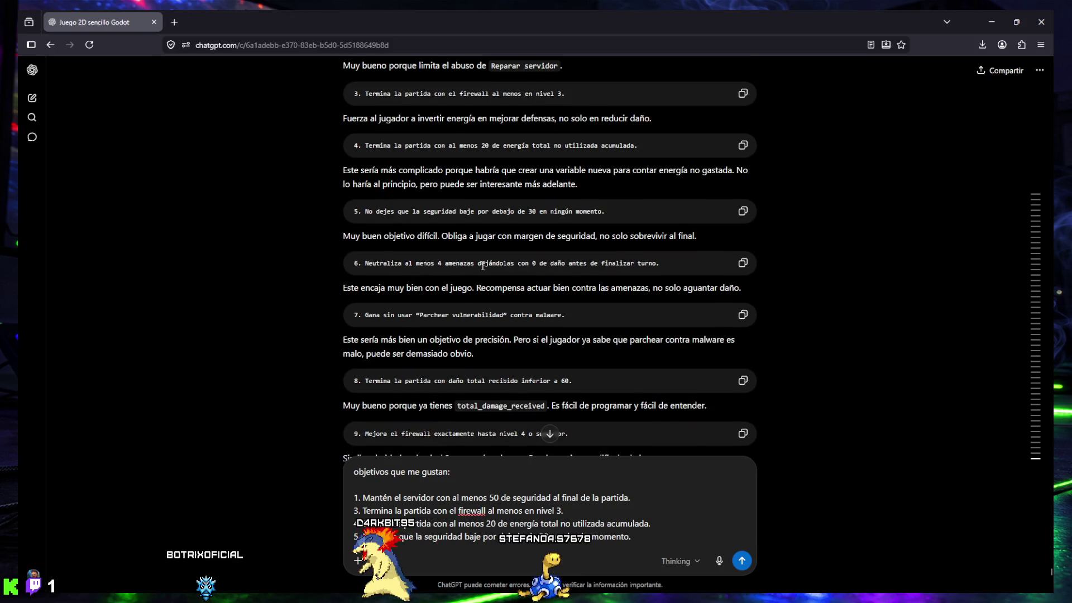
pyautogui.click(743, 263)
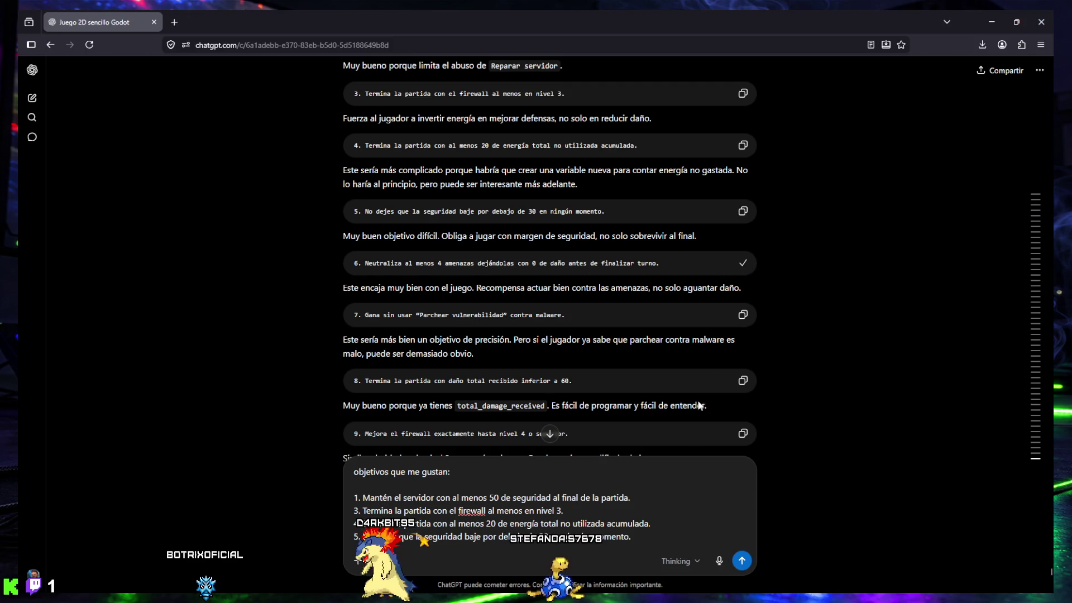
pyautogui.hotkey('ctrl', 'v')
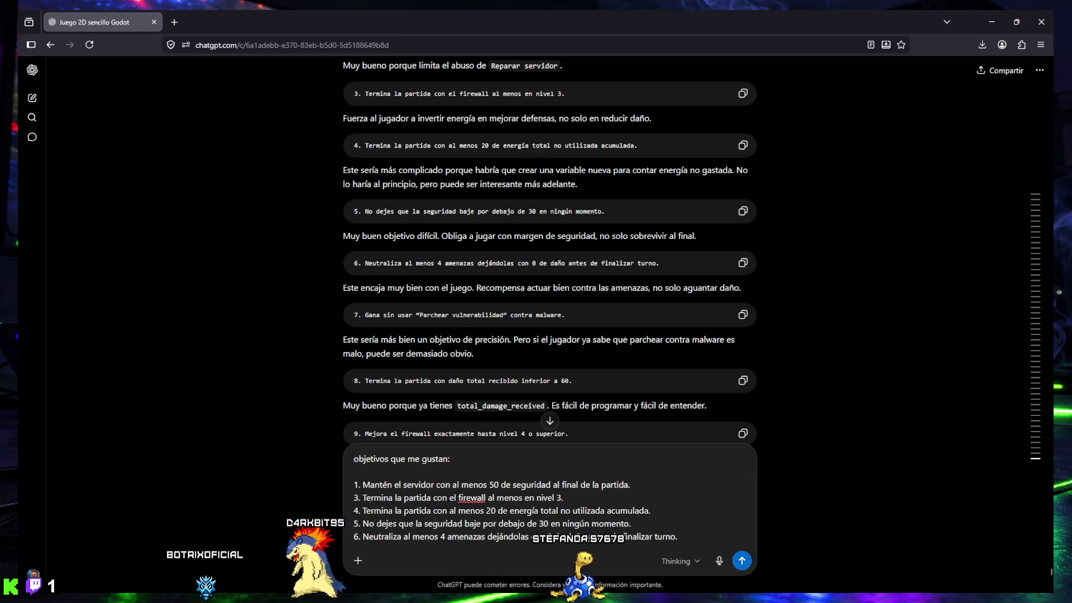
# Step: Make the draft header read 'estos son los objetivos que mas me gustan:' and add a new line
pyautogui.click(354, 458)
pyautogui.write('estos son los')
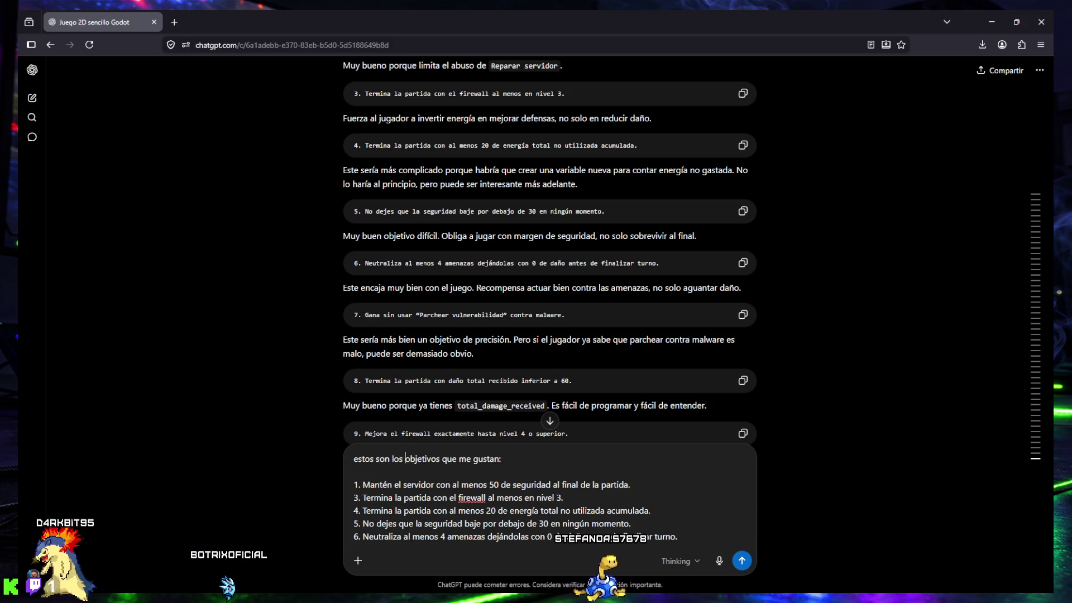
pyautogui.click(460, 459)
pyautogui.write('mas')
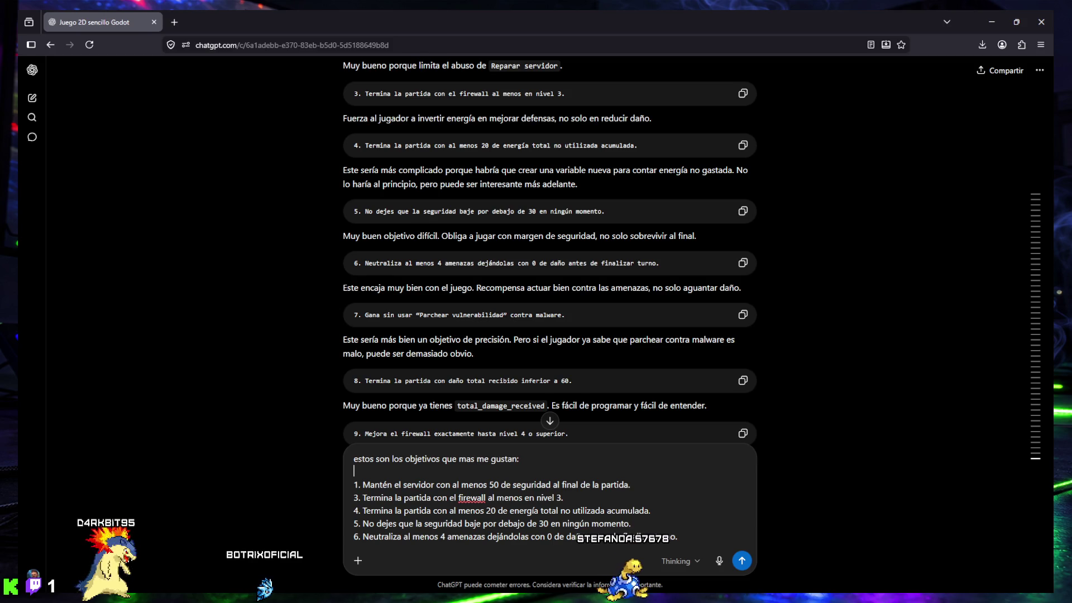
pyautogui.hotkey('ctrl', 'End')
pyautogui.hotkey('shift', 'Return')
pyautogui.hotkey('shift', 'Return')
pyautogui.hotkey('shift', 'Return')
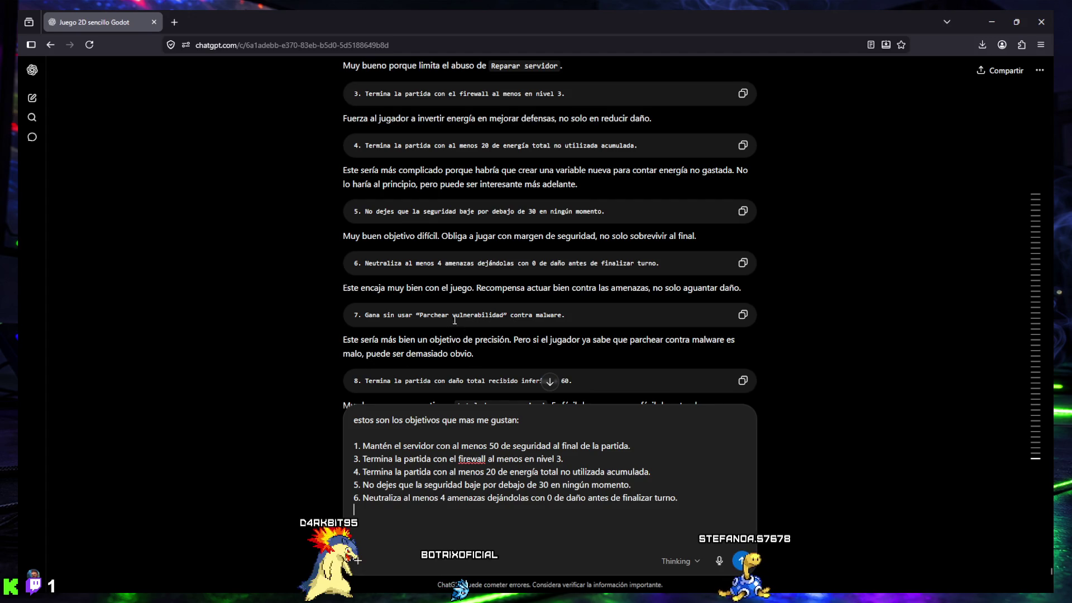
# Step: Copy objective 8, ending the match with under 60 total damage, for the draft
pyautogui.scroll(-2, 440, 310)
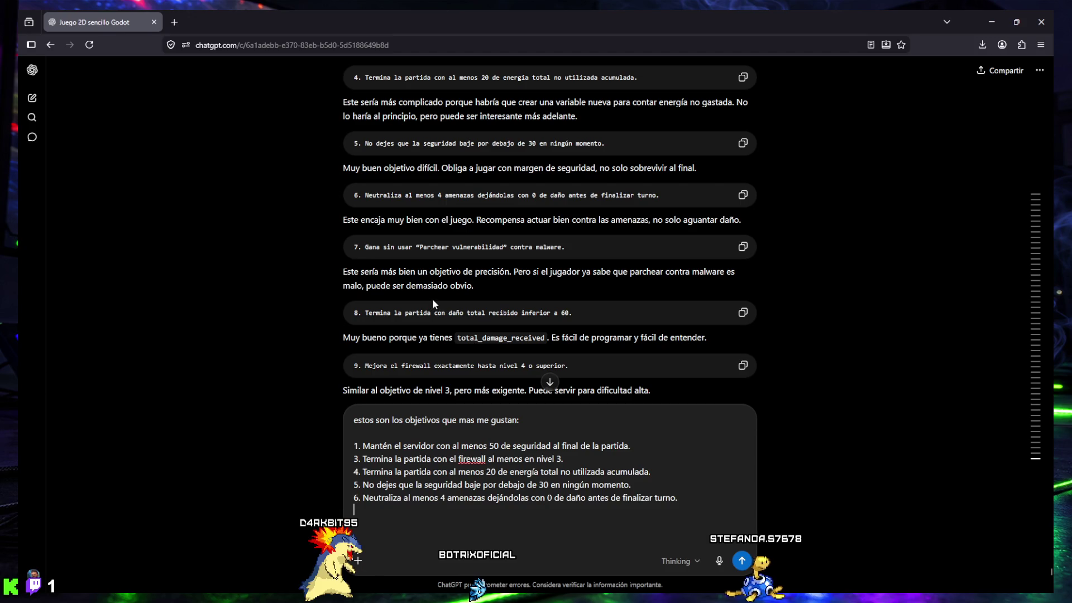
pyautogui.scroll(-2, 427, 260)
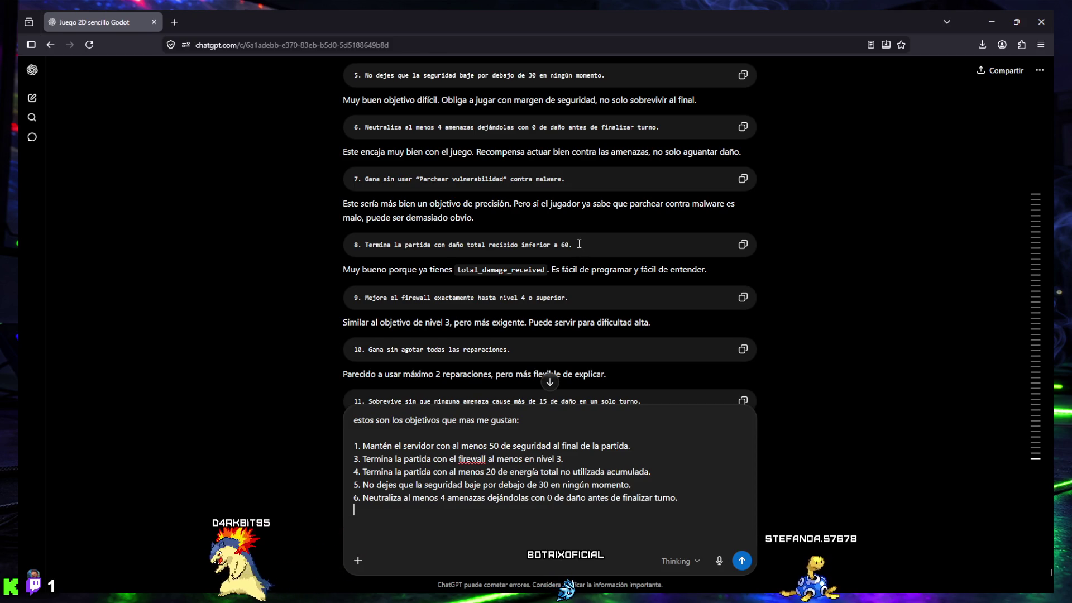
pyautogui.moveTo(365, 245); pyautogui.dragTo(575, 250)
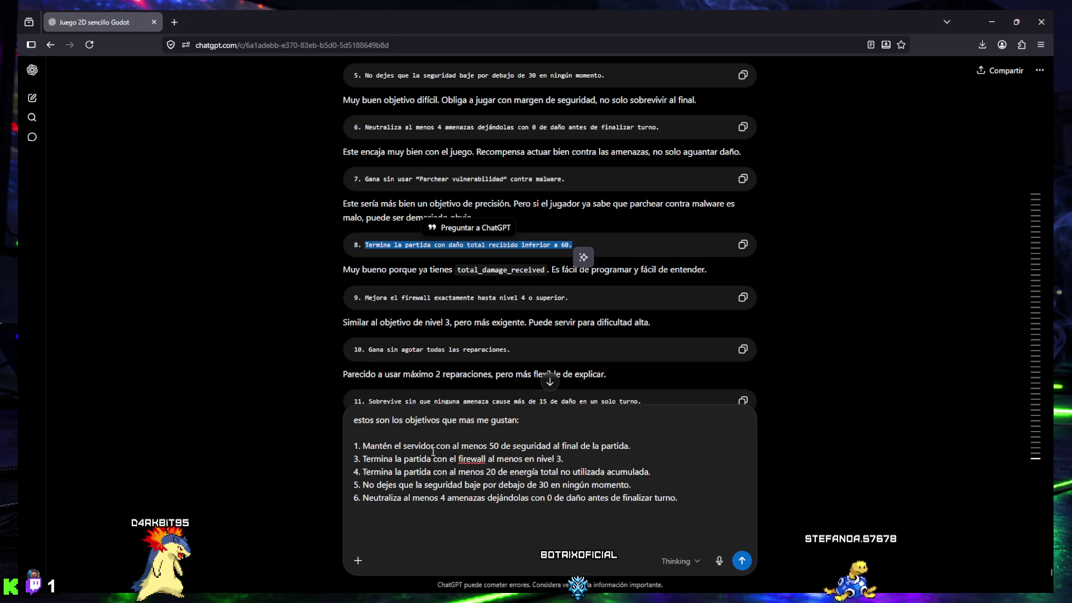
pyautogui.moveTo(371, 447); pyautogui.dragTo(512, 445)
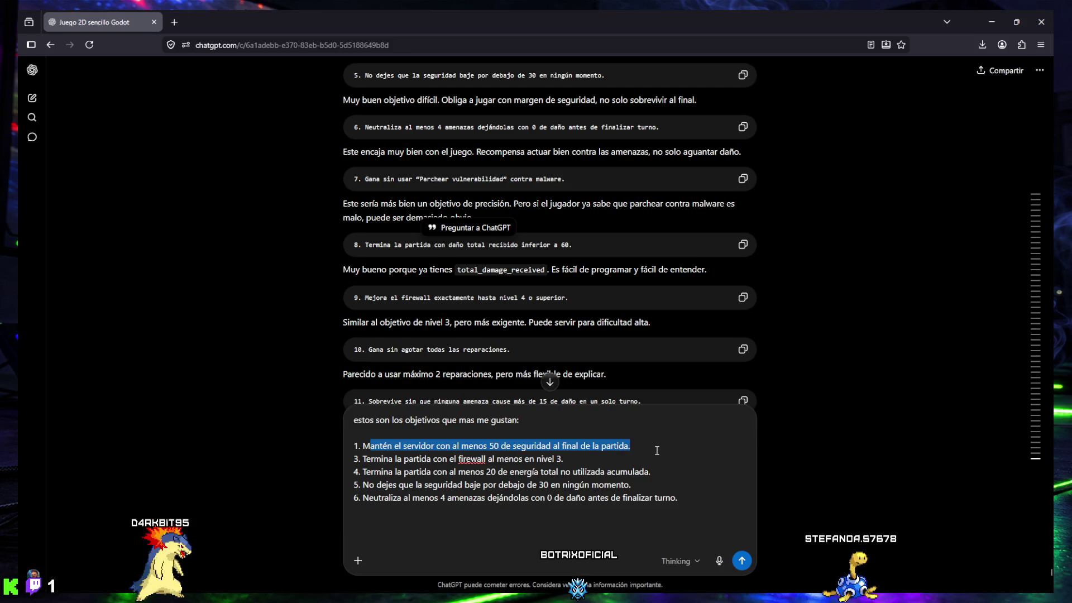
pyautogui.moveTo(641, 450)
pyautogui.mouseDown()
pyautogui.moveTo(495, 448)
pyautogui.moveTo(626, 451)
pyautogui.mouseUp()
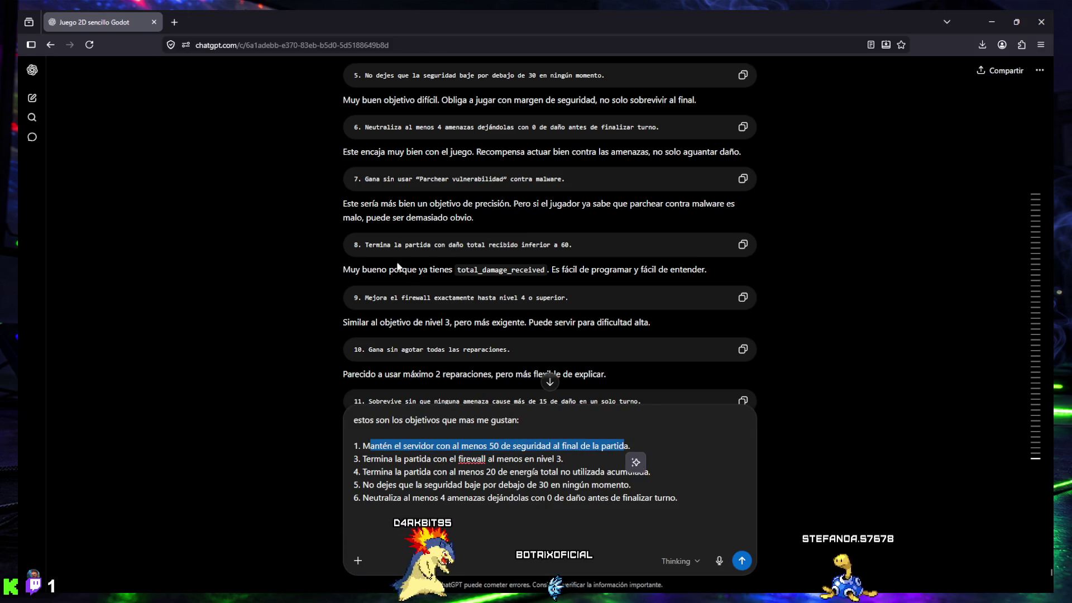
pyautogui.moveTo(353, 246); pyautogui.dragTo(476, 248)
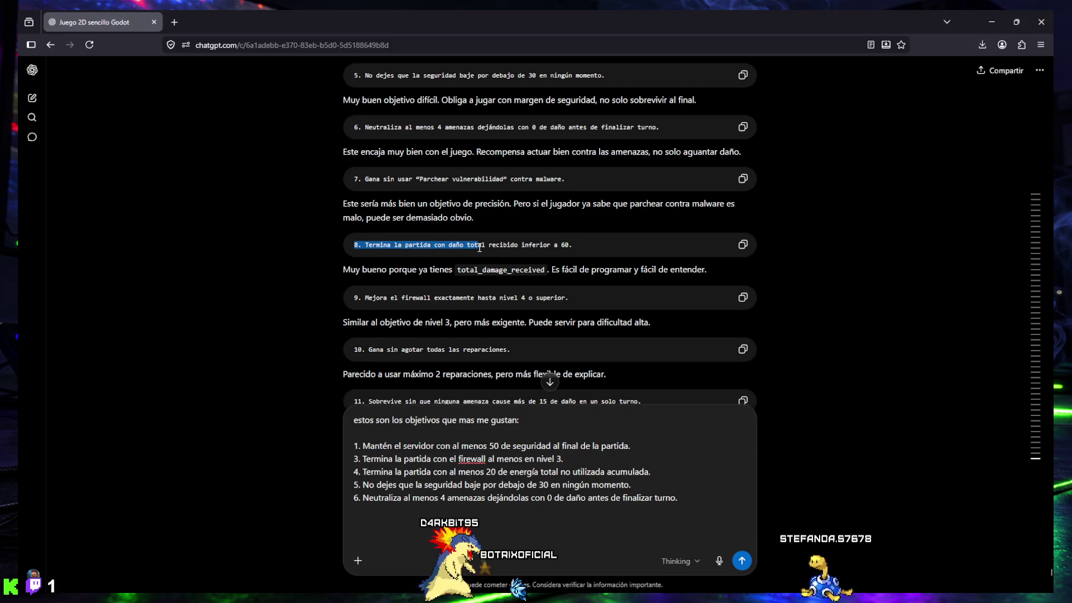
pyautogui.moveTo(572, 248); pyautogui.dragTo(573, 247)
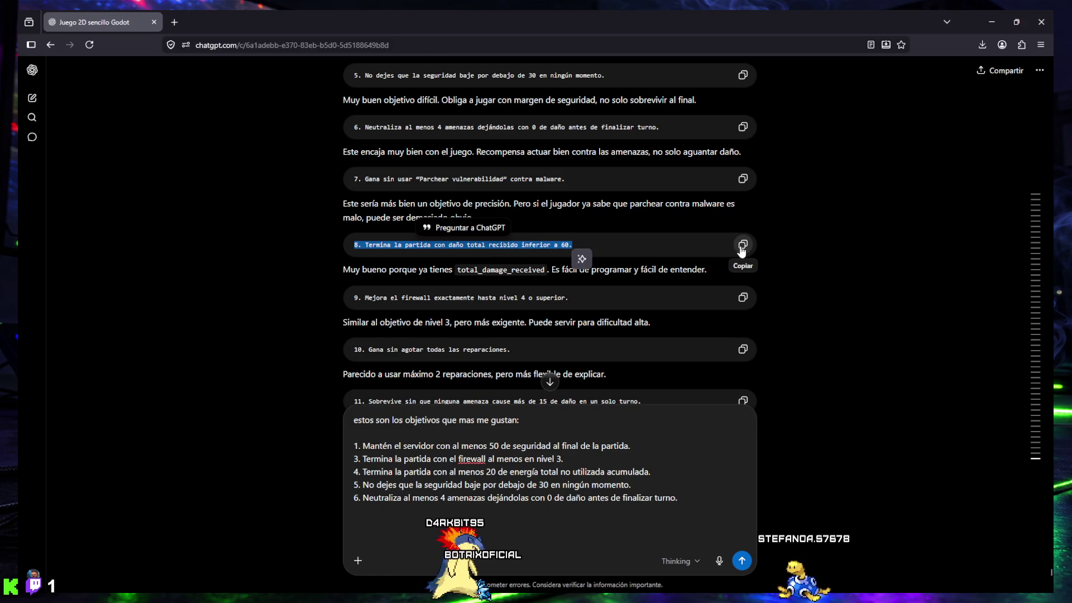
pyautogui.click(590, 246)
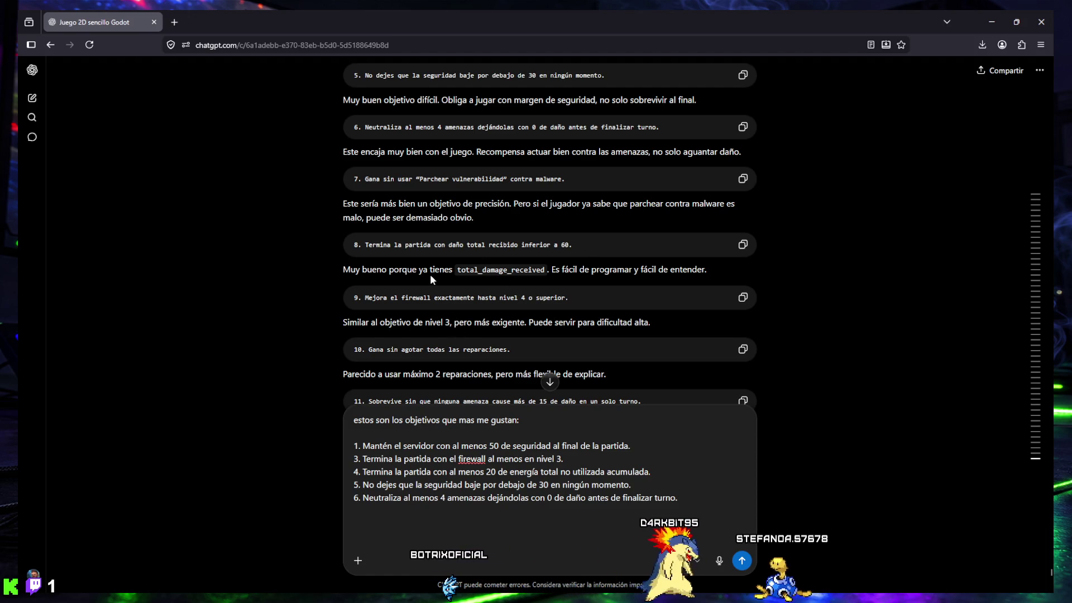
pyautogui.scroll(-2, 432, 272)
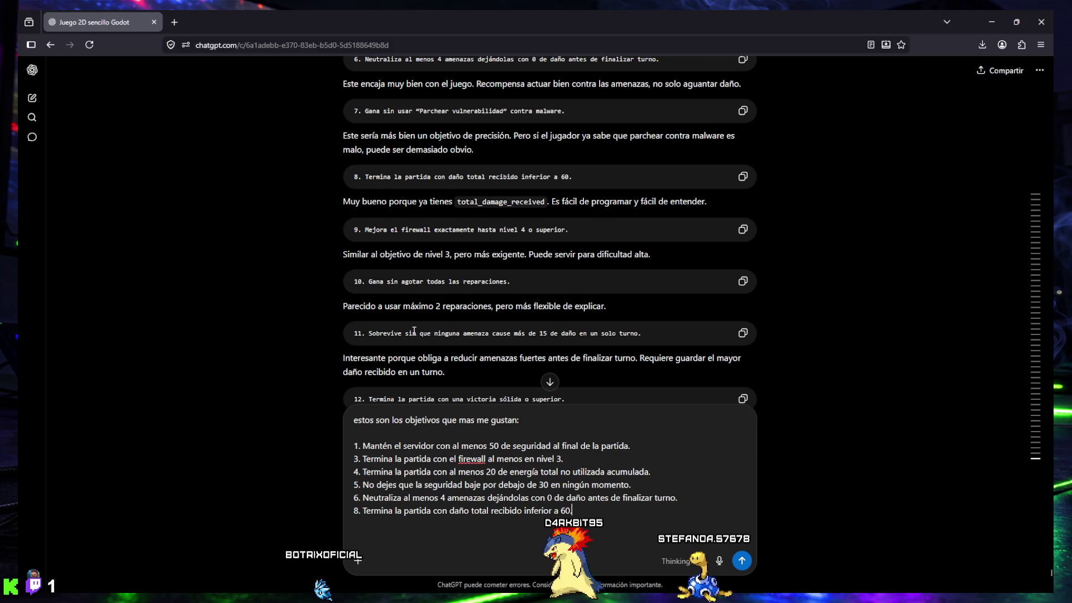
pyautogui.scroll(-8, 419, 274)
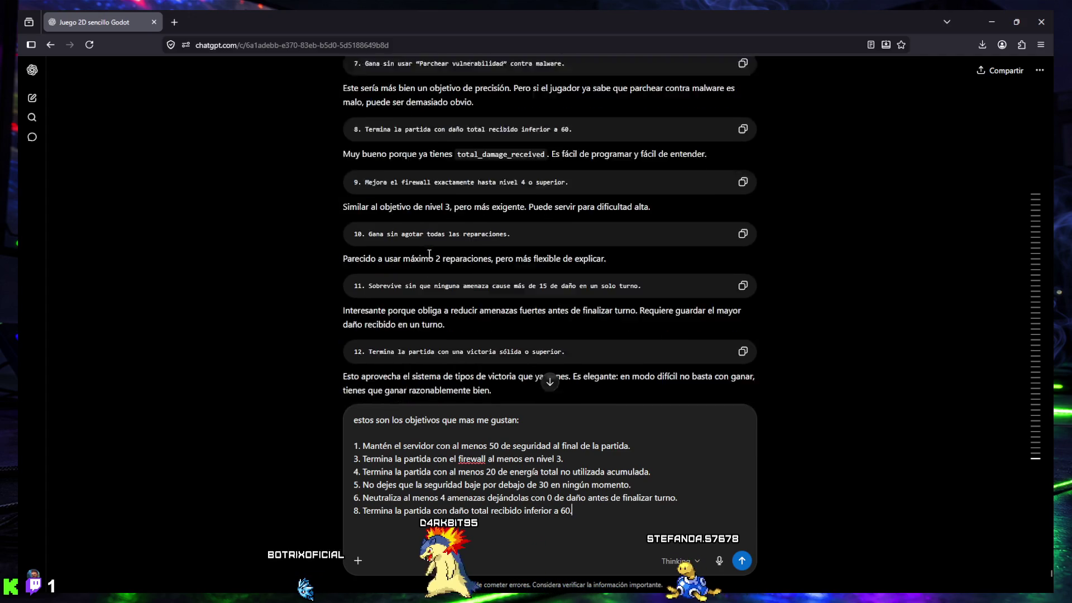
pyautogui.scroll(-4, 429, 254)
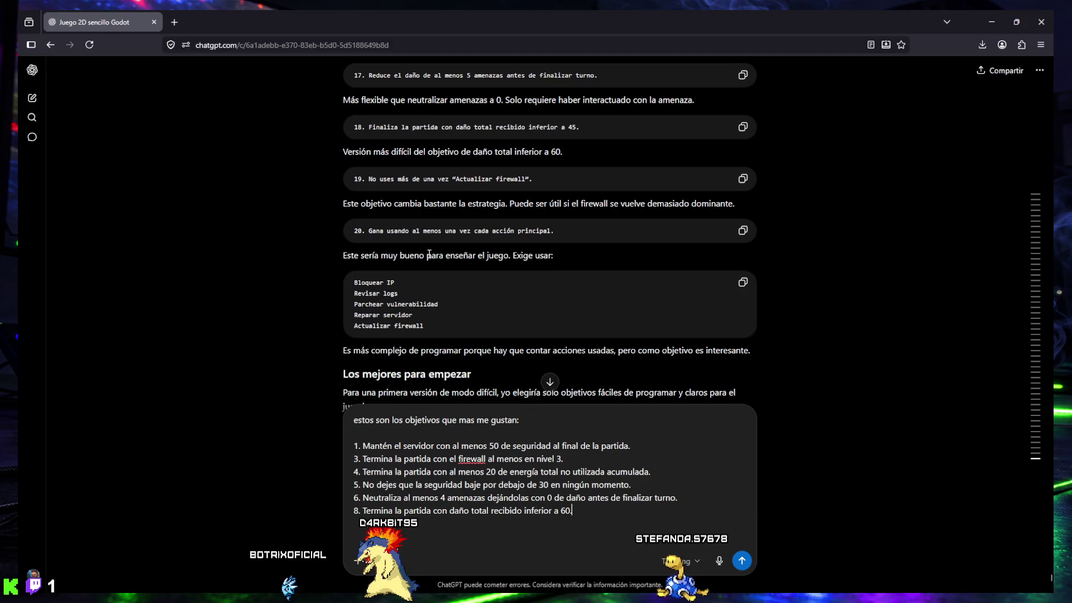
pyautogui.scroll(8, 430, 257)
pyautogui.scroll(1, 429, 257)
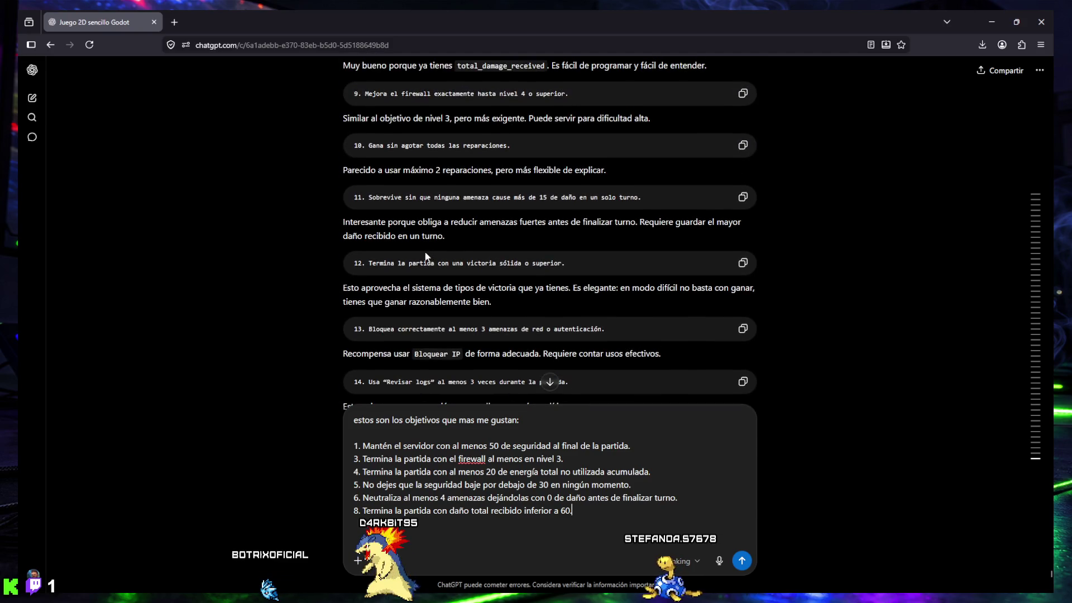
pyautogui.scroll(2, 418, 245)
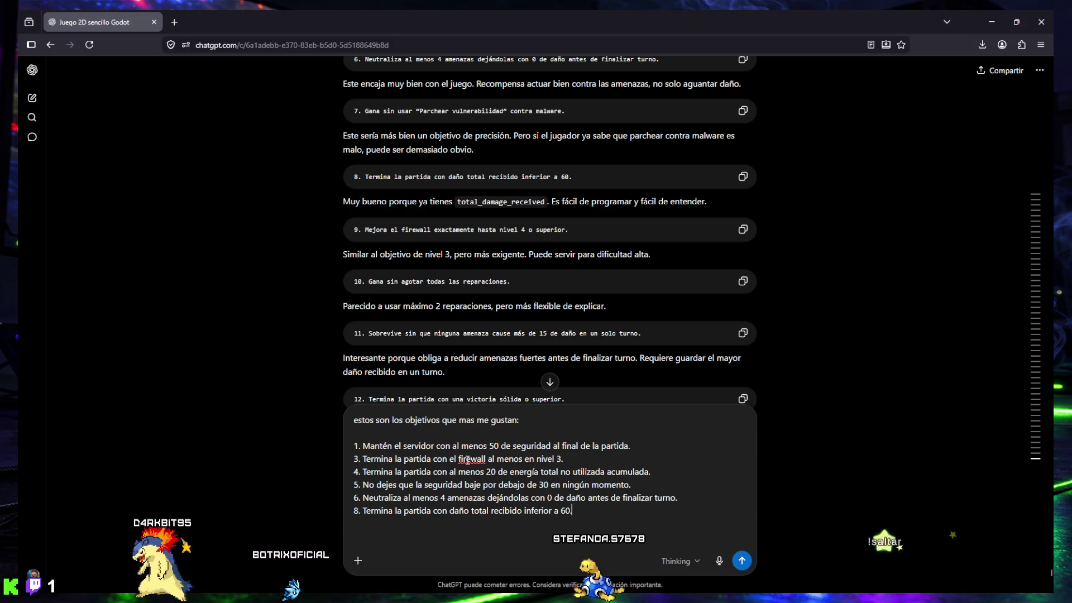
pyautogui.moveTo(563, 459); pyautogui.dragTo(353, 462)
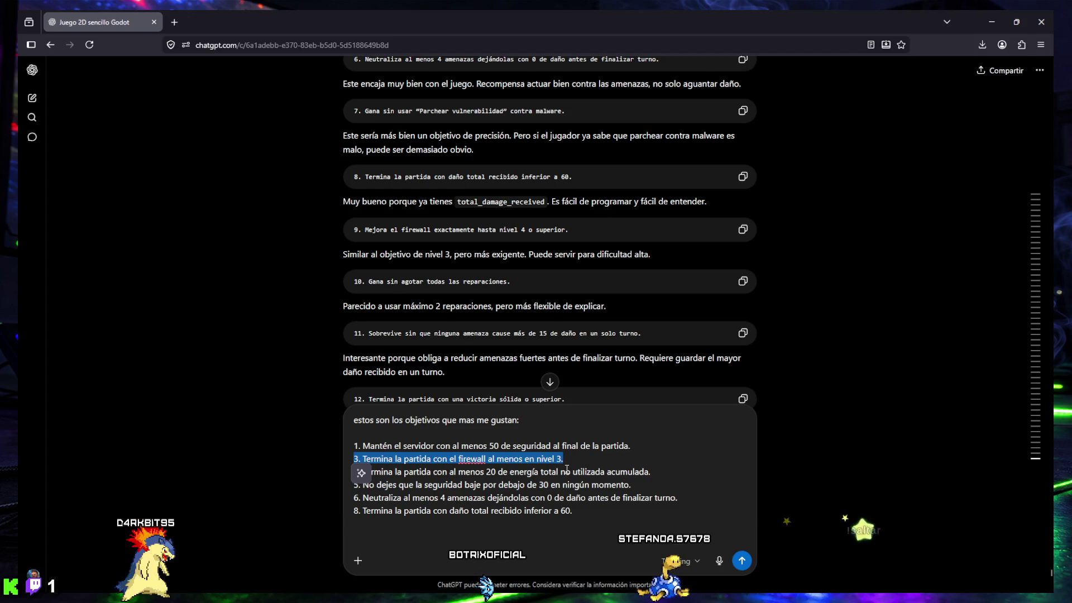
pyautogui.click(576, 516)
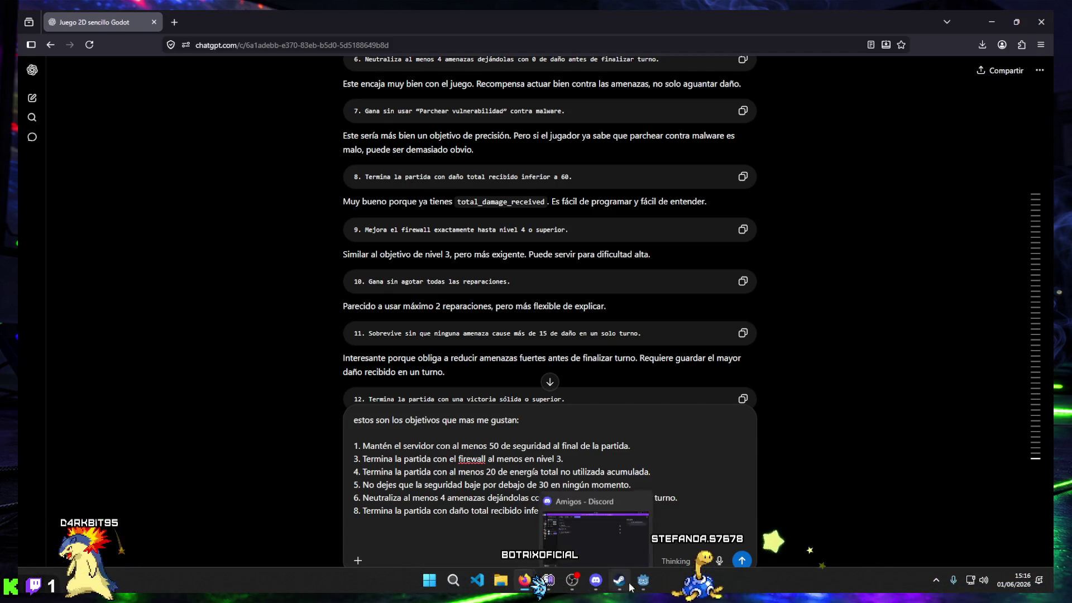
pyautogui.click(643, 583)
# Step: Run the game, lower both music and effects volumes in OPCIONES, and start a match
pyautogui.click(865, 35)
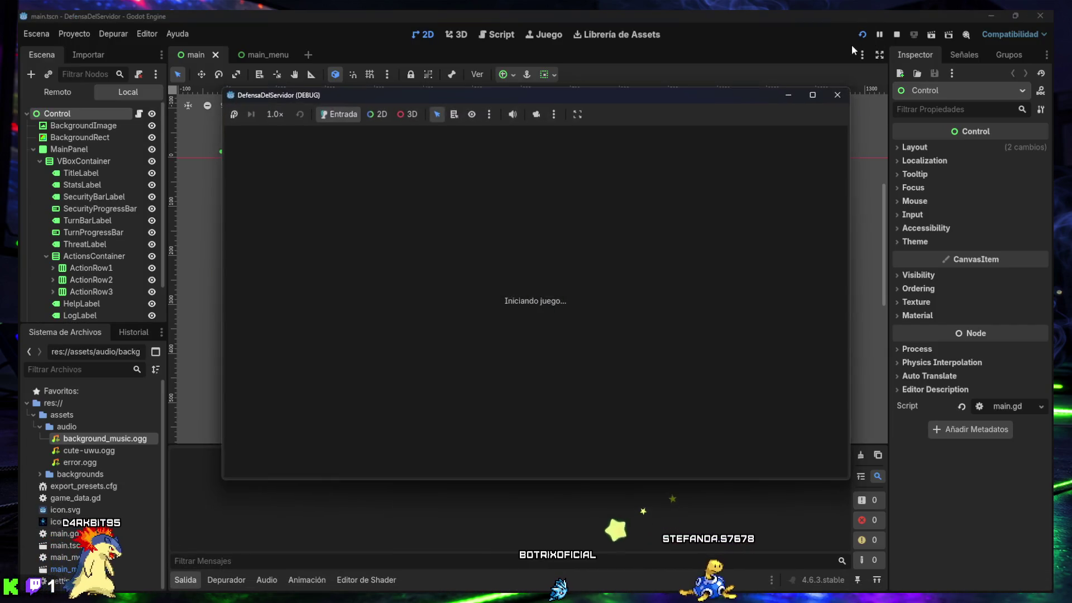
pyautogui.click(545, 293)
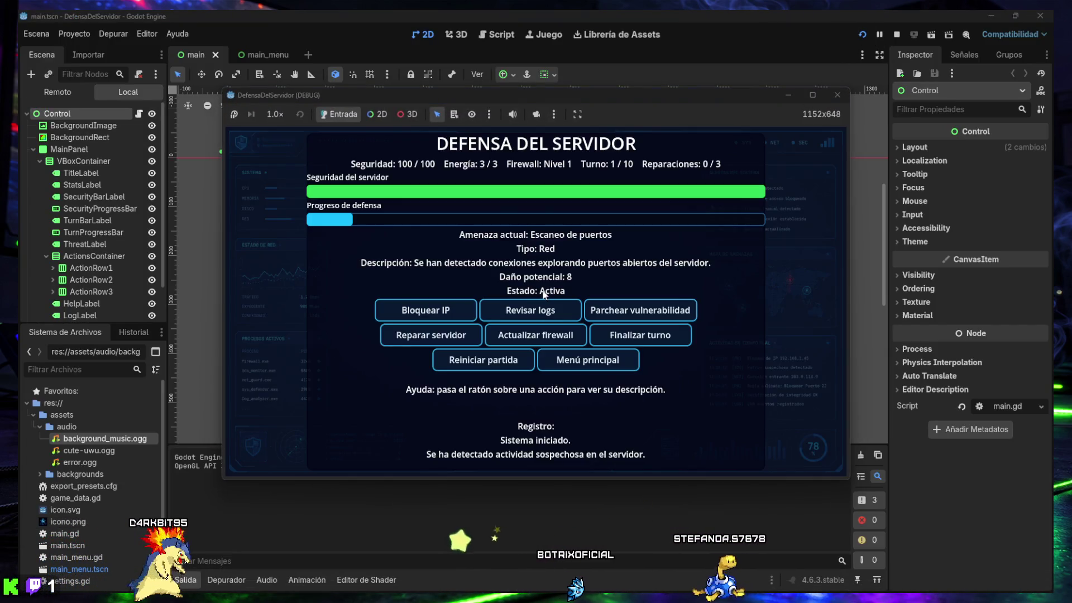
pyautogui.click(556, 360)
pyautogui.click(536, 321)
pyautogui.moveTo(584, 336); pyautogui.dragTo(479, 335)
pyautogui.moveTo(526, 293); pyautogui.dragTo(476, 293)
pyautogui.click(527, 360)
pyautogui.click(525, 293)
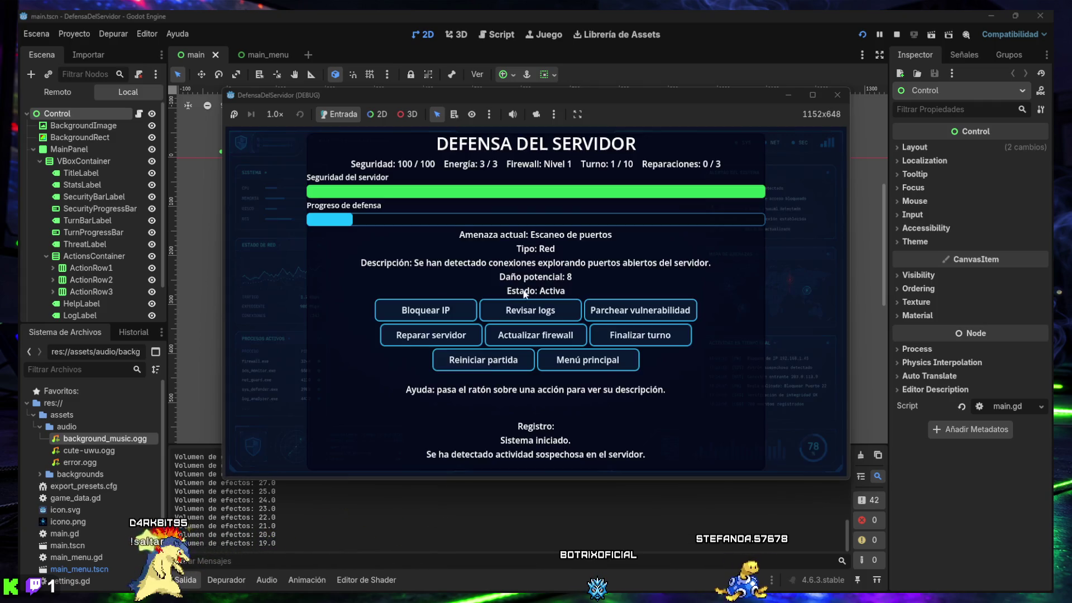
# Step: Play turns 1–4, reviewing logs and blocking the suspicious IP to cancel damage
pyautogui.moveTo(437, 318)
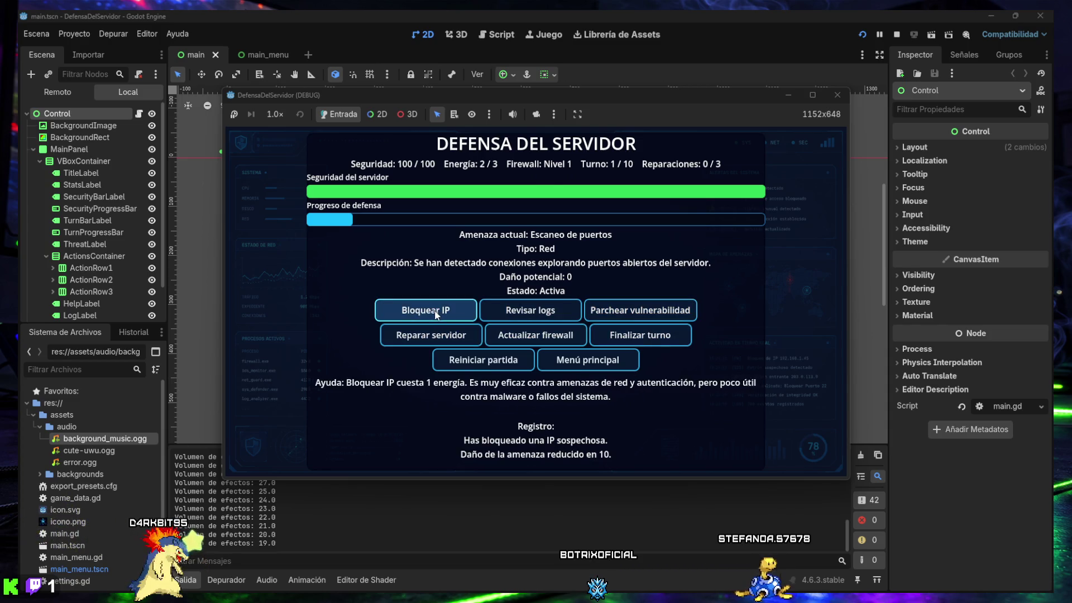
pyautogui.click(637, 336)
pyautogui.click(517, 315)
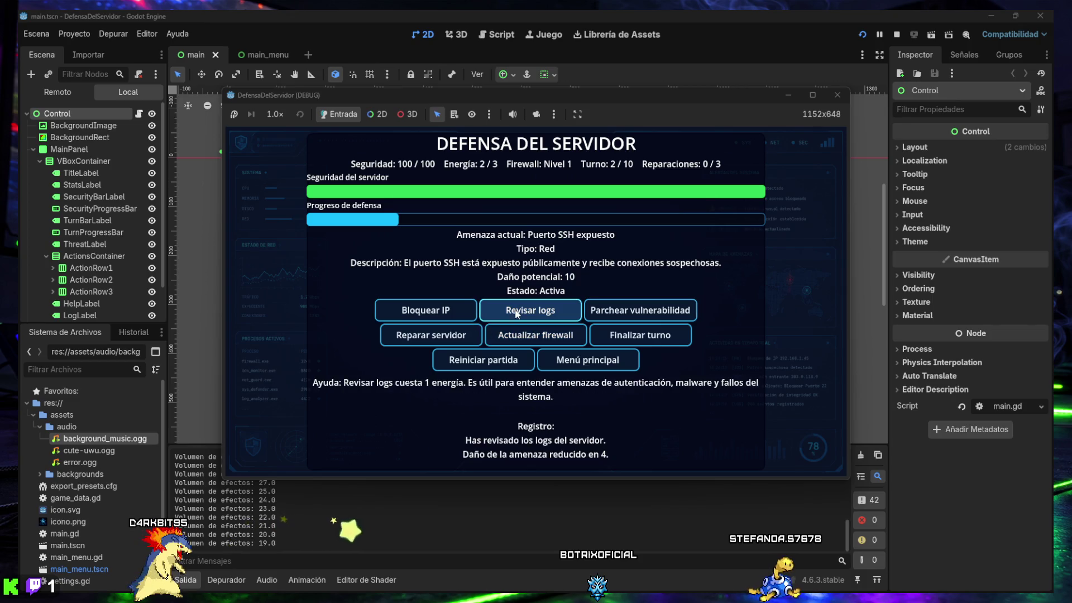
pyautogui.click(453, 310)
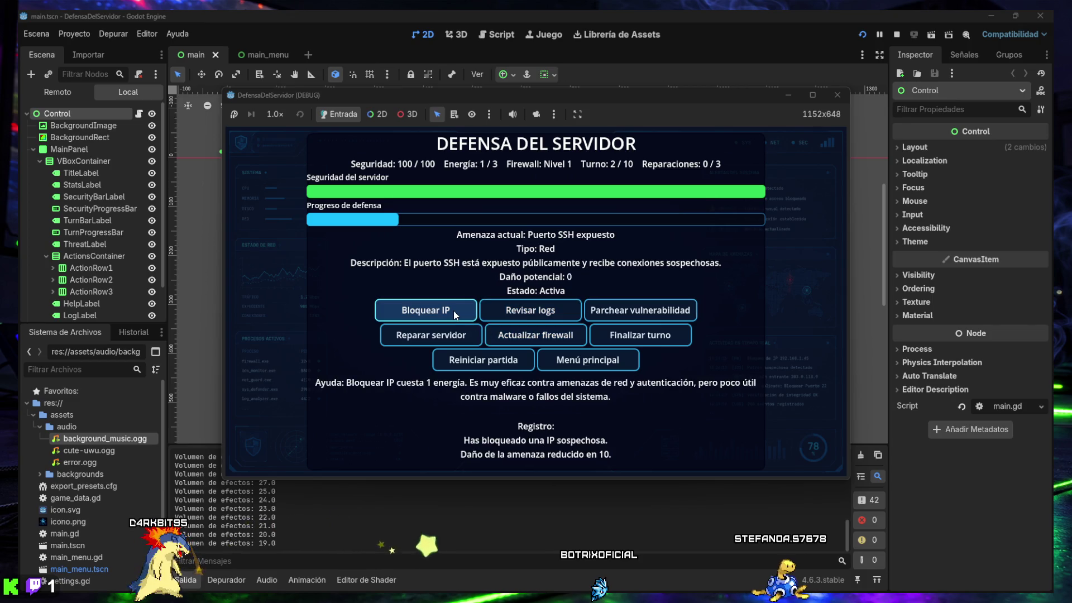
pyautogui.click(635, 334)
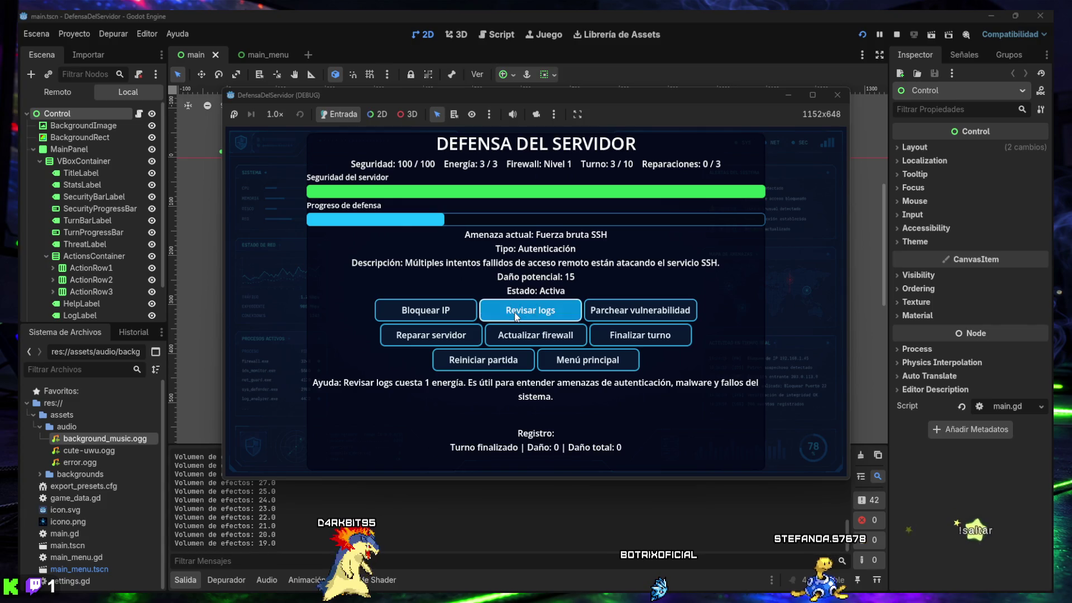
pyautogui.click(516, 316)
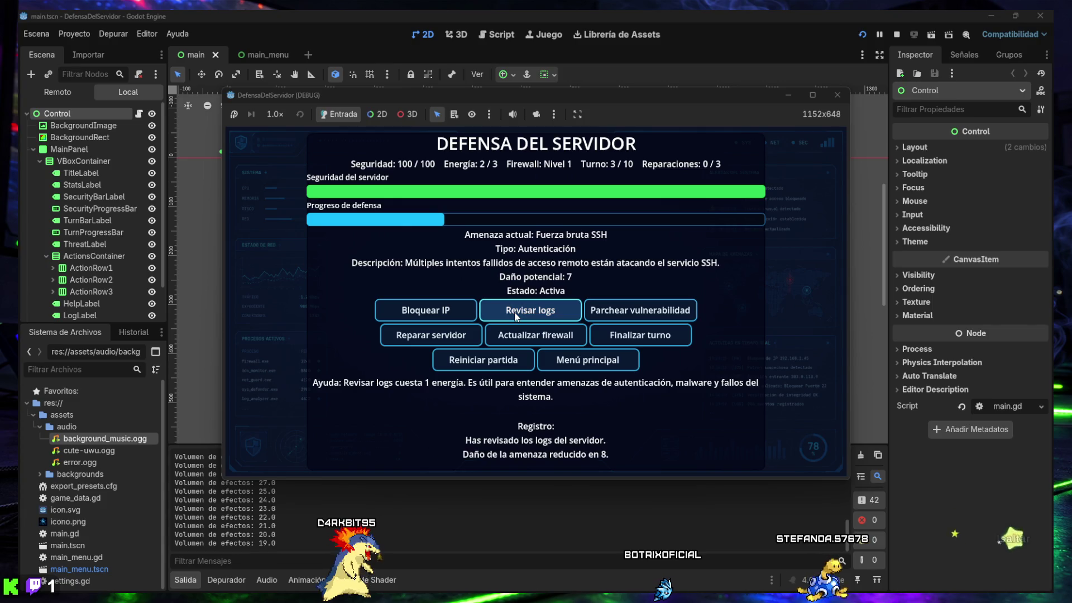
pyautogui.click(618, 335)
pyautogui.click(553, 316)
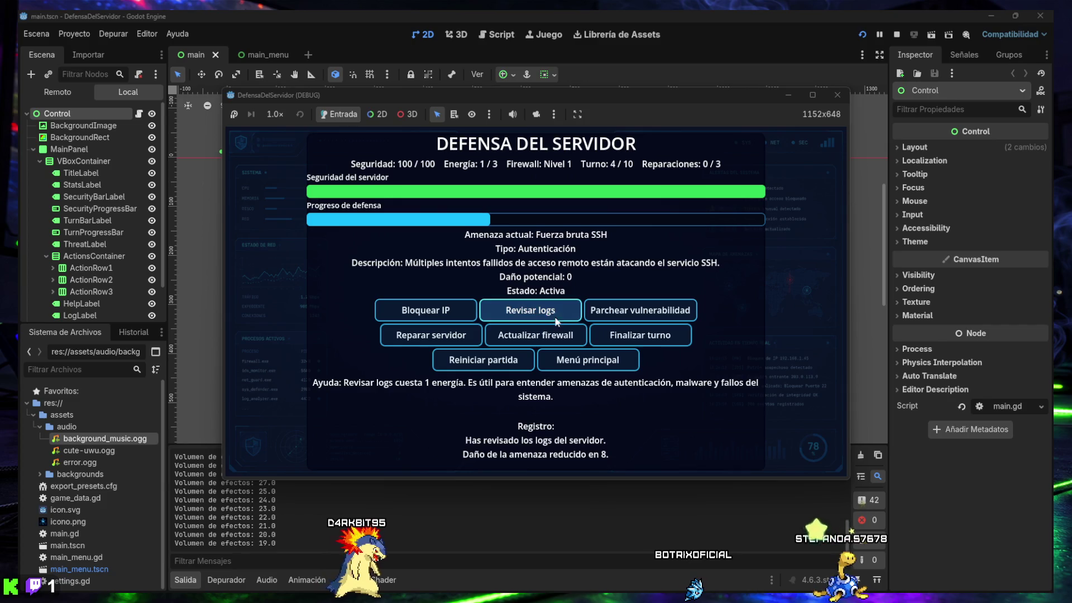
pyautogui.click(628, 338)
# Step: Play turns 5–7, patching the insecure FTP service and reviewing logs against each threat
pyautogui.click(596, 314)
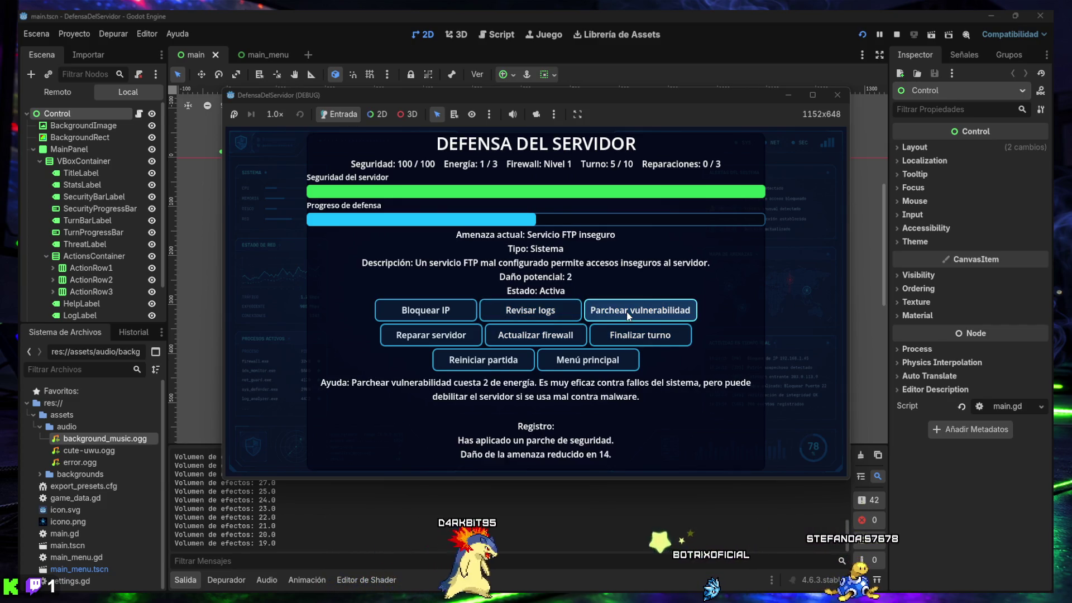
pyautogui.click(548, 309)
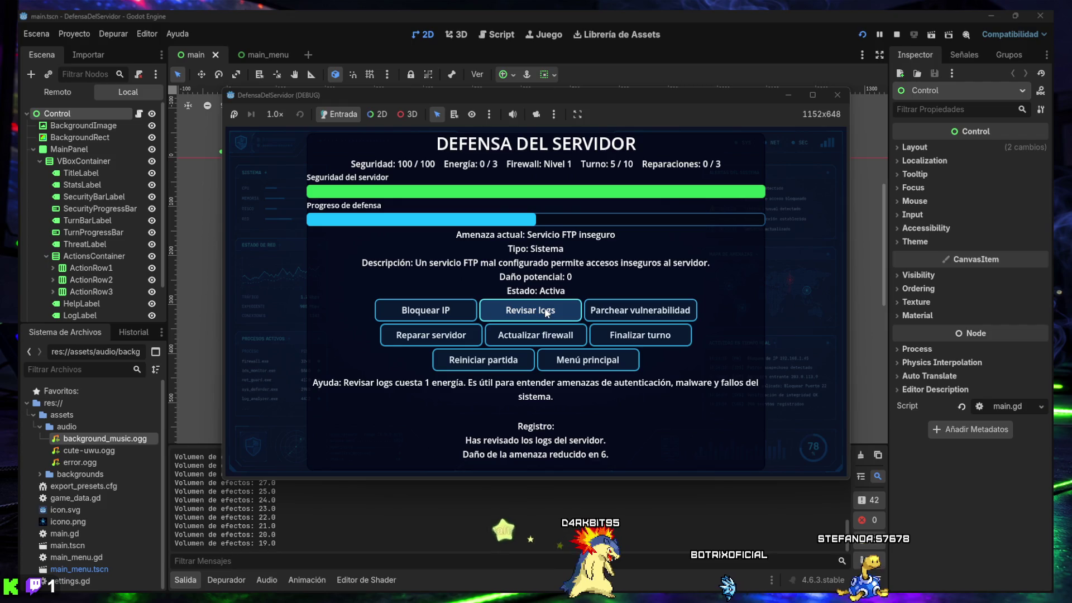
pyautogui.click(617, 338)
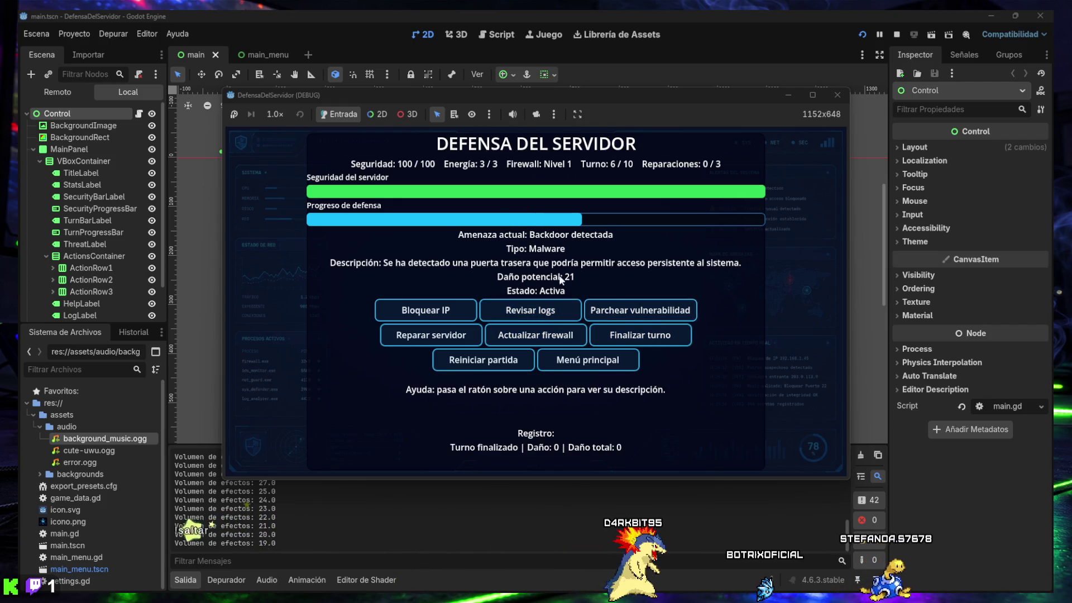
pyautogui.click(551, 313)
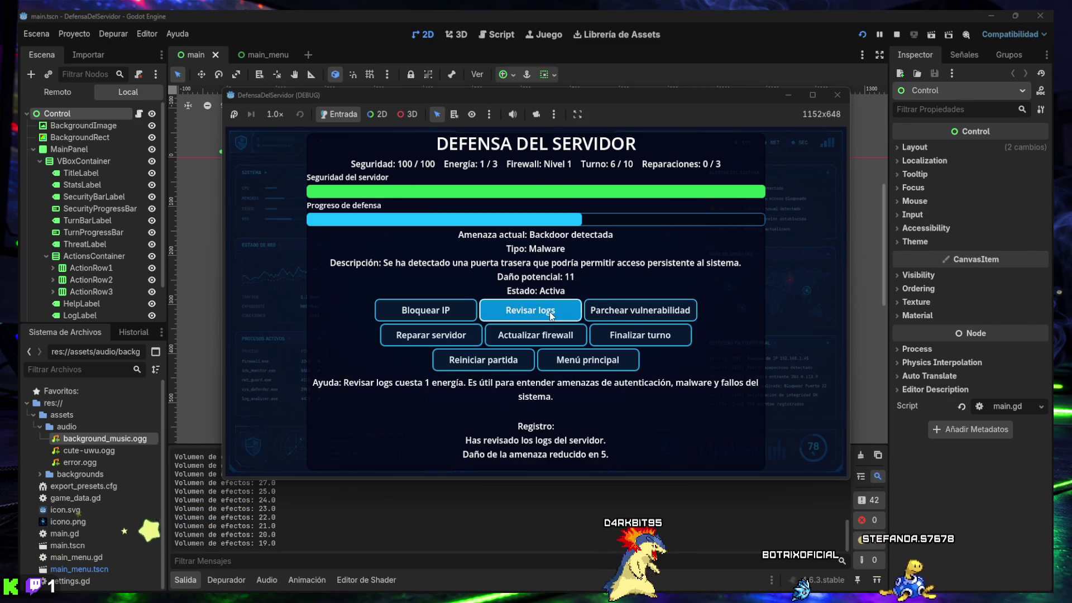
pyautogui.click(614, 337)
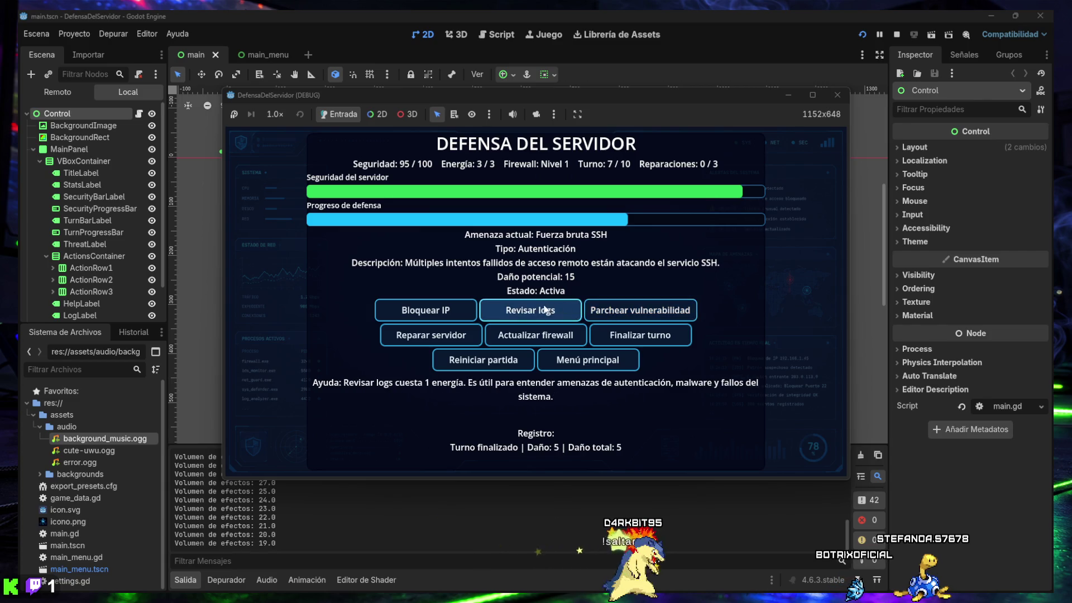
pyautogui.click(537, 312)
pyautogui.click(537, 312)
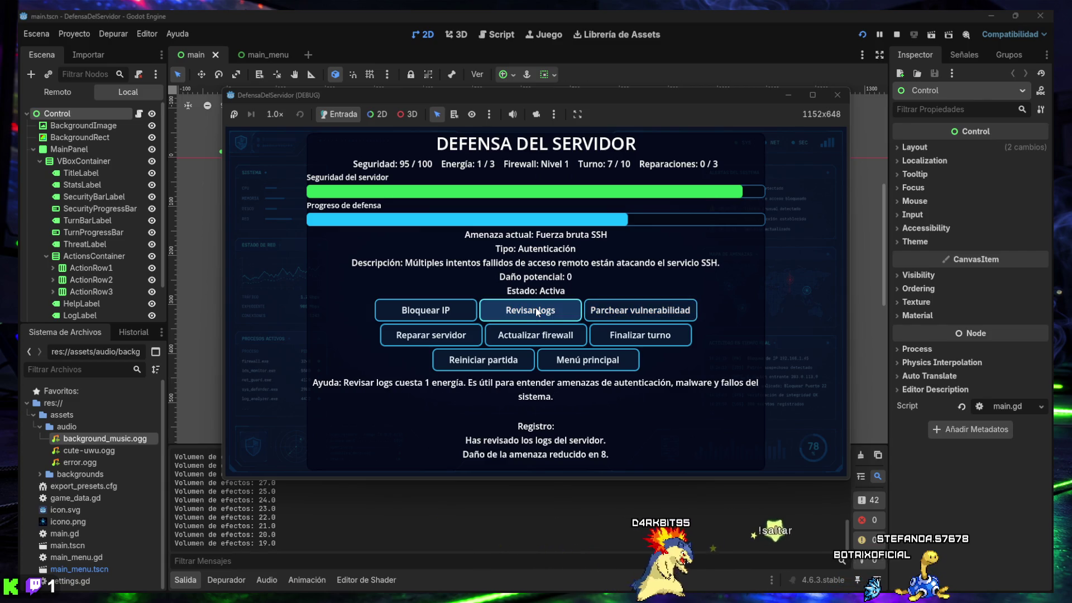
pyautogui.click(452, 338)
pyautogui.click(609, 338)
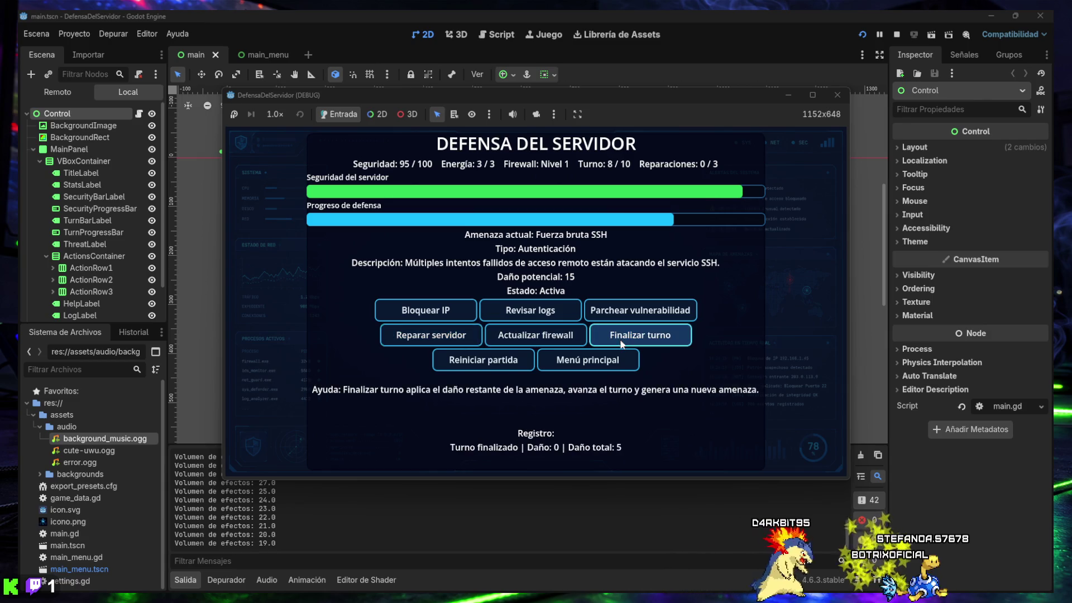
# Step: Repair the server, block bot IPs through turn 10 to win, then close the game
pyautogui.click(456, 340)
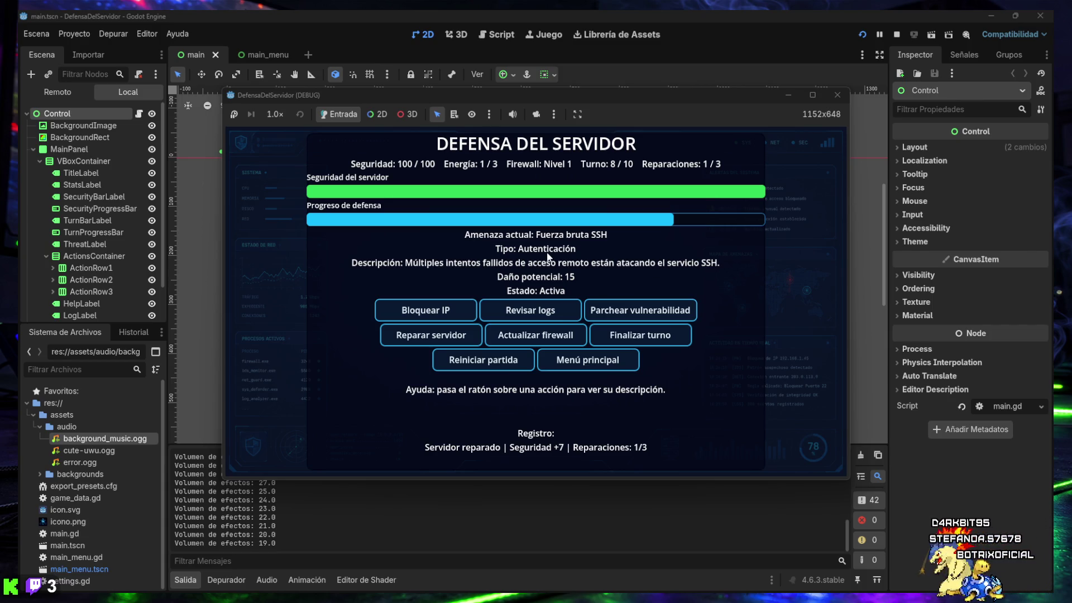
pyautogui.click(540, 314)
pyautogui.click(540, 314)
pyautogui.click(630, 338)
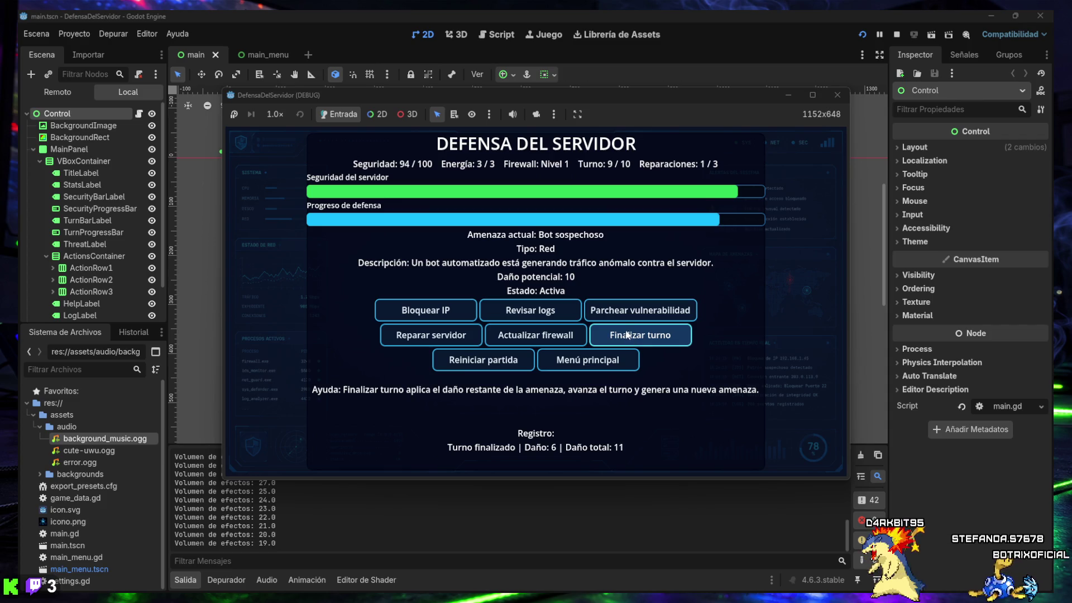
pyautogui.click(441, 313)
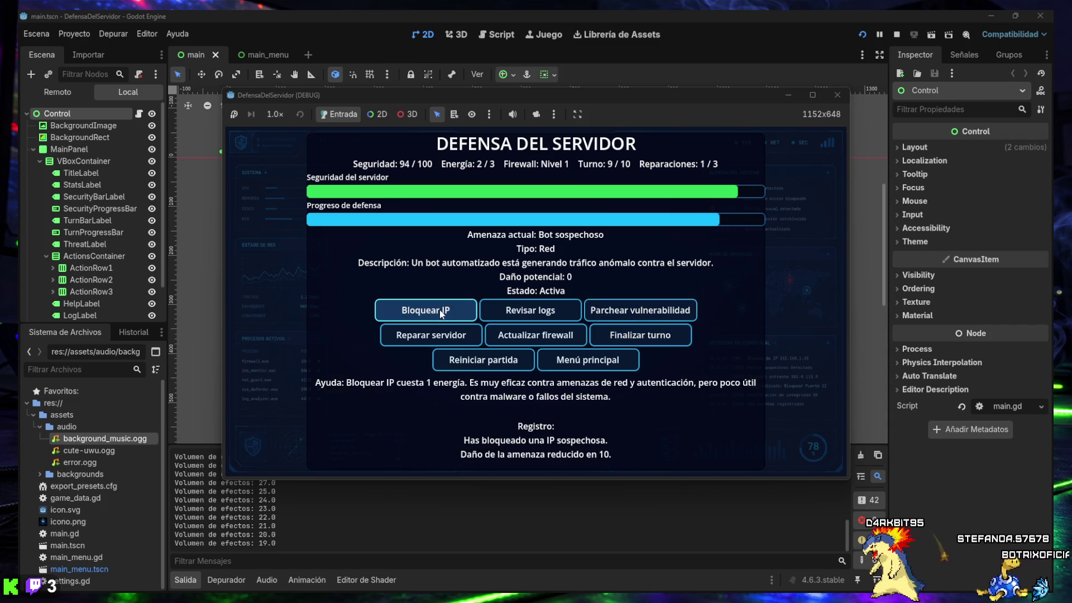
pyautogui.click(453, 335)
pyautogui.click(642, 338)
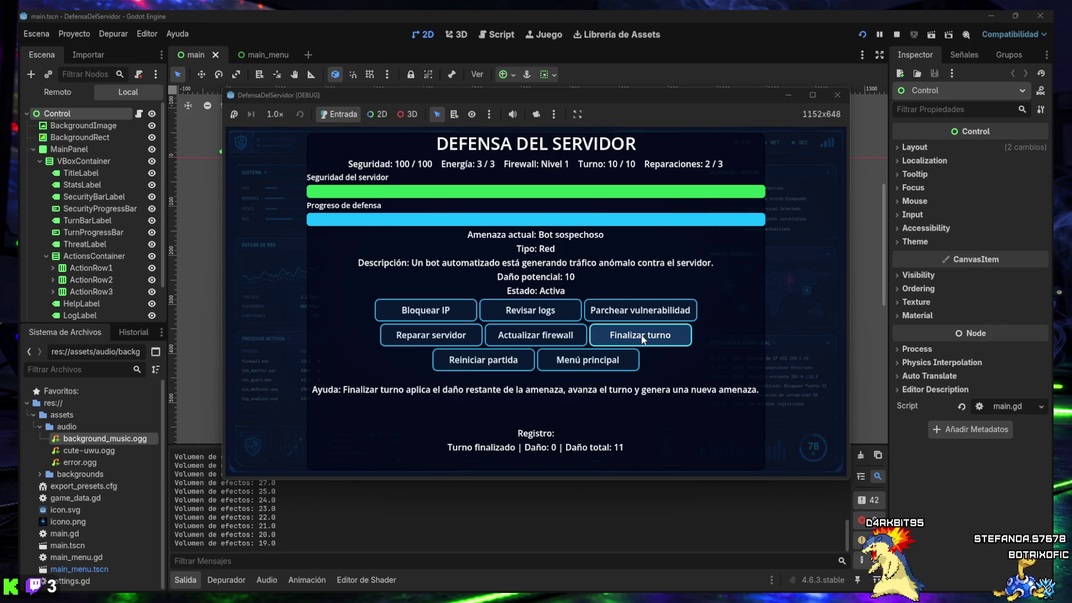
pyautogui.click(426, 311)
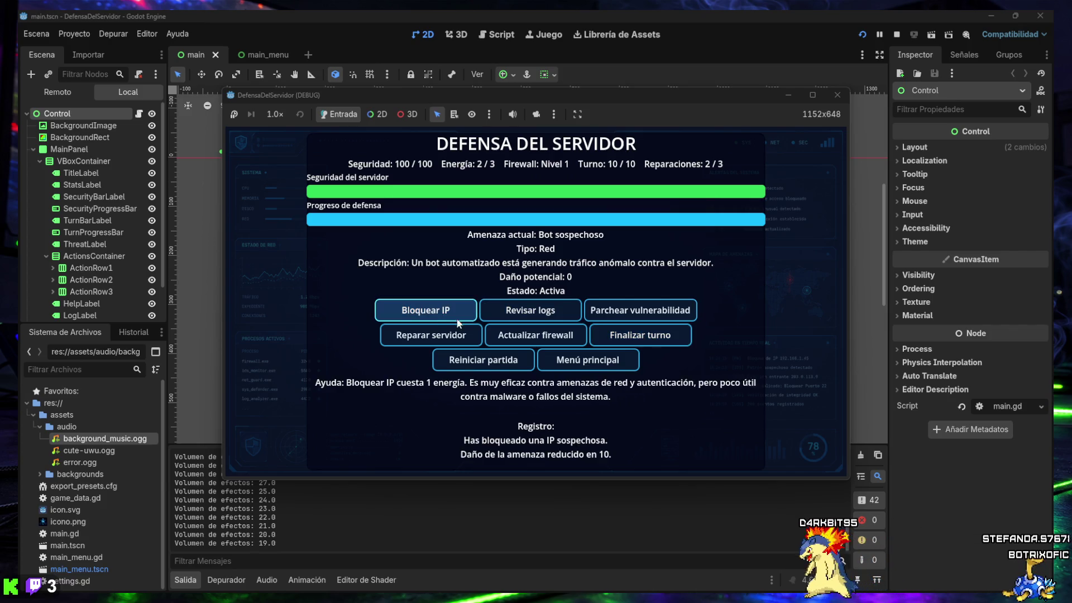
pyautogui.click(650, 336)
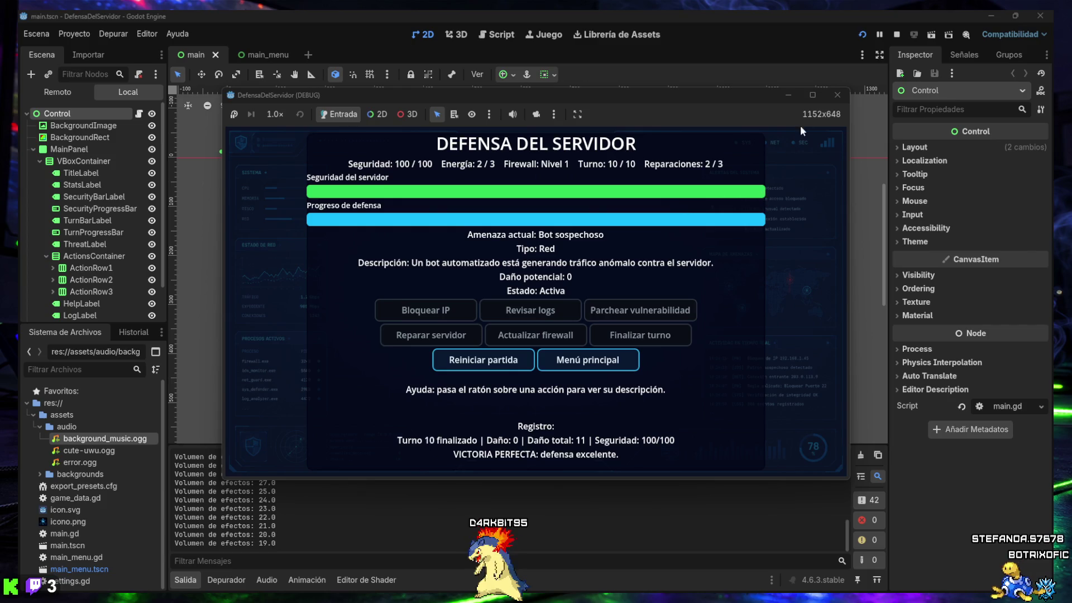
pyautogui.click(837, 96)
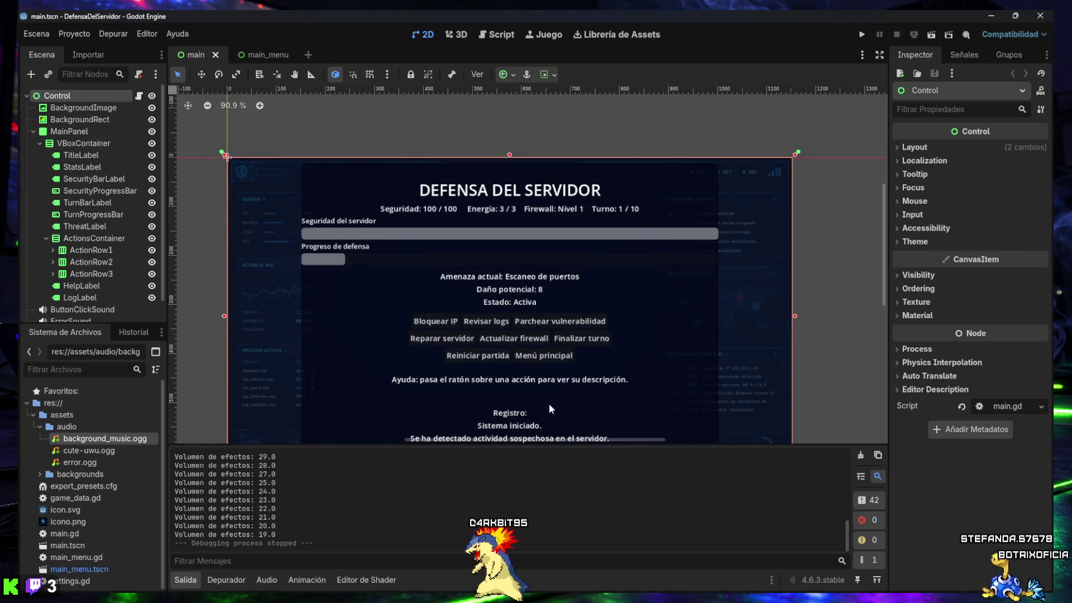
# Step: Collapse Godot's Salida panel, switch to ChatGPT and paste objective 10 on a new line
pyautogui.click(195, 580)
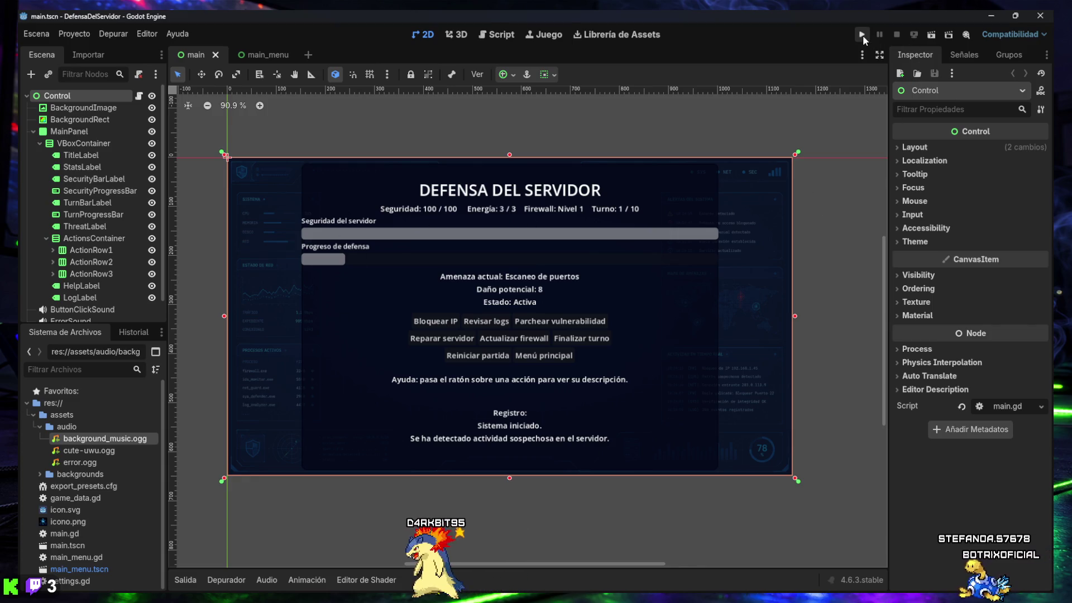
pyautogui.moveTo(640, 598)
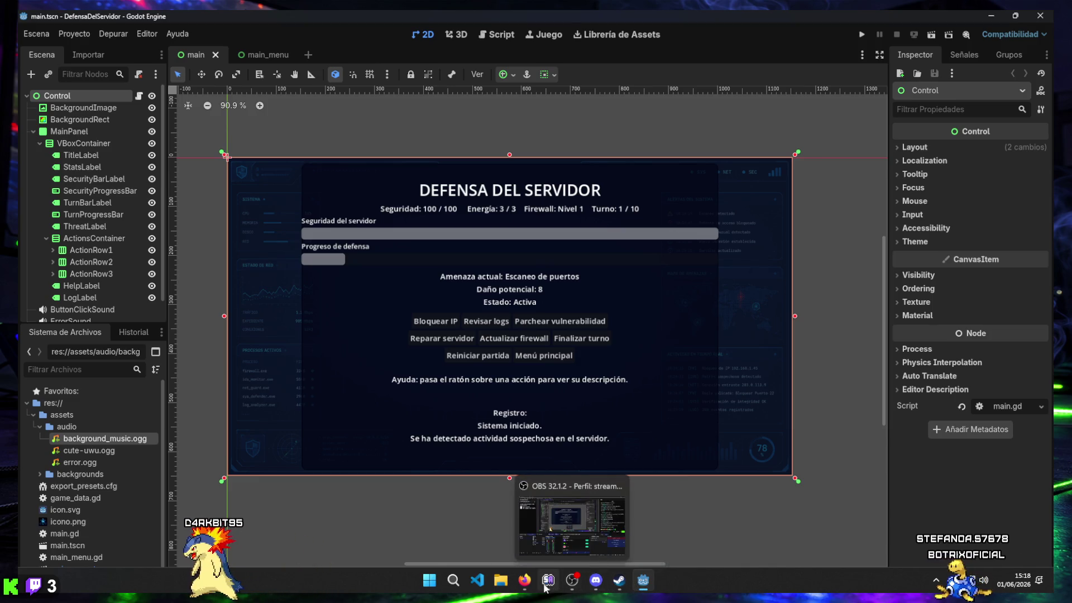
pyautogui.moveTo(526, 583)
pyautogui.click(542, 544)
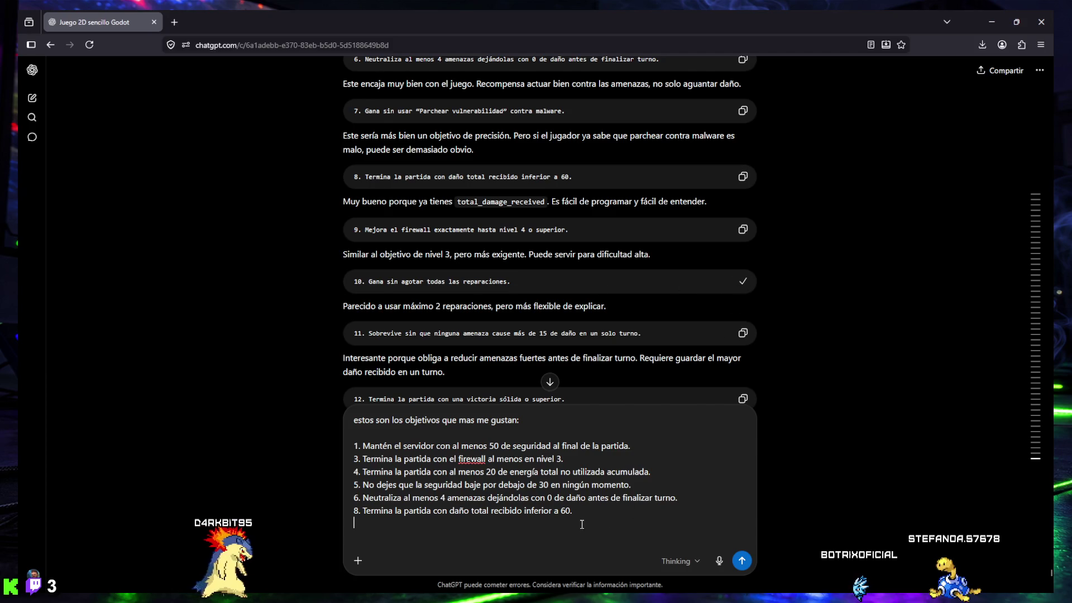
pyautogui.press('Return')
pyautogui.write('10. Gana sin agotar todas las reparaciones.')
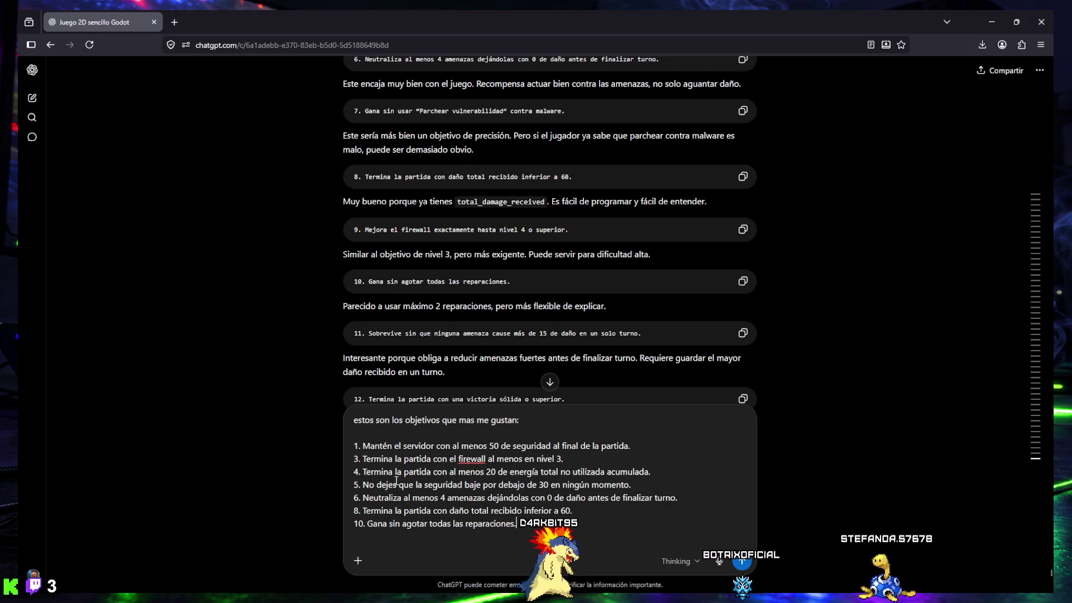
# Step: Read through the suggested objectives and copy objective 12, a solid-or-better victory
pyautogui.scroll(-2, 426, 267)
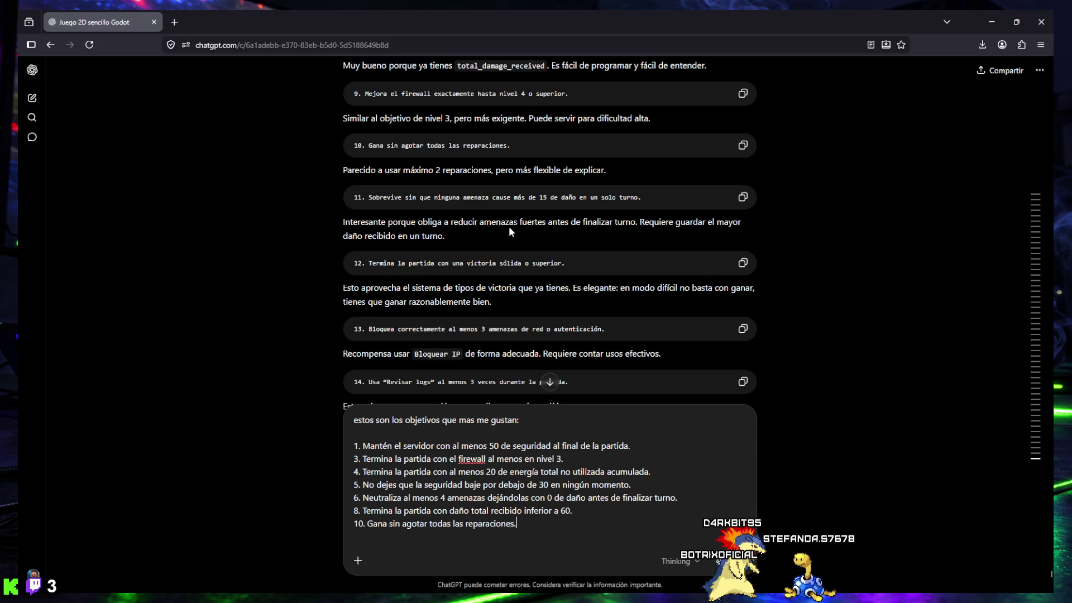
pyautogui.scroll(1, 501, 234)
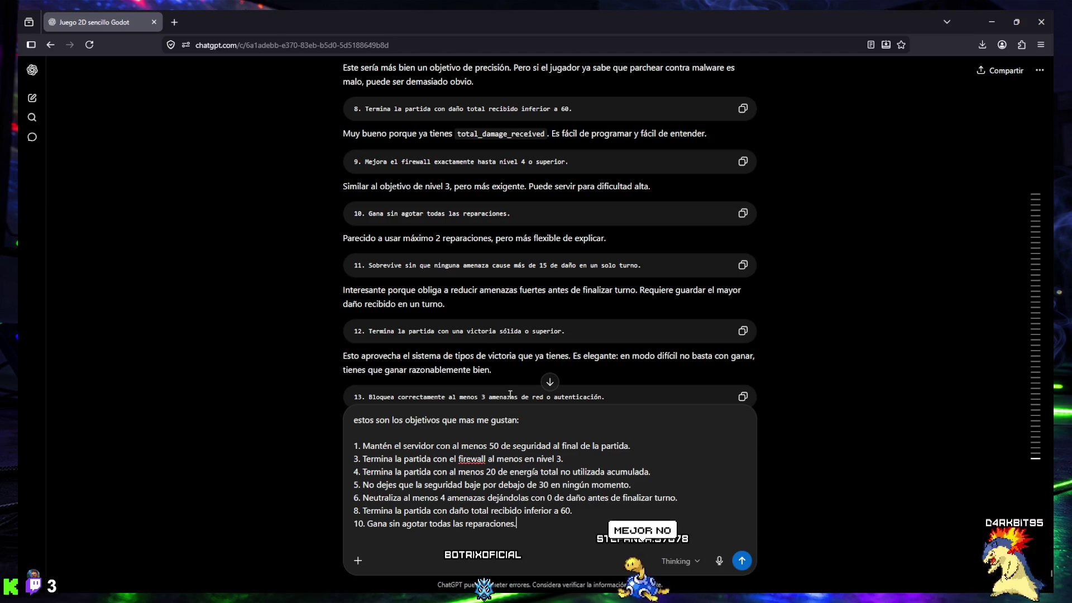
pyautogui.moveTo(354, 265); pyautogui.dragTo(659, 265)
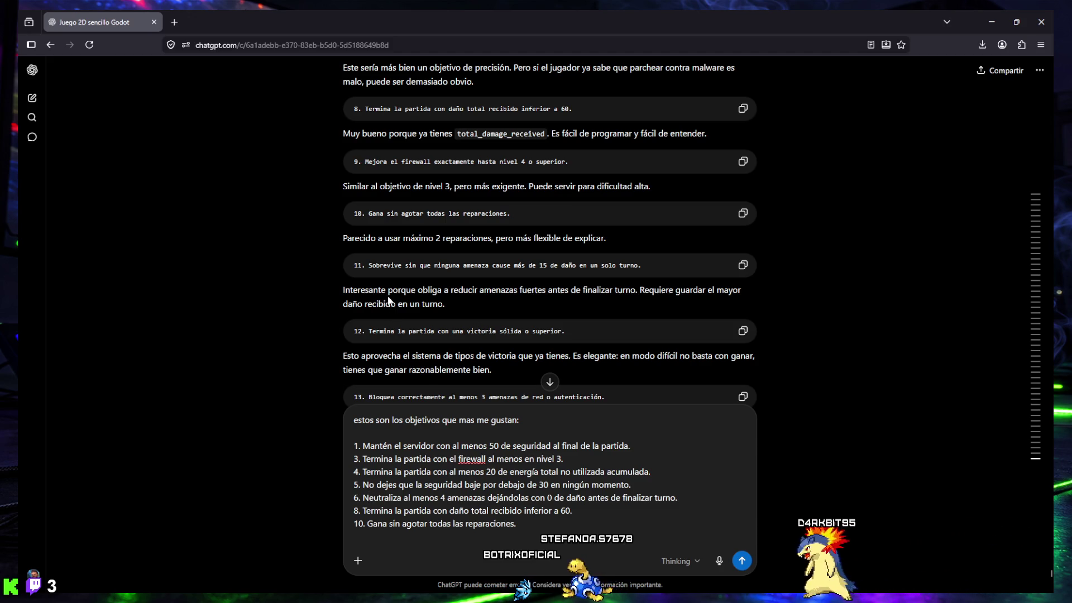
pyautogui.scroll(-2, 392, 291)
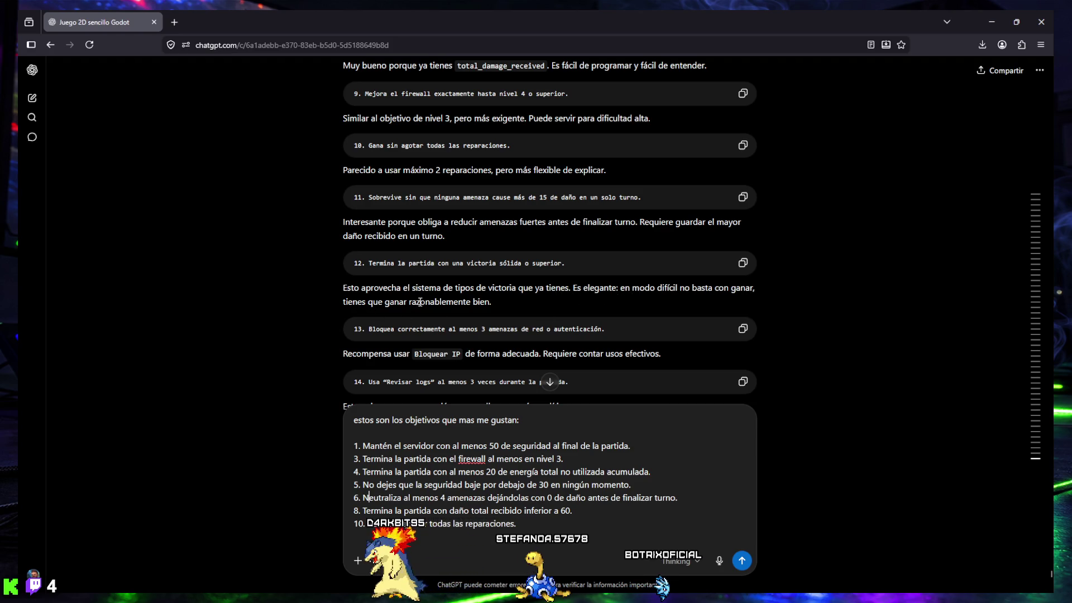
pyautogui.click(742, 263)
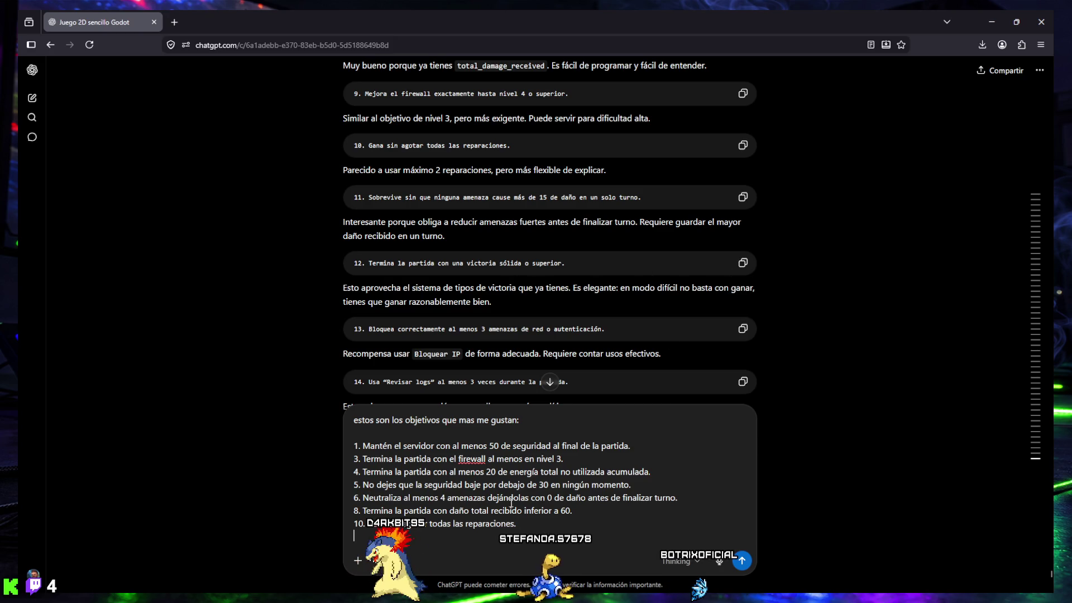
# Step: Paste objective 12 (solid-or-better victory) on a new line at the end of the draft
pyautogui.click(566, 531)
pyautogui.hotkey('shift', 'Return')
pyautogui.hotkey('ctrl', 'v')
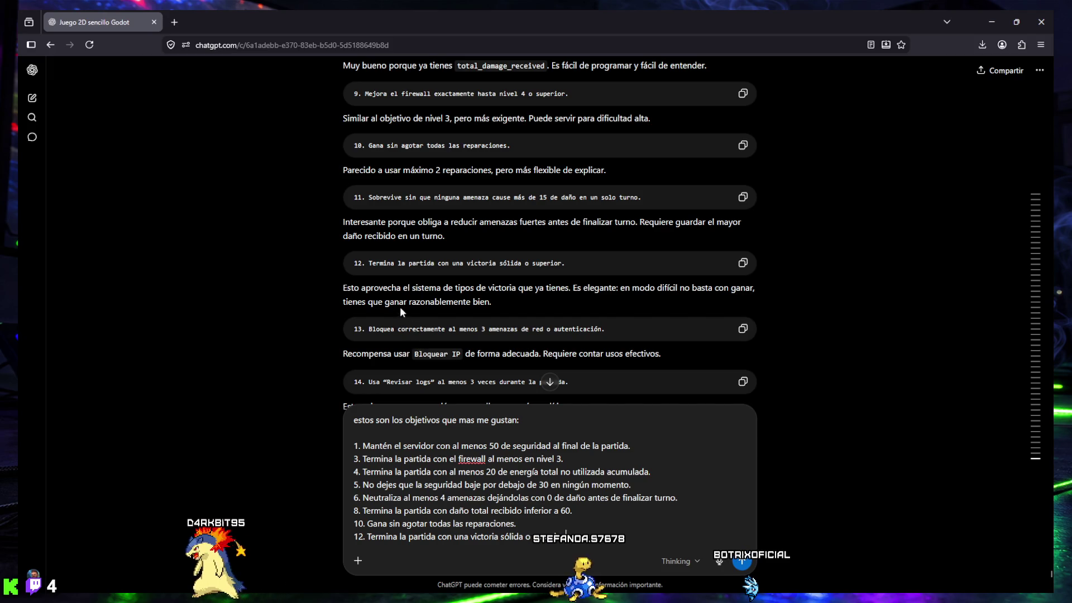
pyautogui.scroll(-2, 384, 299)
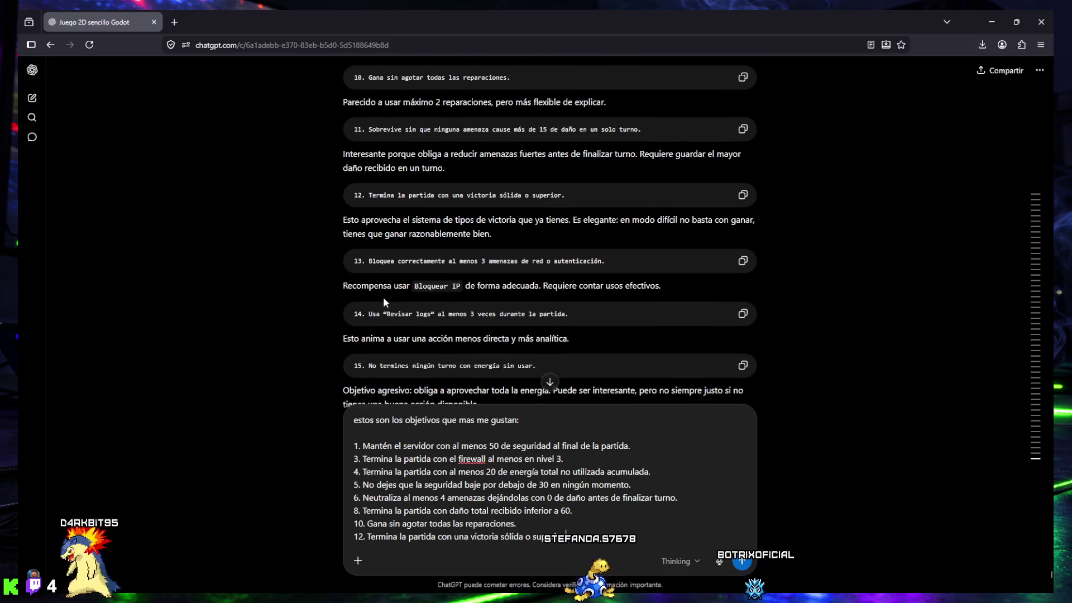
pyautogui.scroll(-2, 384, 289)
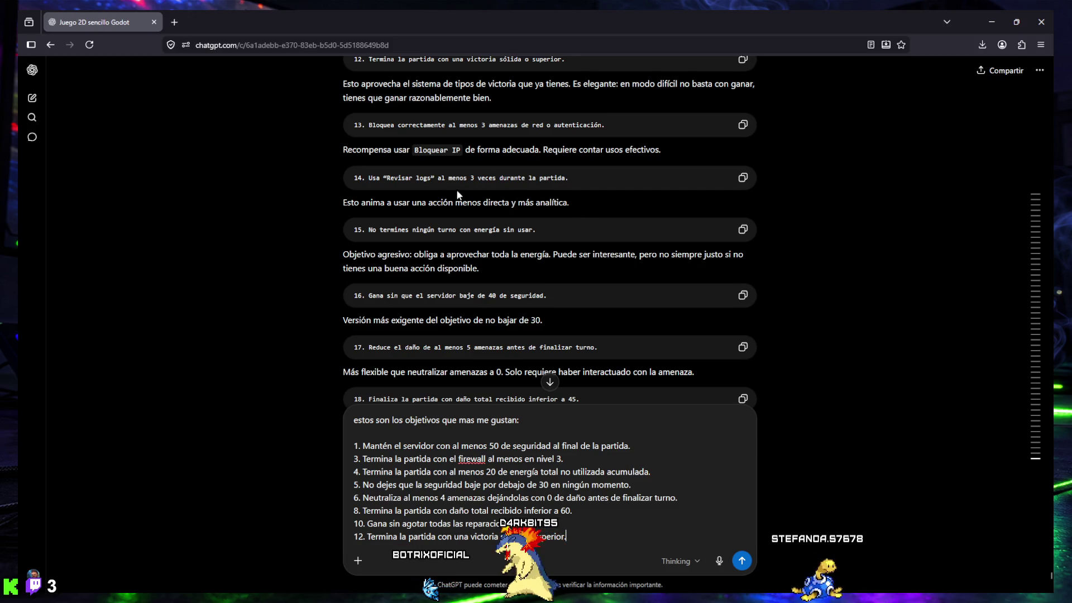
pyautogui.moveTo(354, 178); pyautogui.dragTo(571, 176)
pyautogui.click(571, 175)
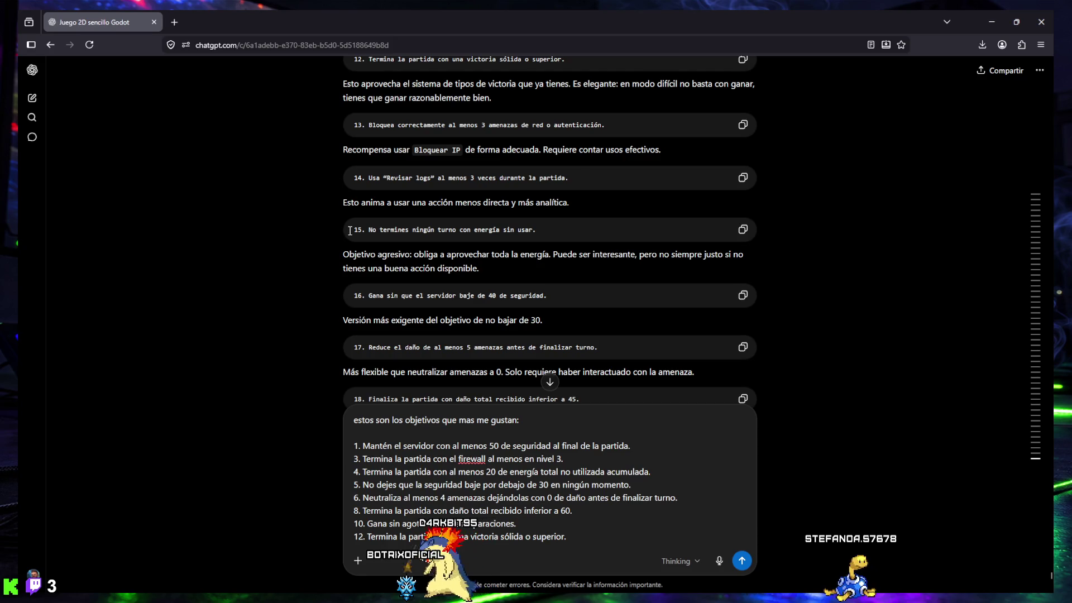
pyautogui.moveTo(357, 230); pyautogui.dragTo(541, 229)
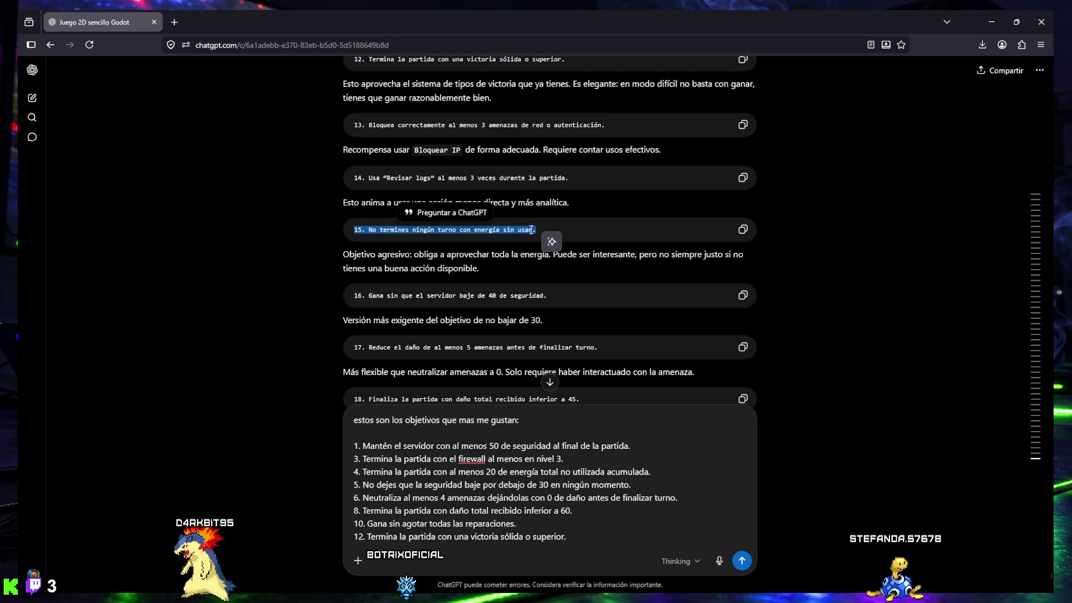
pyautogui.doubleClick(359, 255)
pyautogui.moveTo(379, 264); pyautogui.dragTo(757, 264)
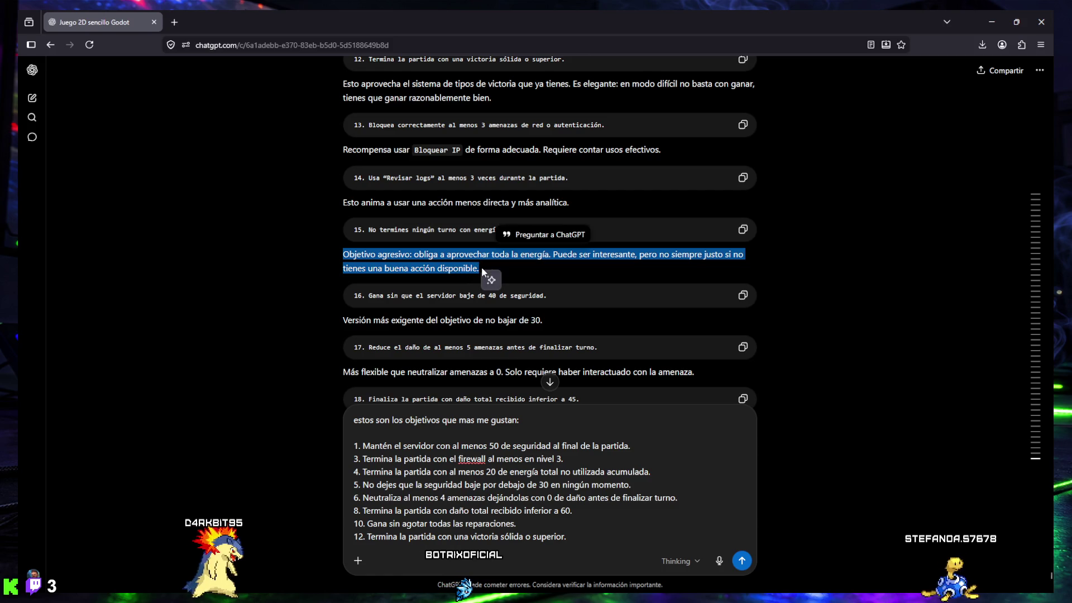
pyautogui.click(530, 266)
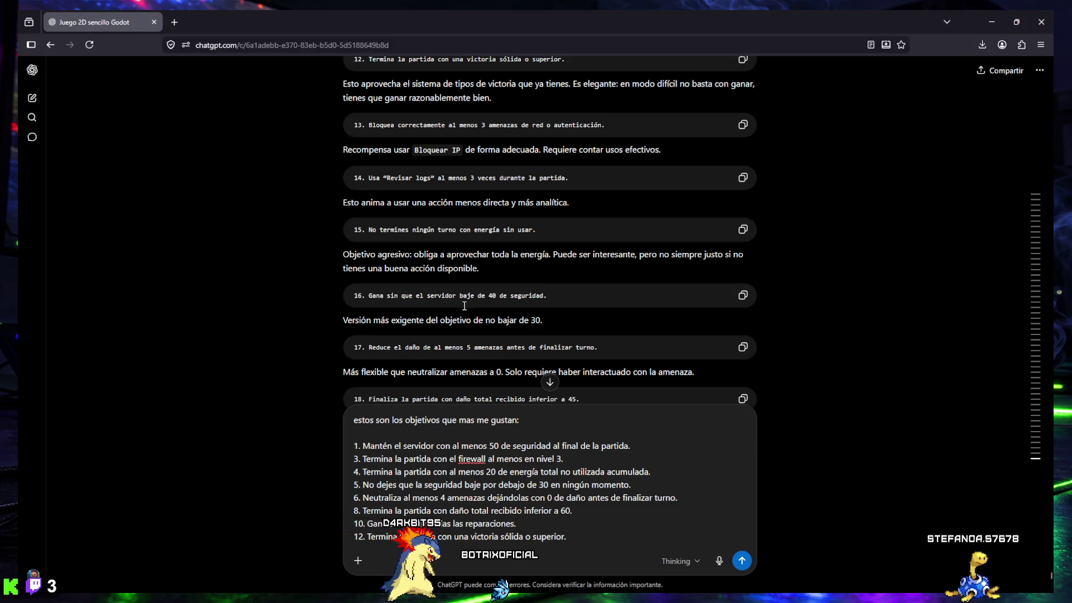
pyautogui.moveTo(637, 601)
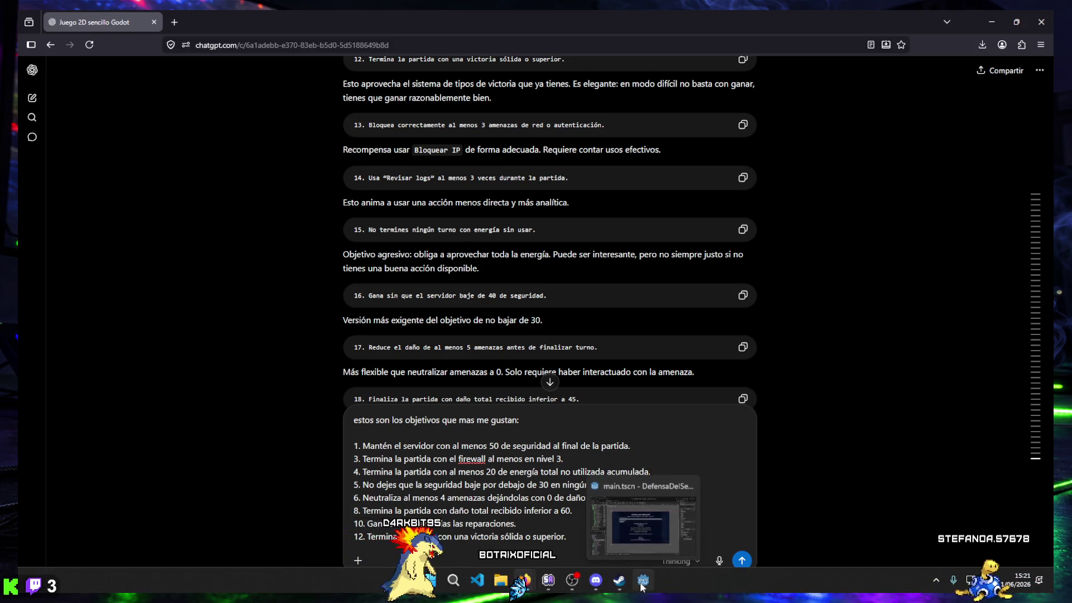
pyautogui.click(642, 582)
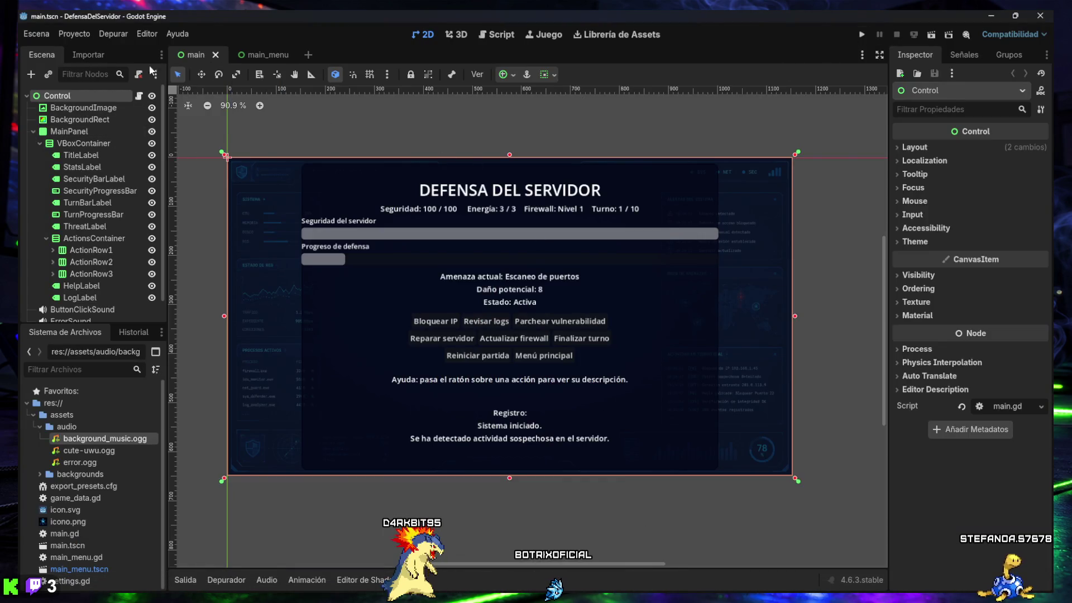
pyautogui.scroll(-1, 106, 465)
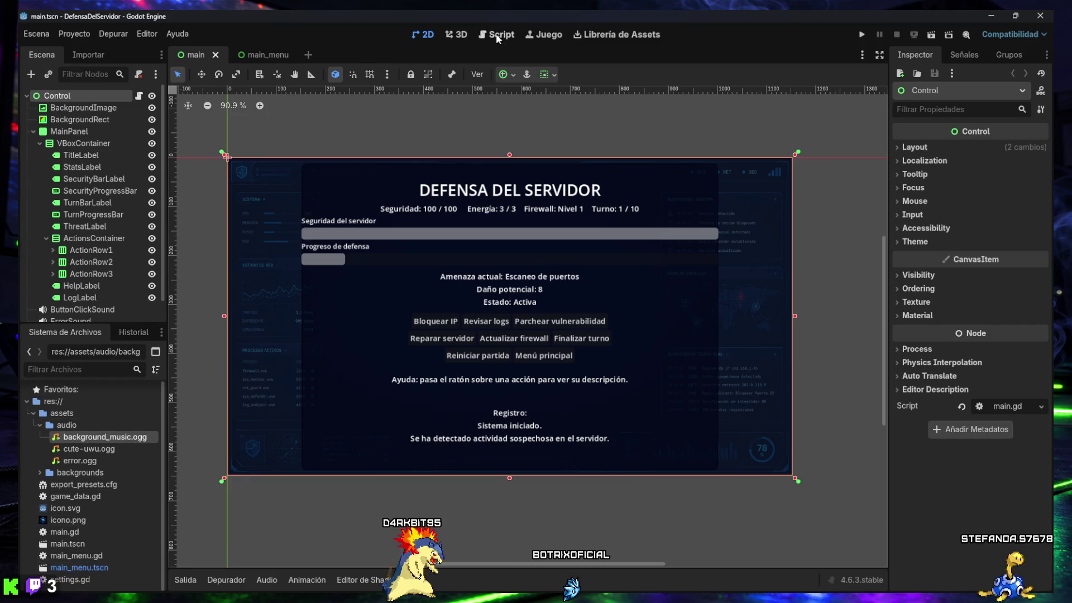
pyautogui.click(497, 35)
pyautogui.click(207, 109)
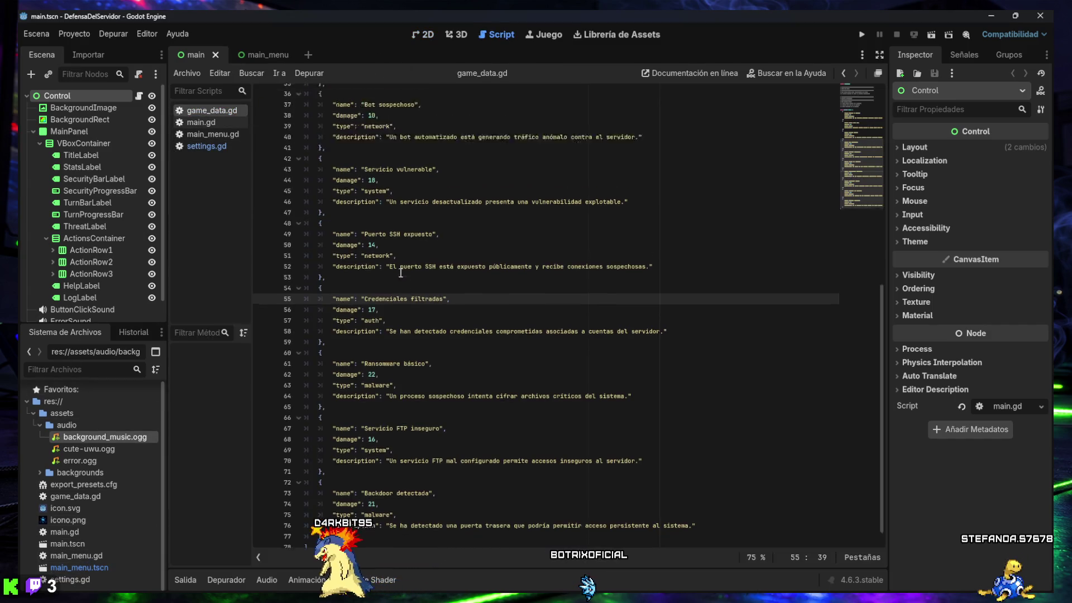
pyautogui.scroll(10, 401, 273)
pyautogui.scroll(-3, 390, 270)
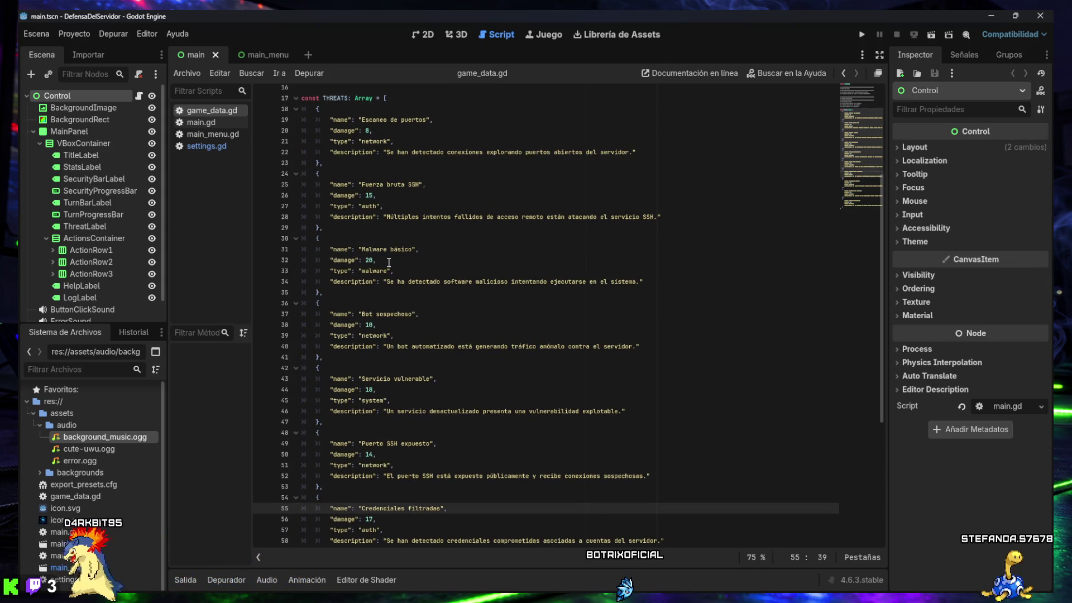
pyautogui.scroll(-5, 390, 262)
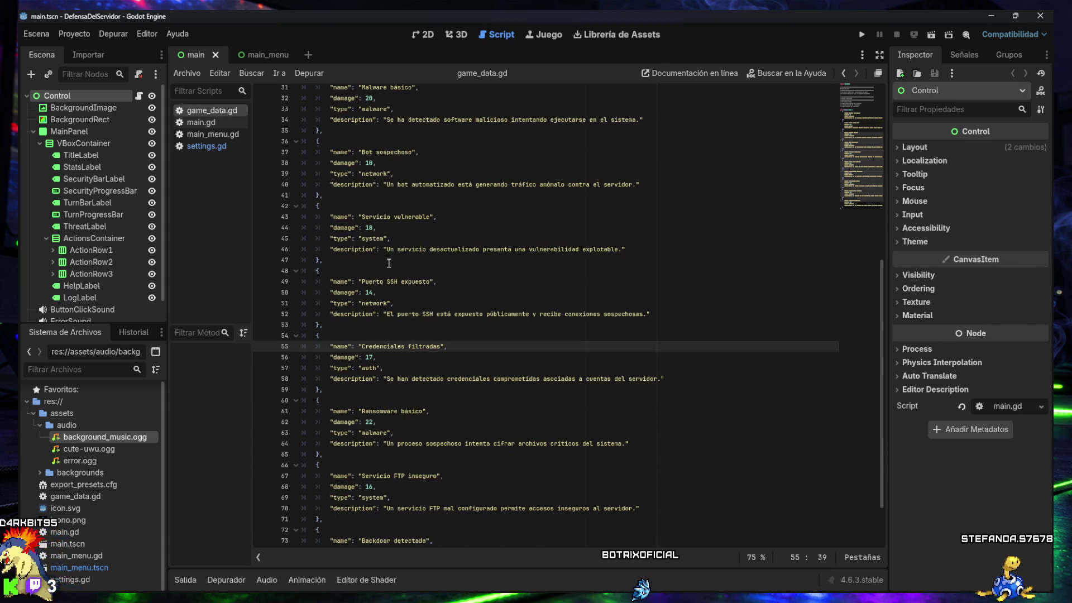
pyautogui.scroll(-2, 389, 263)
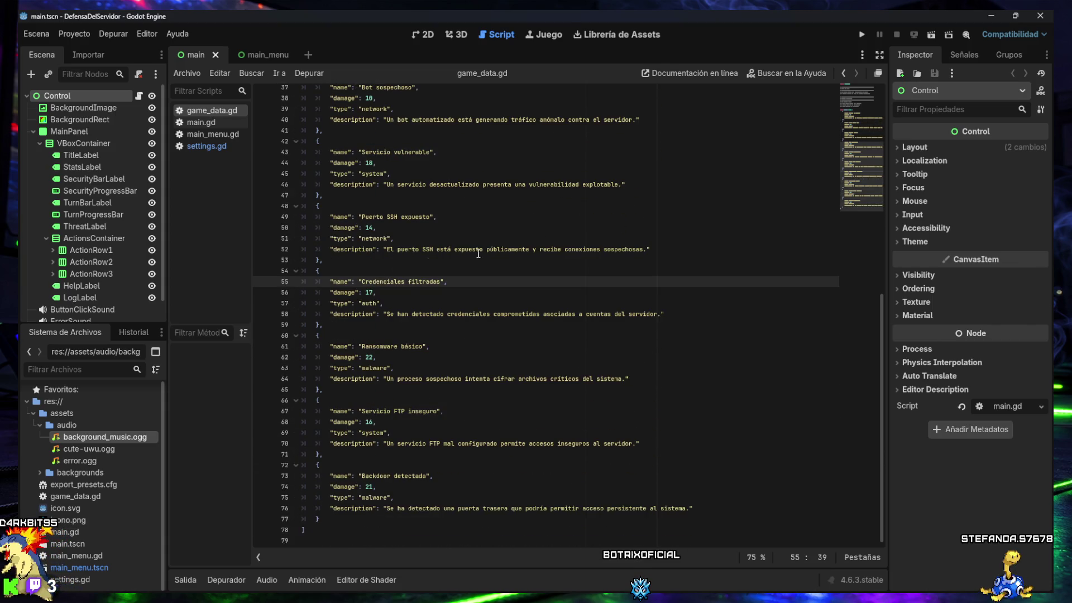
pyautogui.click(992, 16)
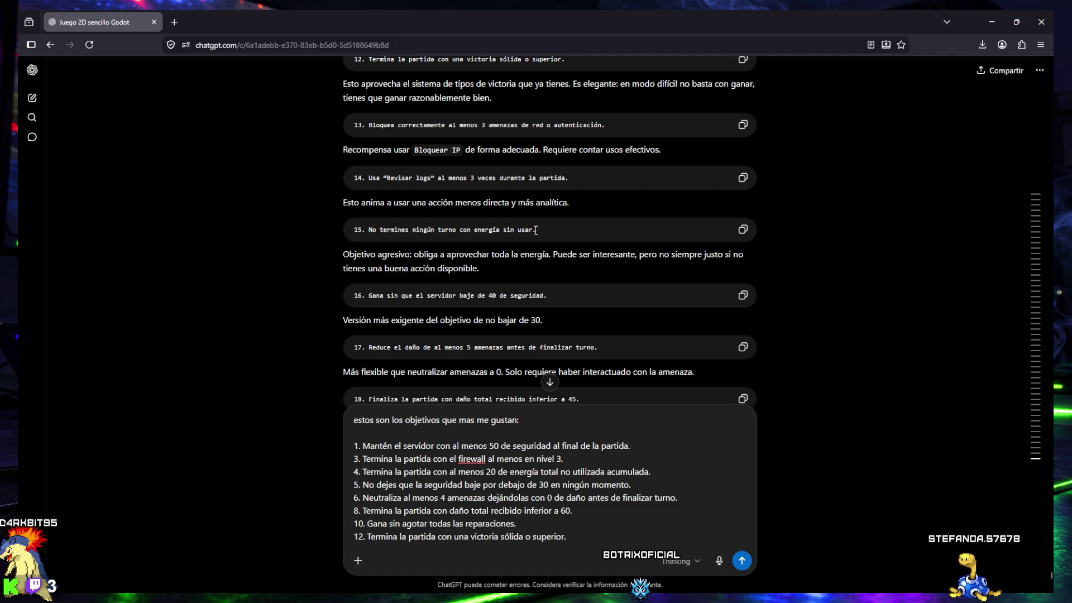
pyautogui.moveTo(357, 296); pyautogui.dragTo(539, 295)
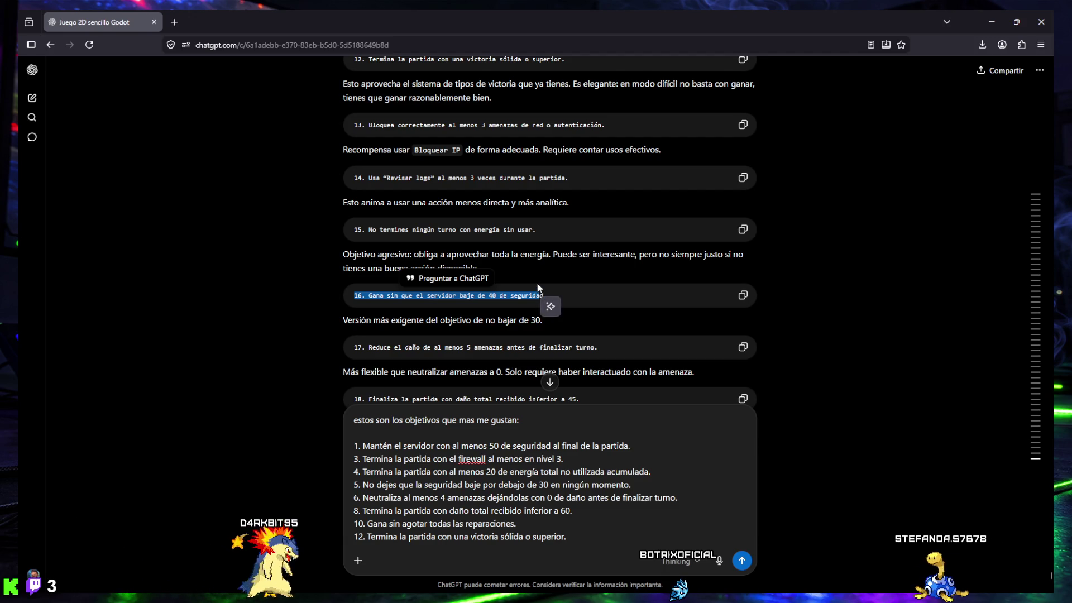
pyautogui.moveTo(394, 446); pyautogui.dragTo(631, 447)
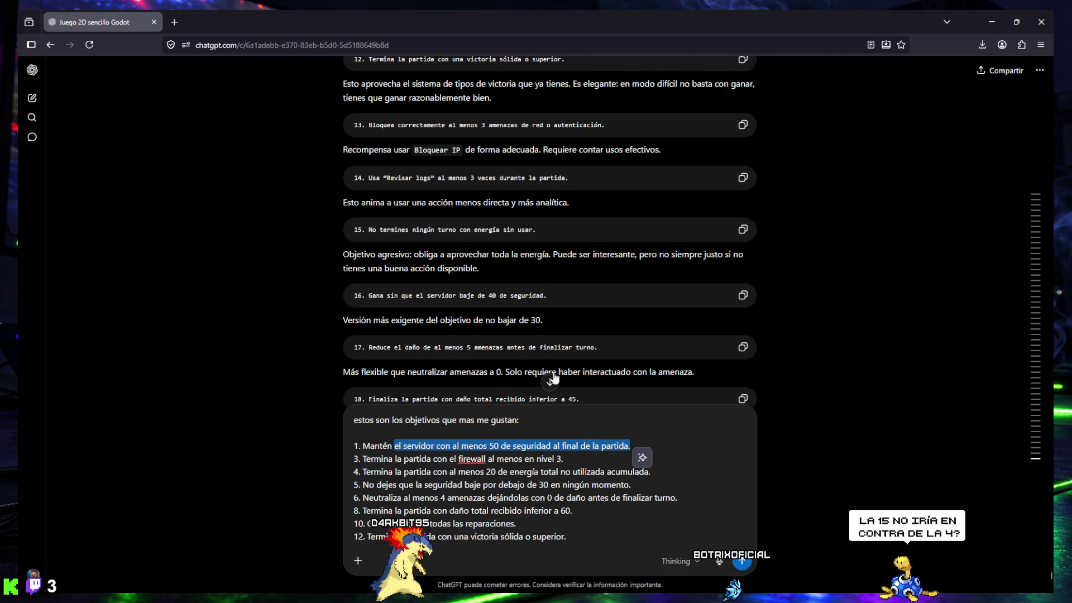
pyautogui.click(461, 297)
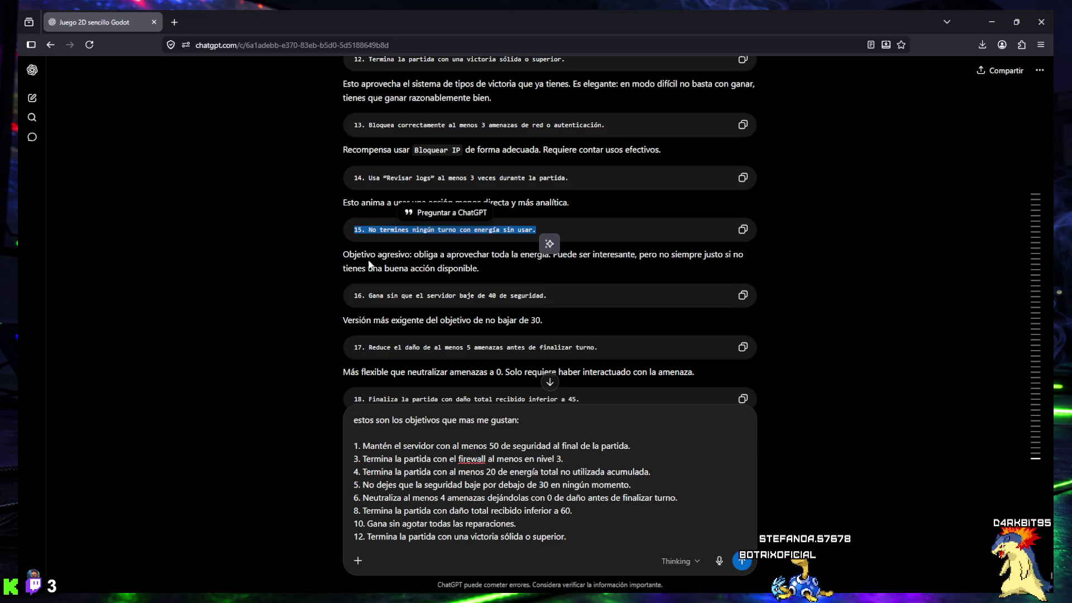
pyautogui.moveTo(343, 255); pyautogui.dragTo(412, 260)
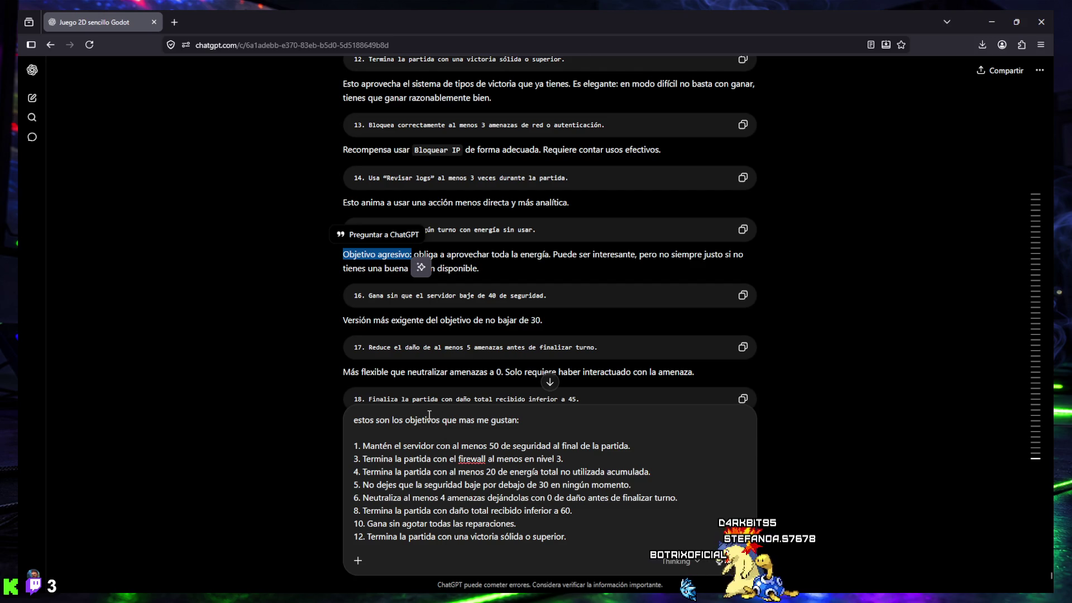
pyautogui.scroll(-2, 486, 318)
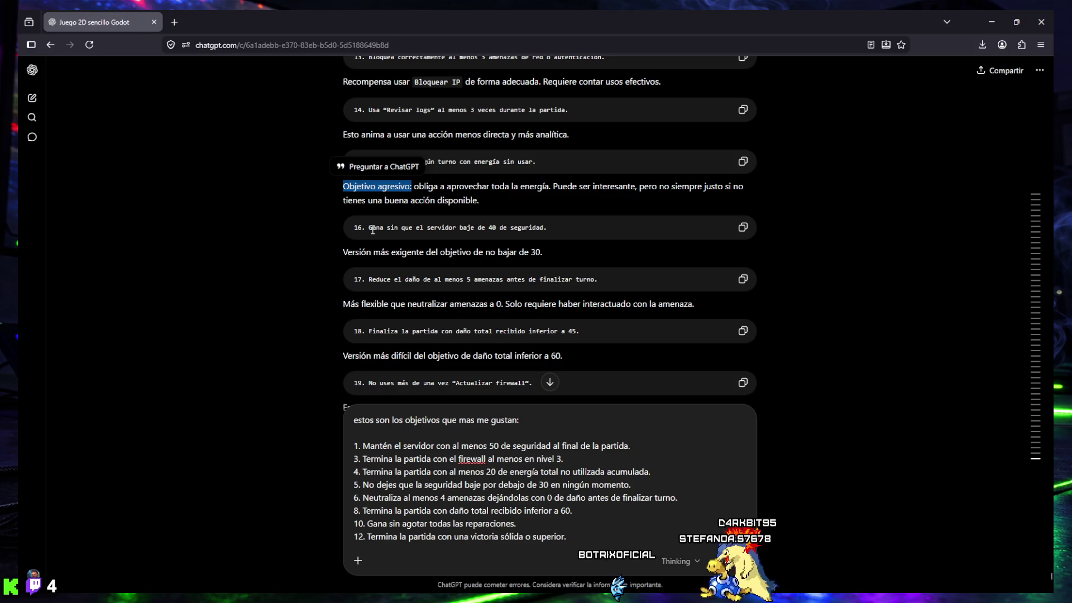
pyautogui.moveTo(509, 227); pyautogui.dragTo(568, 225)
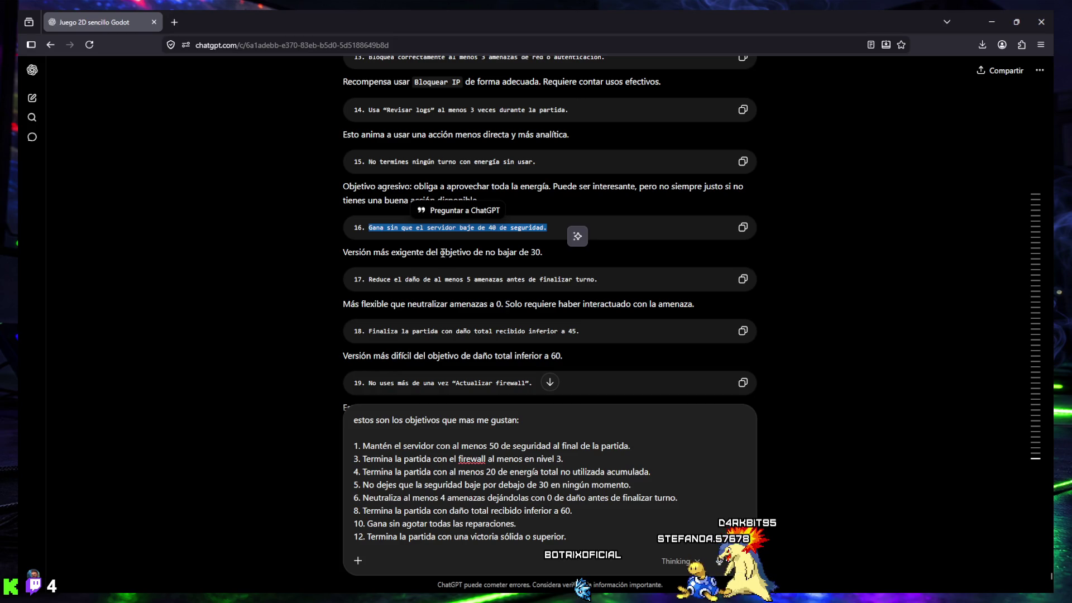
# Step: Review the suggested objectives, weighing objective 18 and copying objective 19 to the clipboard
pyautogui.moveTo(474, 445); pyautogui.dragTo(588, 447)
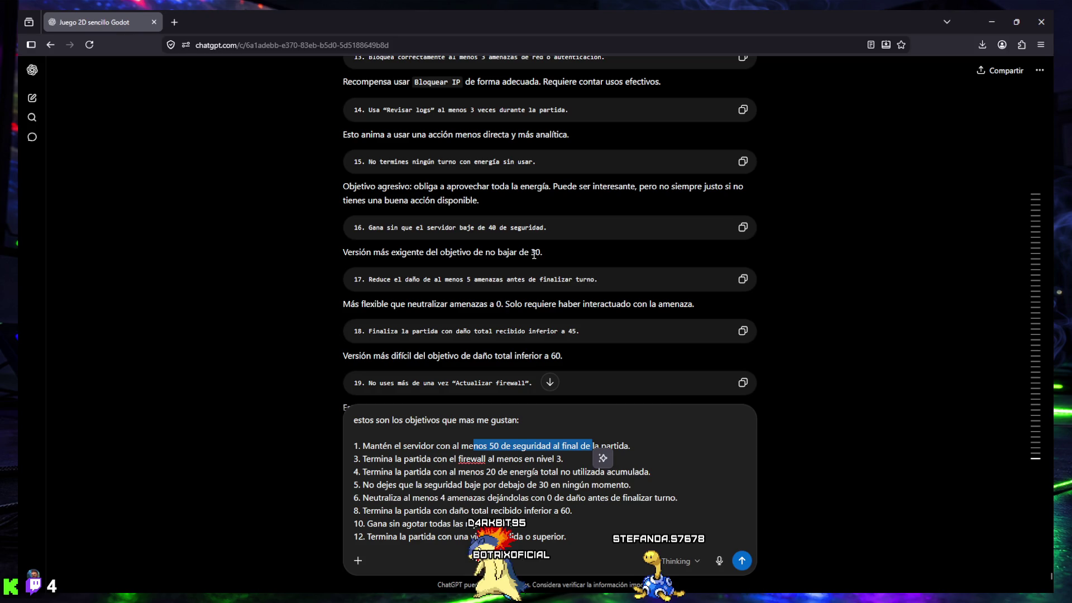
pyautogui.scroll(-2, 423, 299)
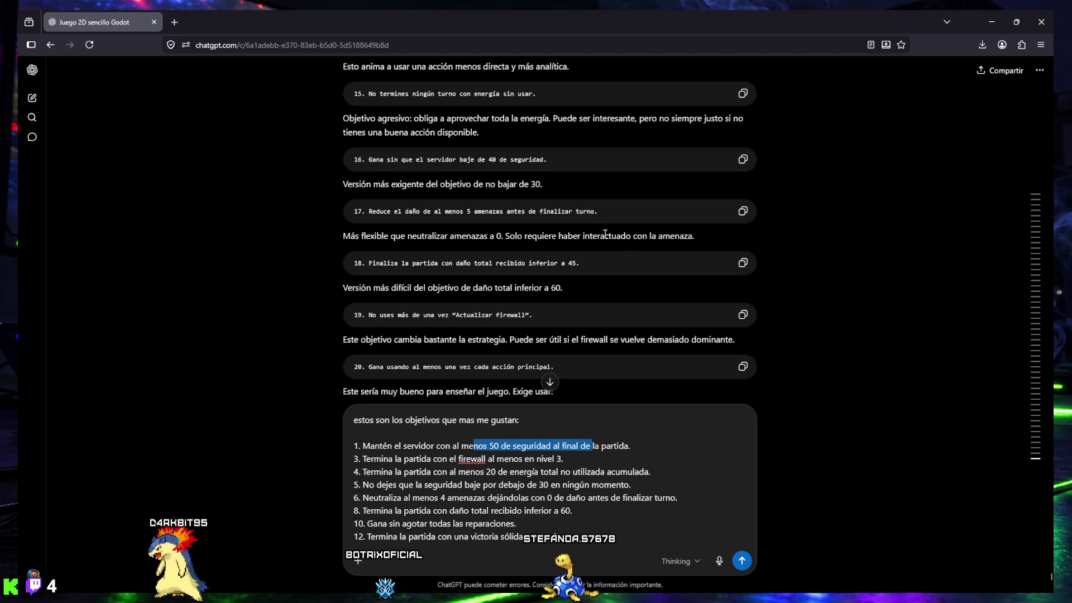
pyautogui.moveTo(354, 263); pyautogui.dragTo(575, 270)
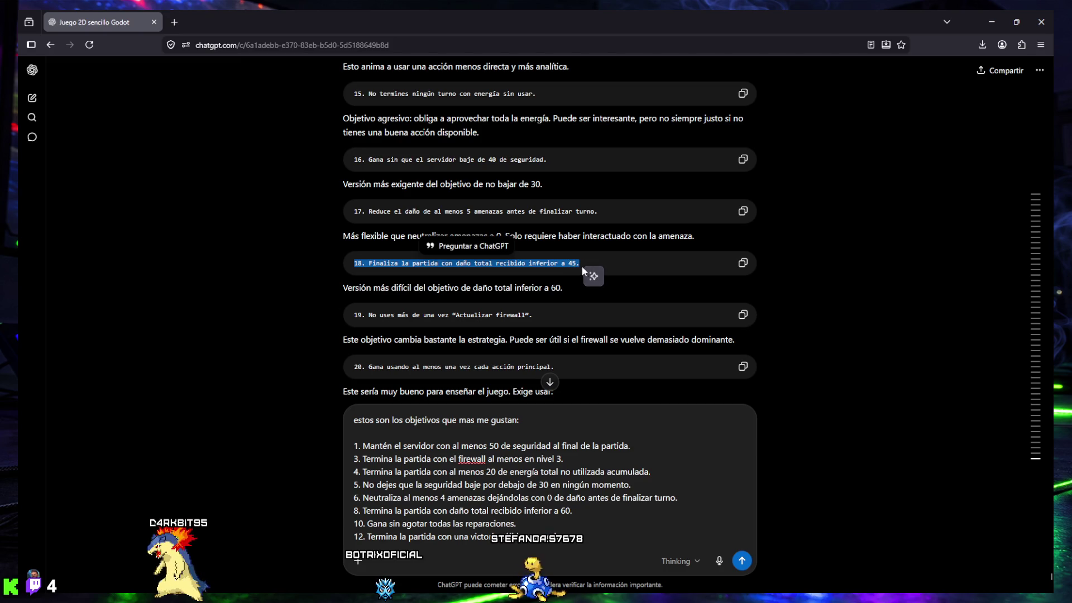
pyautogui.click(574, 267)
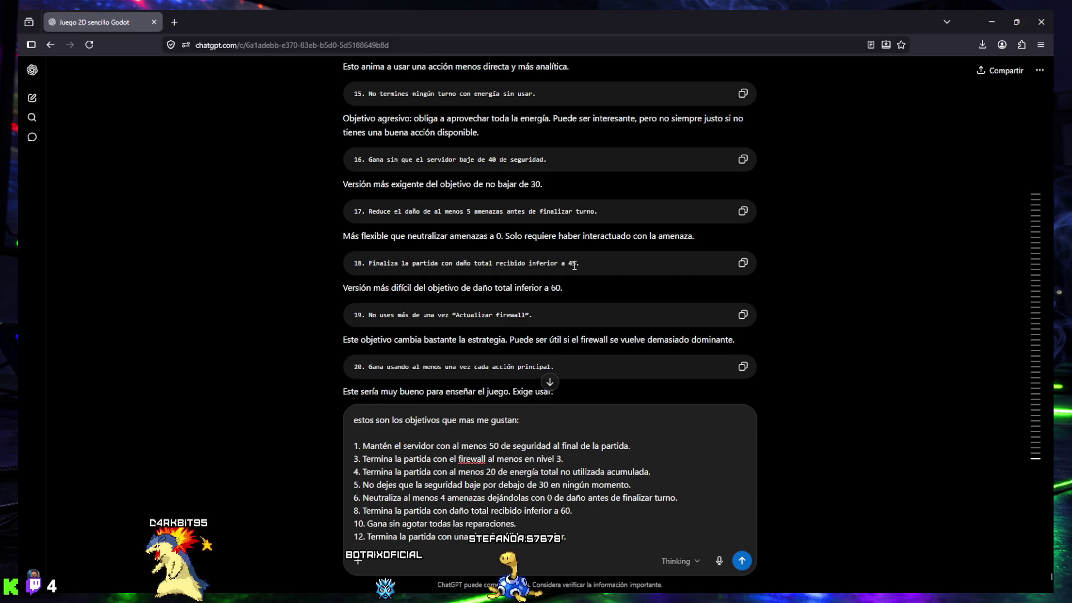
pyautogui.click(742, 268)
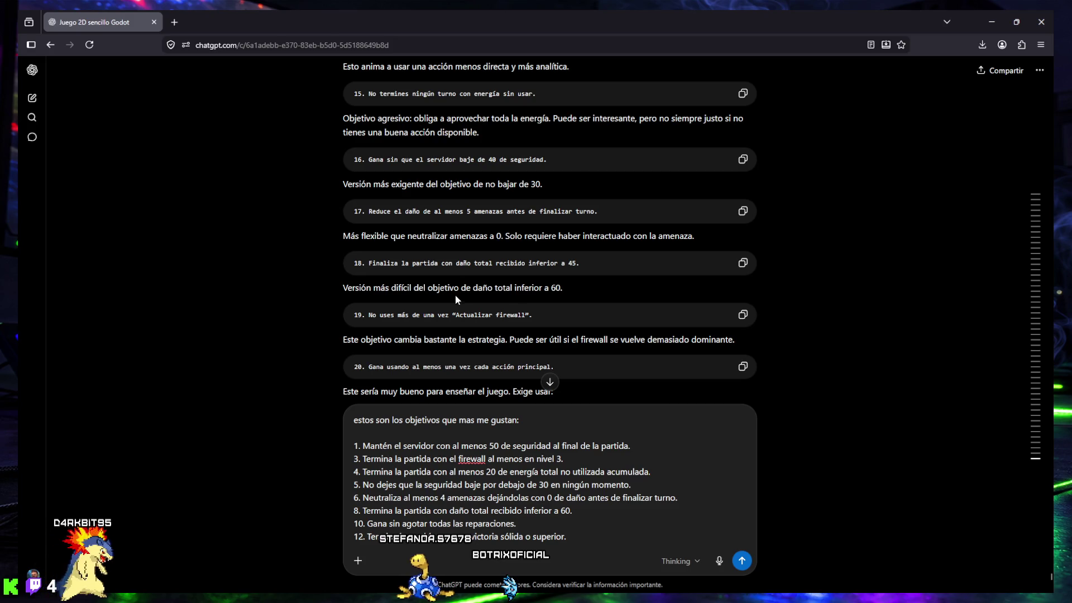
pyautogui.scroll(-1, 394, 251)
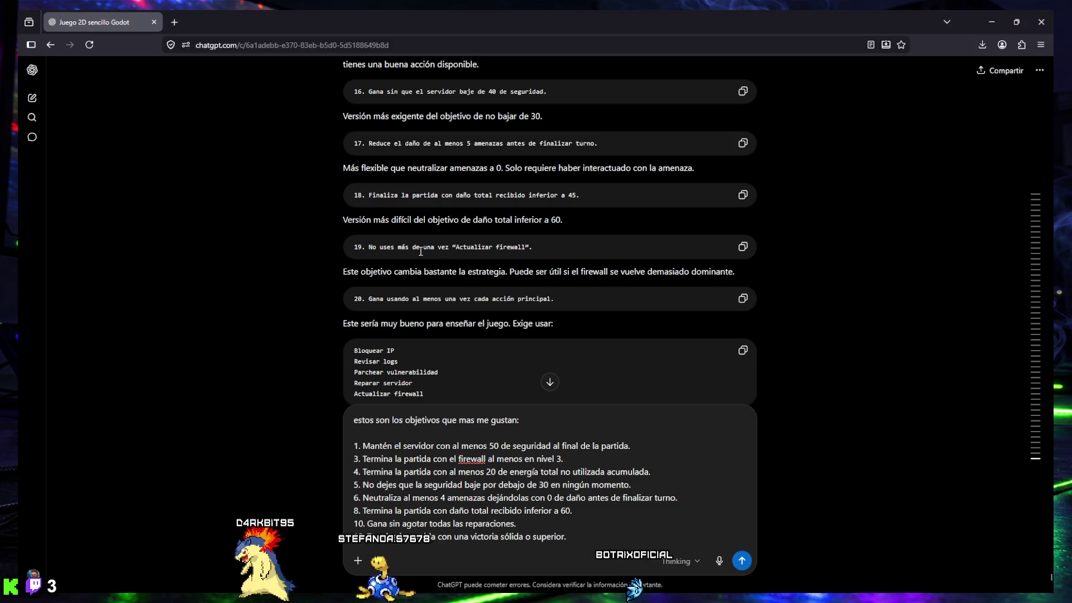
pyautogui.click(743, 247)
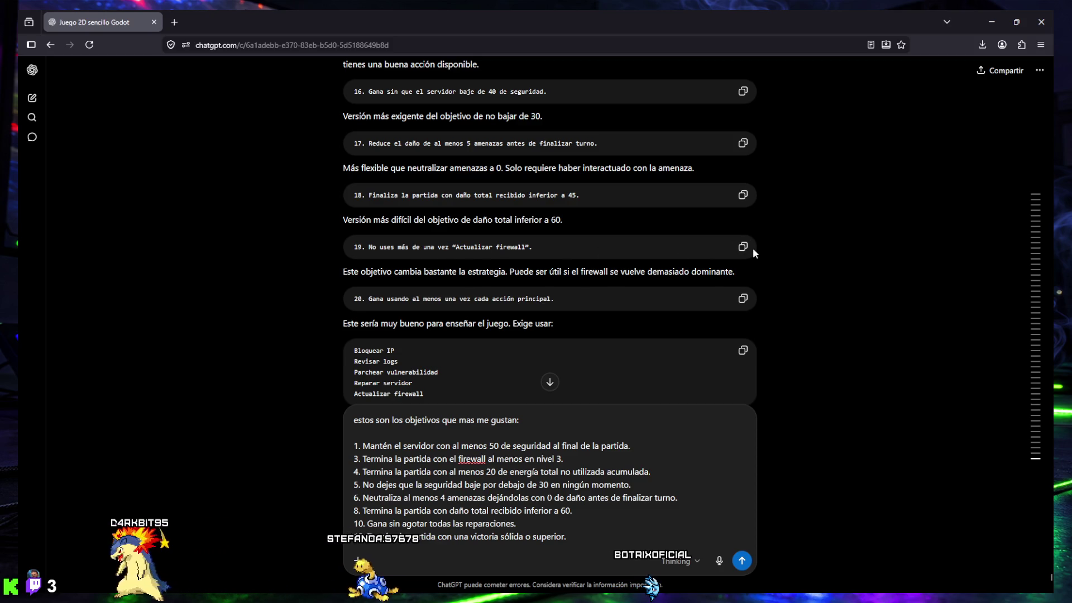
# Step: Paste objective 19 on a new line at the end of the favourites draft
pyautogui.click(591, 540)
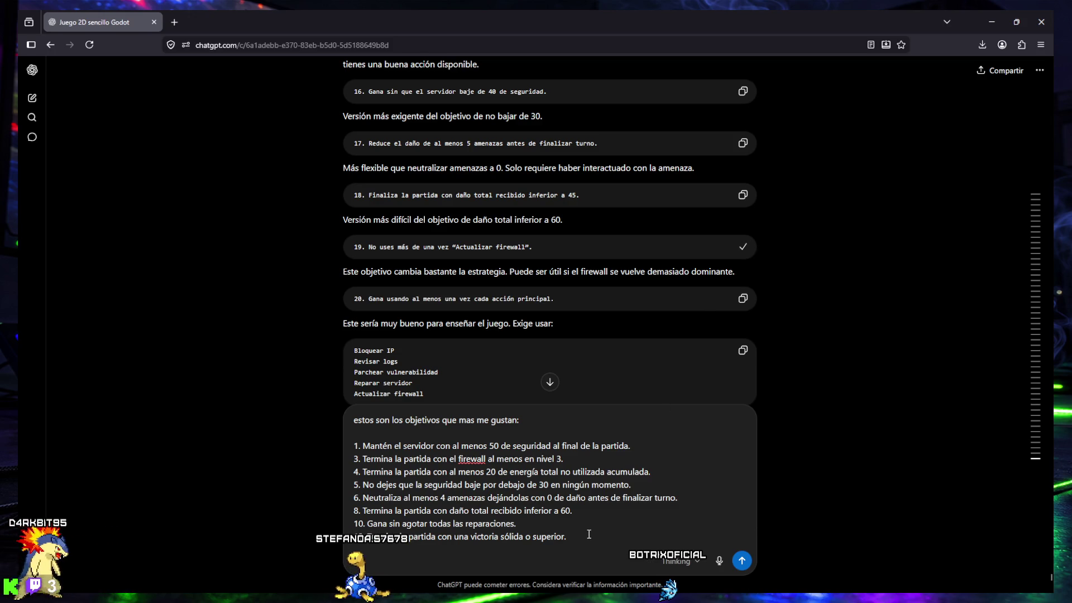
pyautogui.hotkey('shift', 'Return')
pyautogui.hotkey('ctrl', 'v')
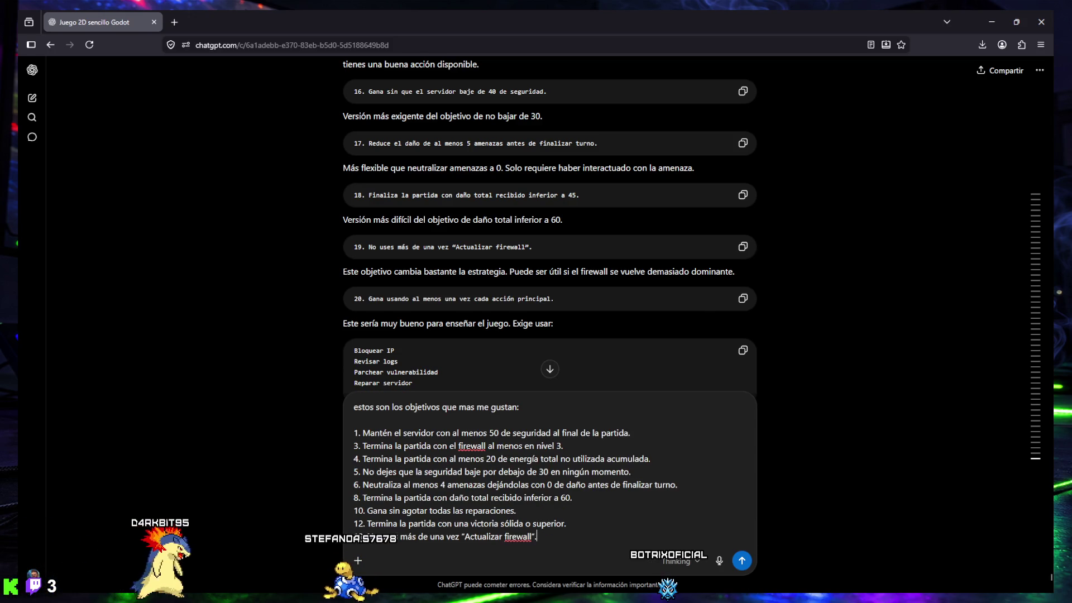
pyautogui.scroll(-2, 506, 268)
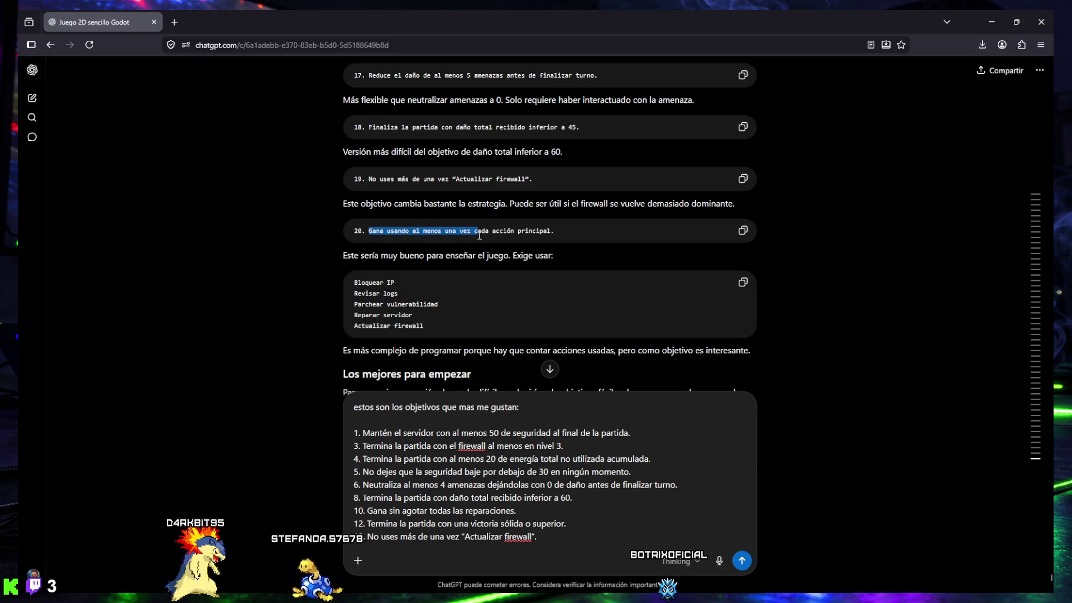
pyautogui.moveTo(526, 236); pyautogui.dragTo(568, 237)
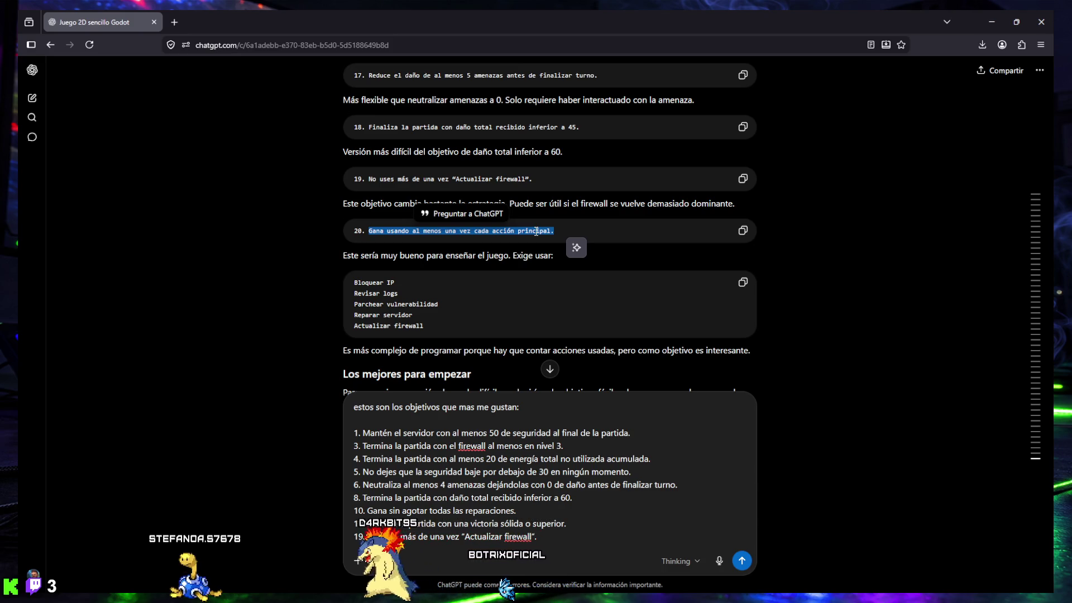
pyautogui.click(536, 232)
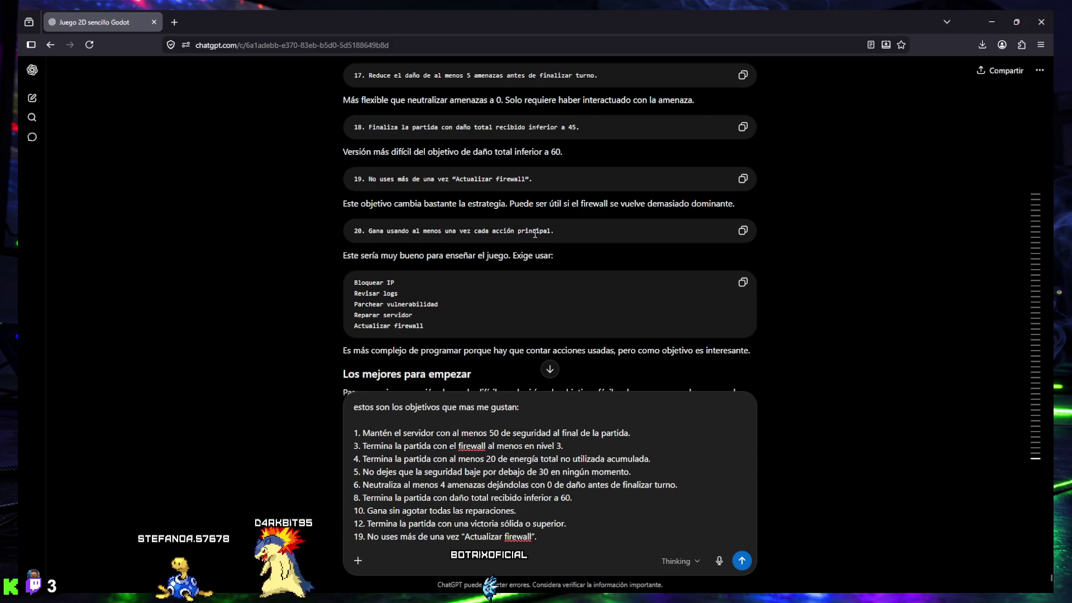
pyautogui.scroll(-1, 535, 233)
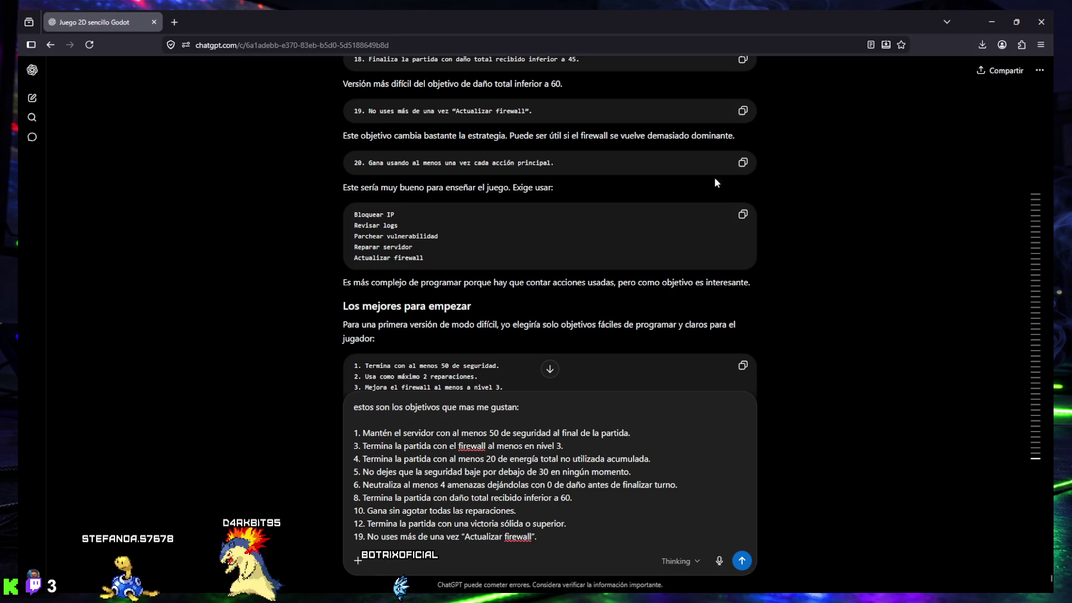
pyautogui.click(742, 163)
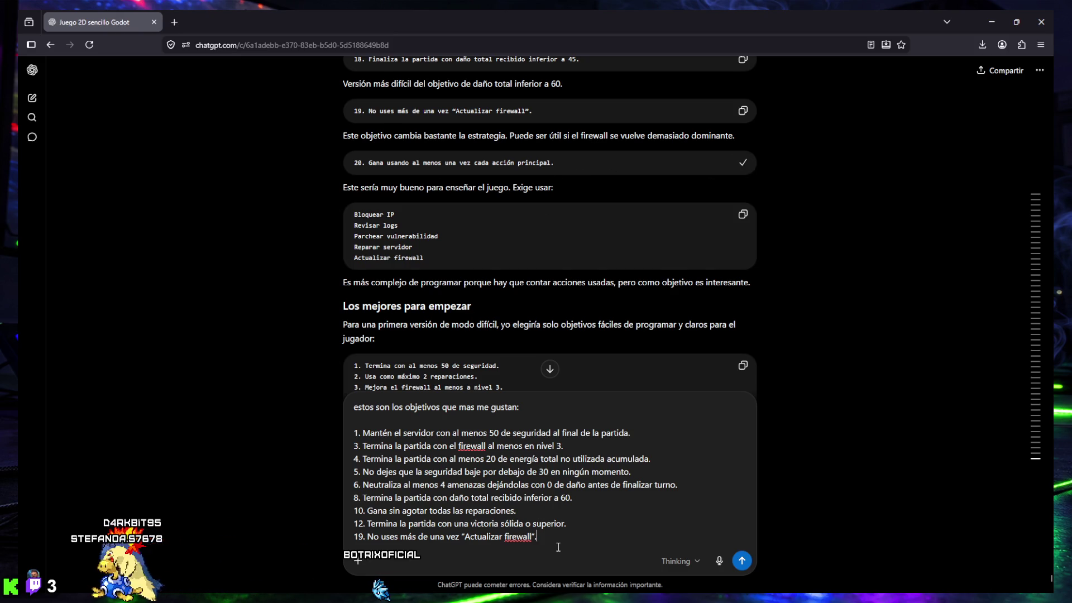
pyautogui.scroll(-1, 558, 547)
pyautogui.scroll(3, 494, 350)
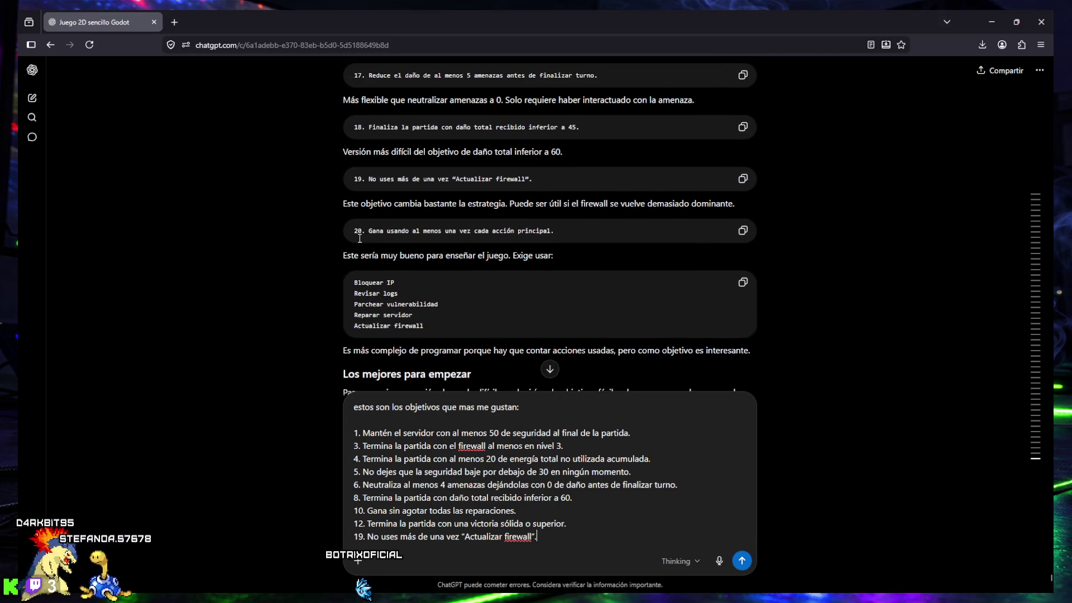
pyautogui.moveTo(352, 231); pyautogui.dragTo(565, 231)
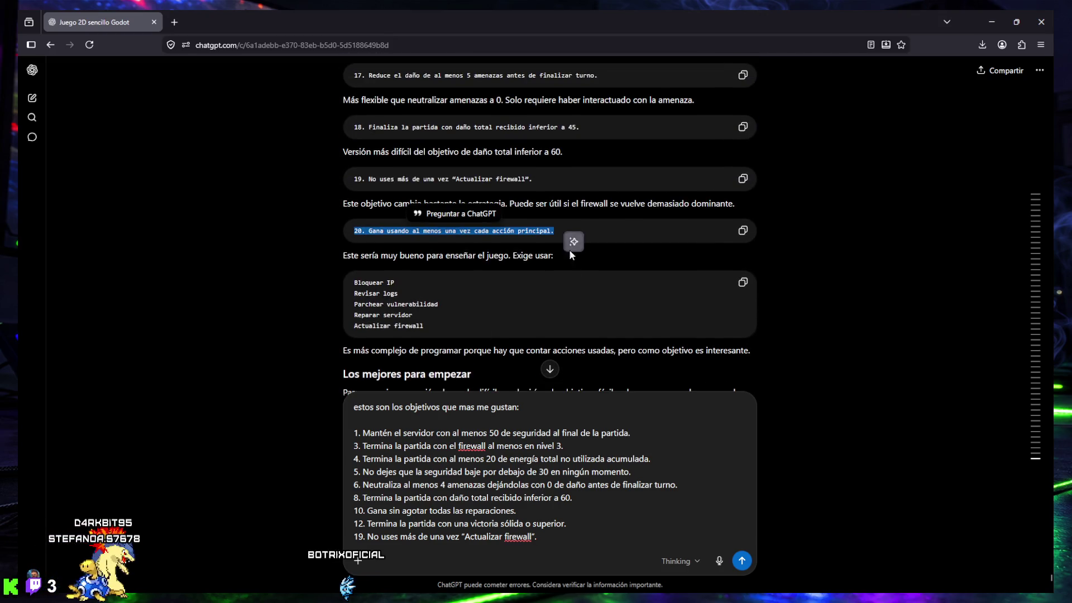
pyautogui.scroll(-2, 461, 302)
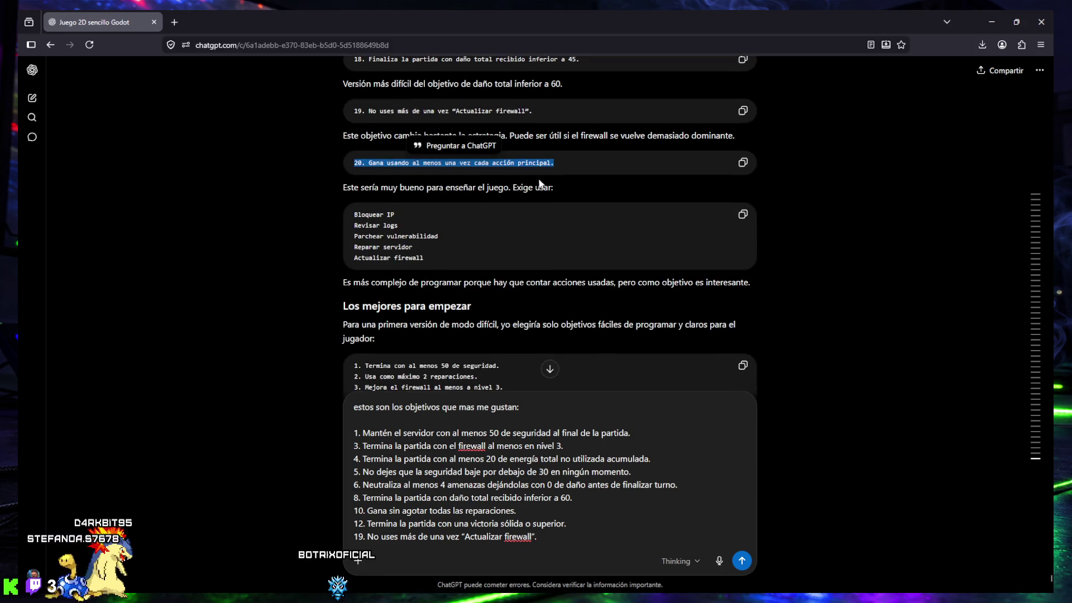
pyautogui.moveTo(355, 216)
pyautogui.mouseDown()
pyautogui.moveTo(439, 239)
pyautogui.moveTo(414, 249)
pyautogui.mouseUp()
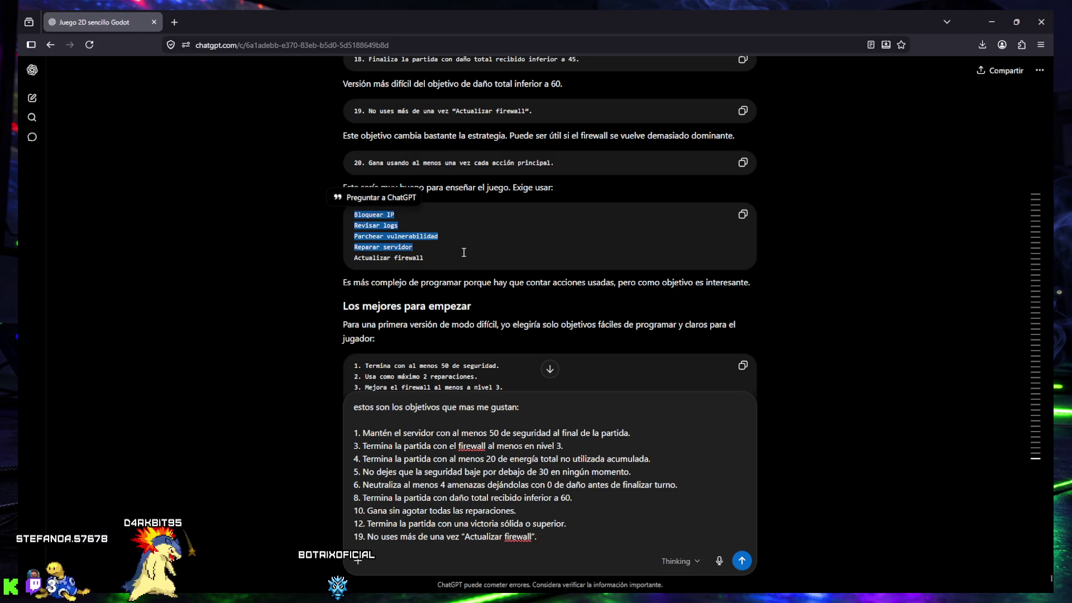
pyautogui.moveTo(341, 283); pyautogui.dragTo(534, 287)
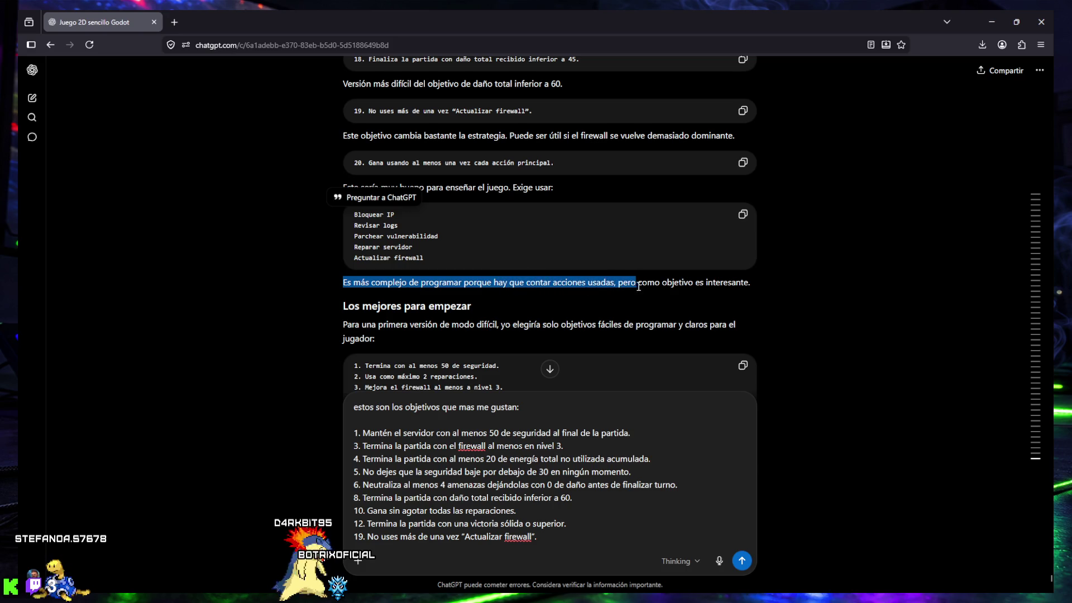
pyautogui.moveTo(725, 287); pyautogui.dragTo(753, 286)
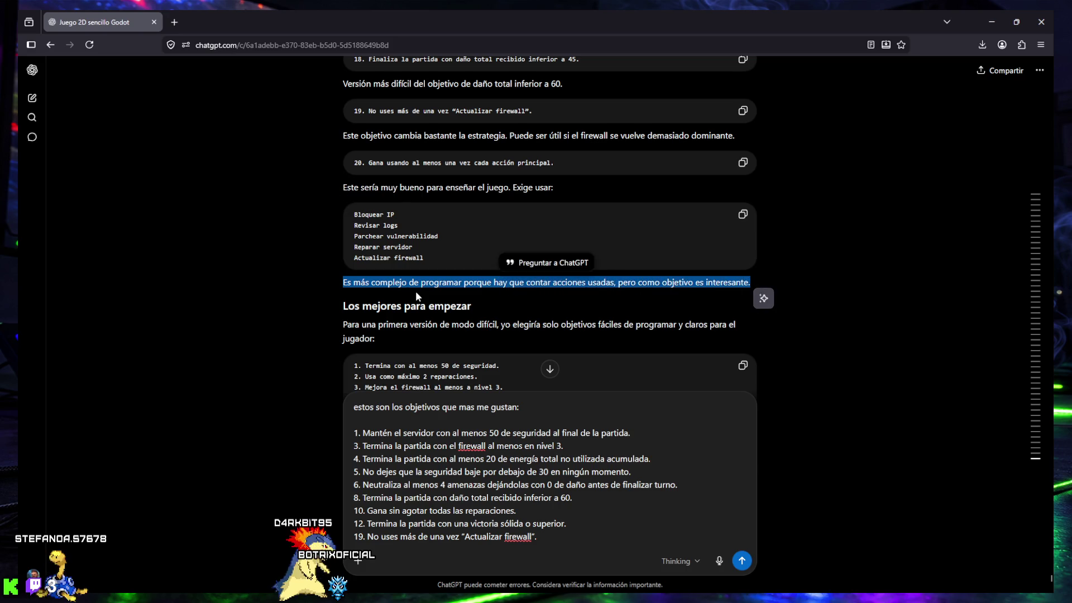
pyautogui.click(419, 297)
pyautogui.scroll(-1, 419, 297)
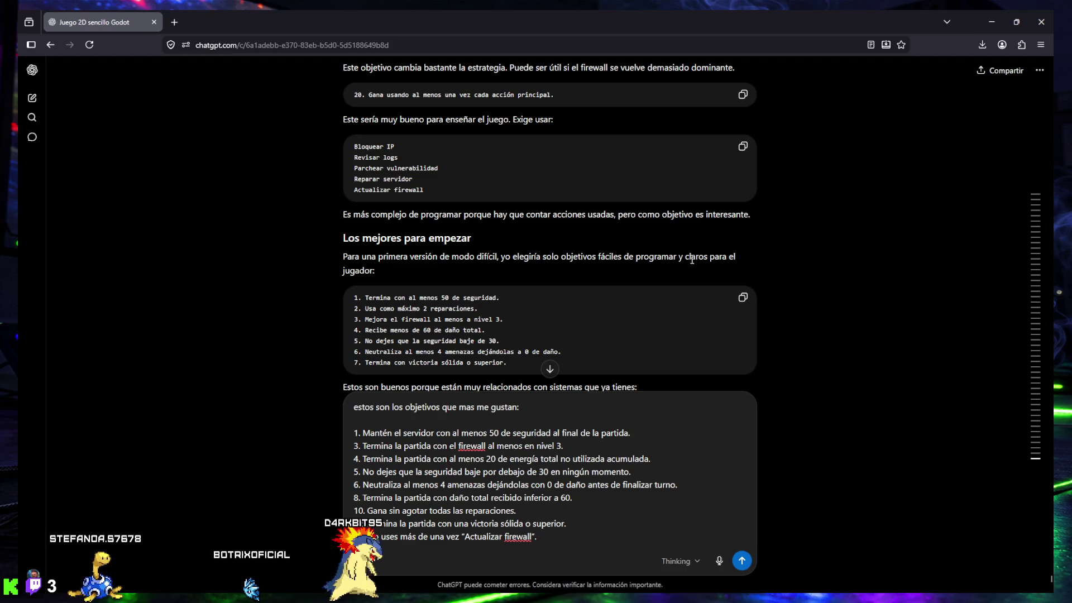
pyautogui.scroll(-2, 420, 262)
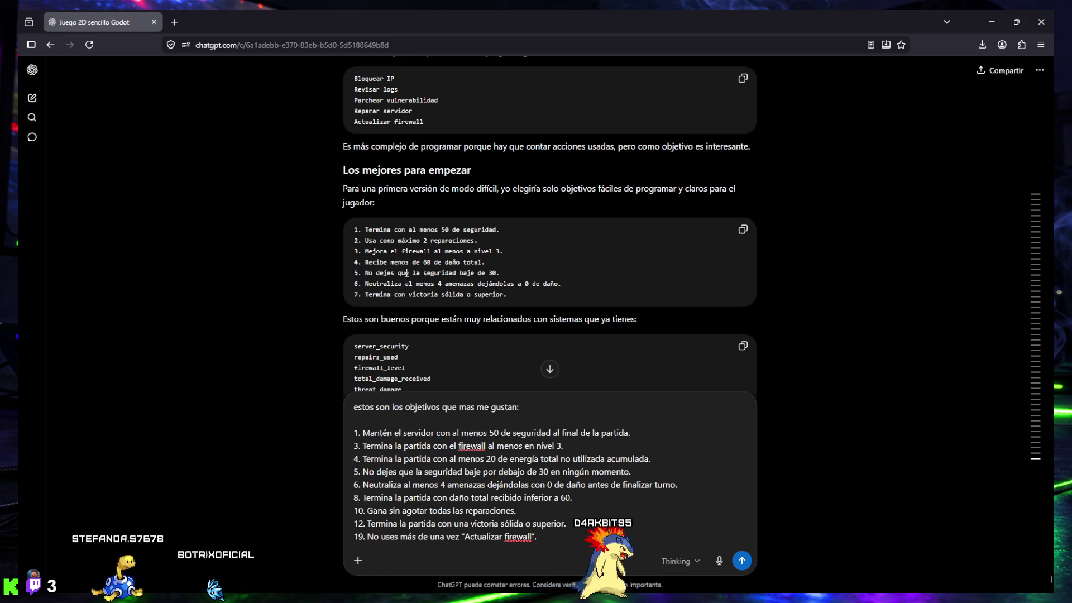
pyautogui.scroll(-2, 406, 279)
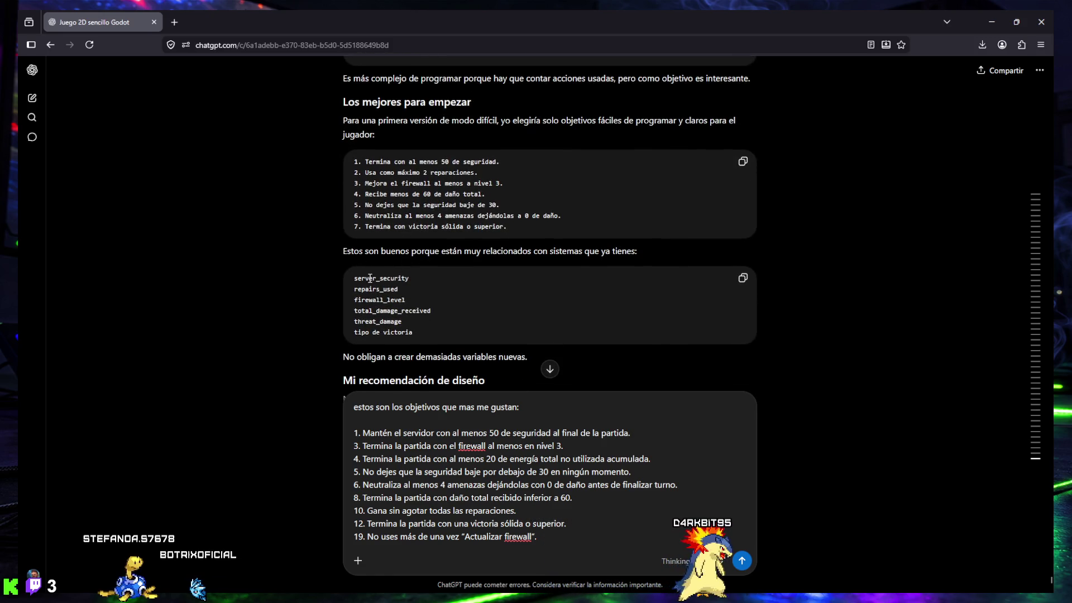
pyautogui.scroll(-2, 464, 366)
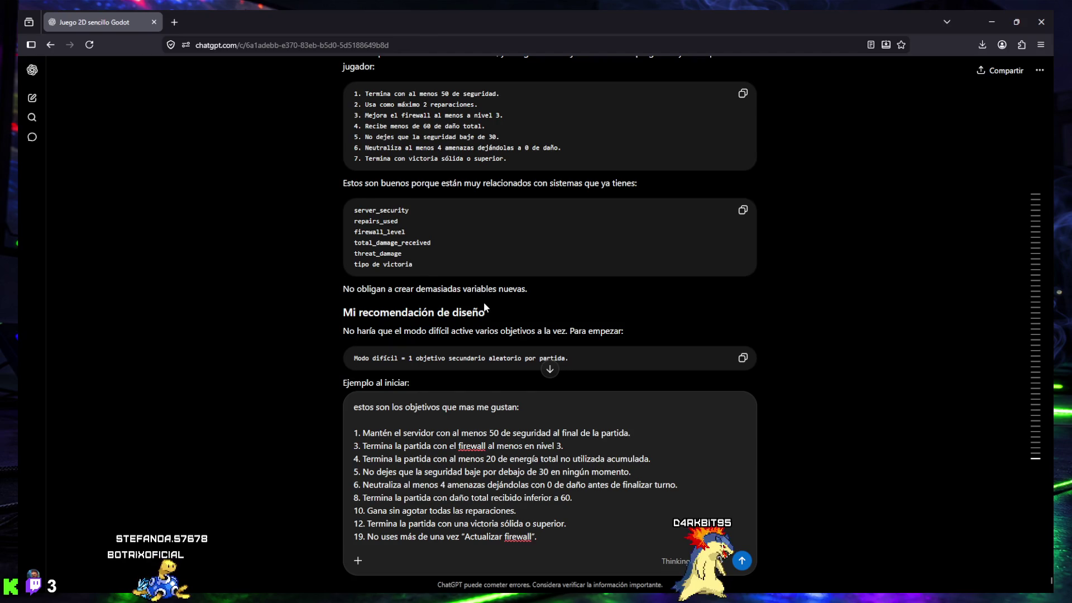
pyautogui.scroll(-2, 483, 302)
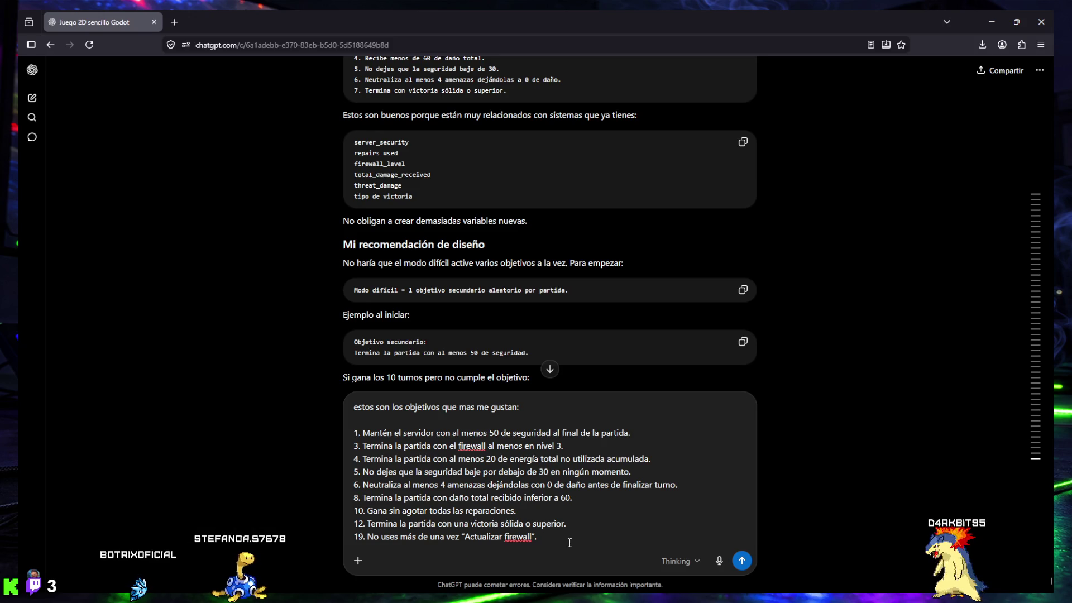
# Step: Add a closing note that no objective repeats and hard mode shouldn't trigger several 'objetivos a la vez'
pyautogui.click(354, 407)
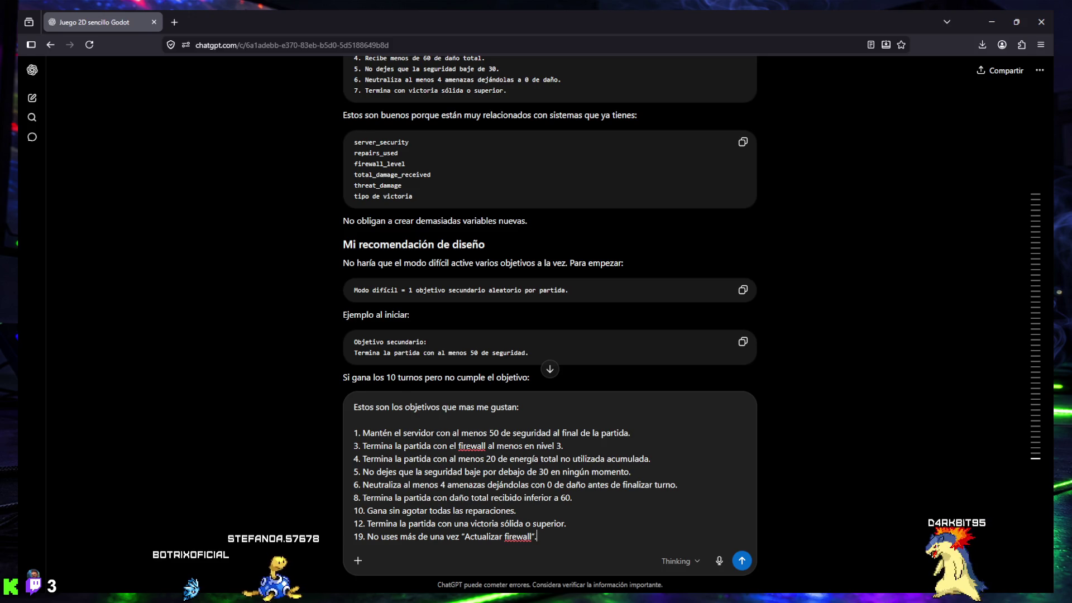
pyautogui.hotkey('shift', 'Return')
pyautogui.hotkey('shift', 'Return')
pyautogui.write('Creo q')
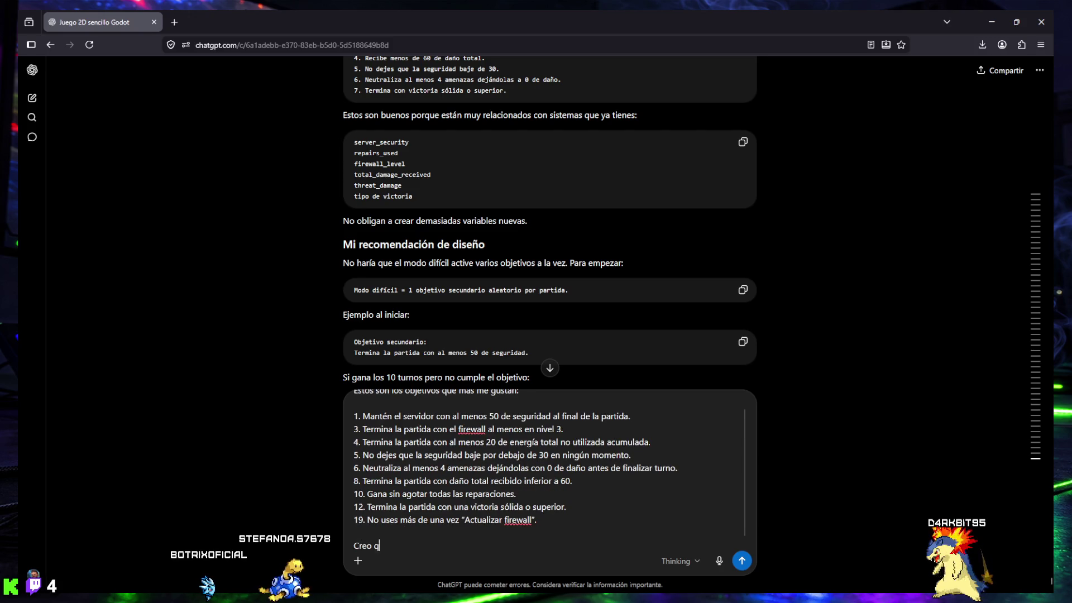
pyautogui.write('ue no se repite ni')
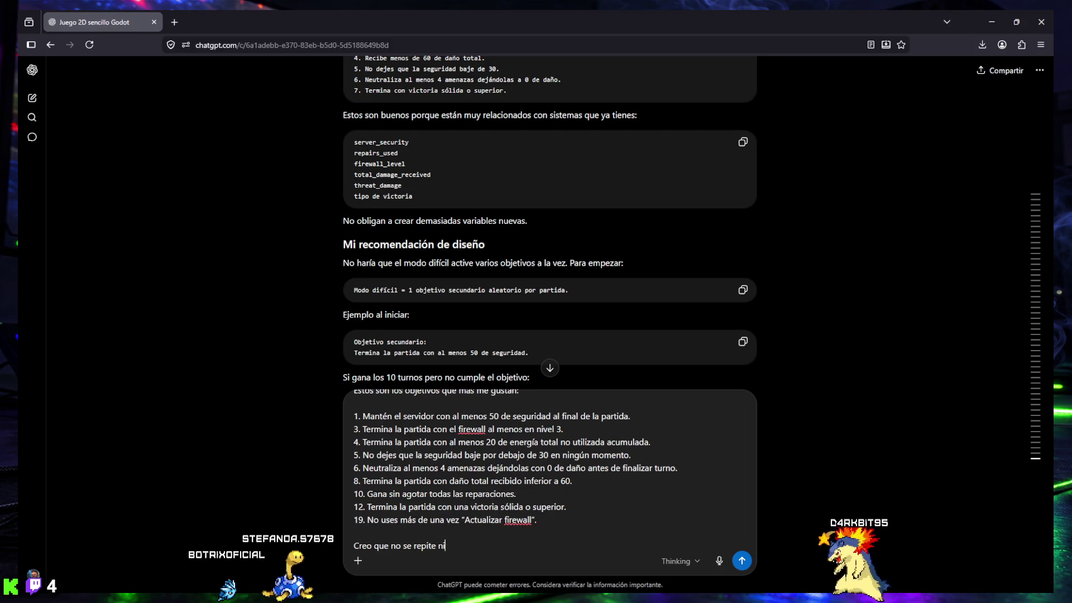
pyautogui.write('nguno. ')
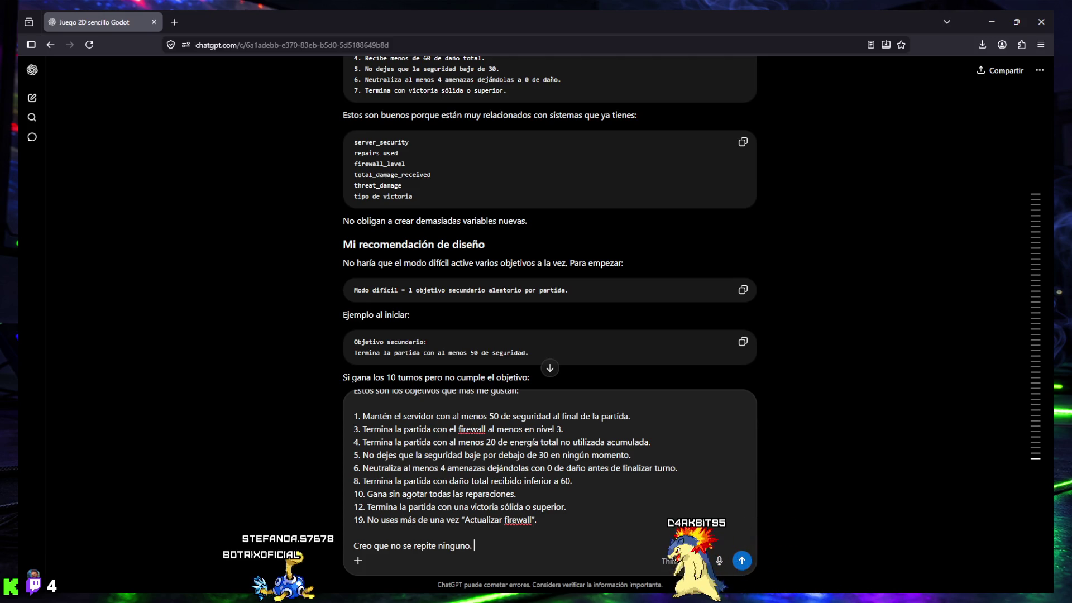
pyautogui.write('Ademas tienes ')
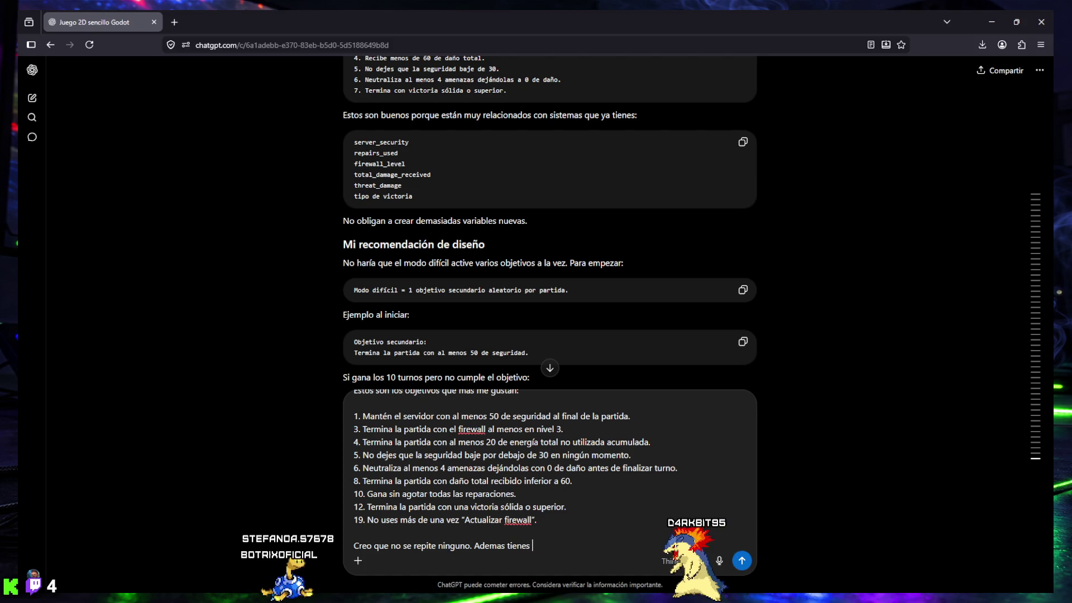
pyautogui.write('razón,')
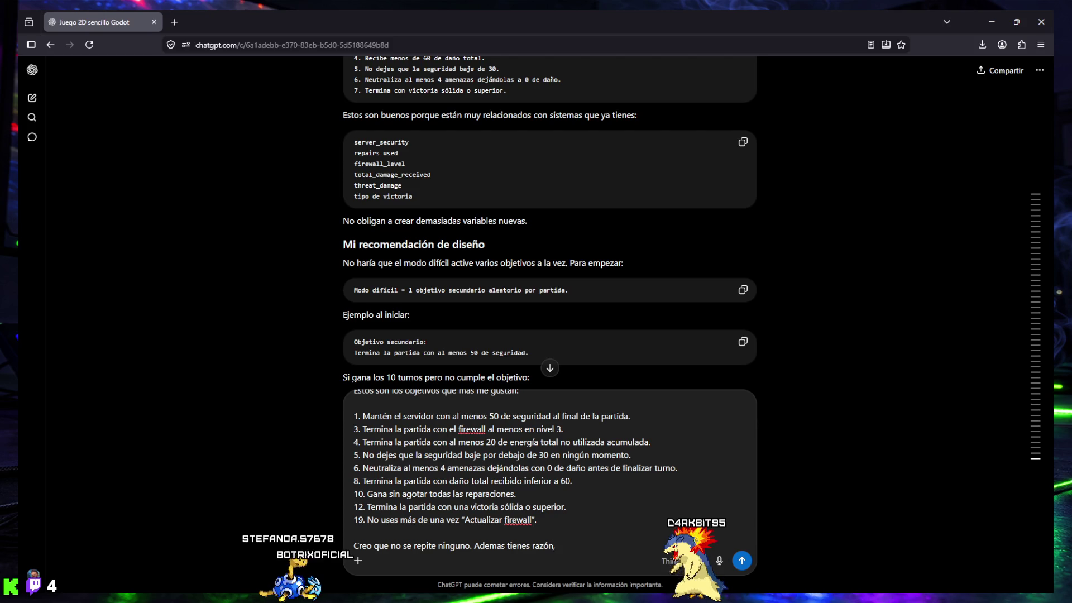
pyautogui.write(' tampoc')
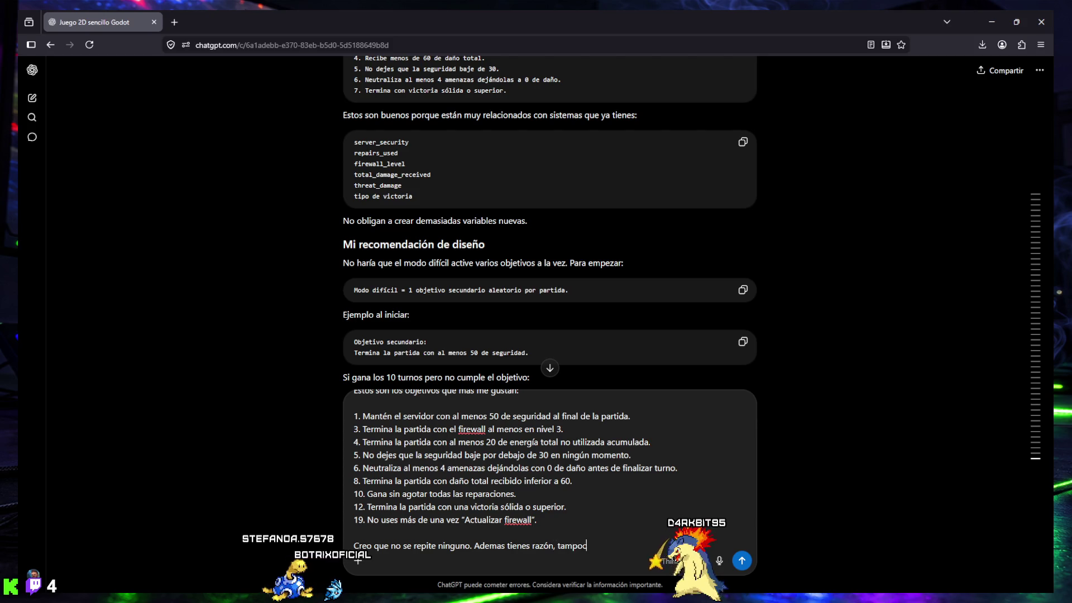
pyautogui.write('o hari')
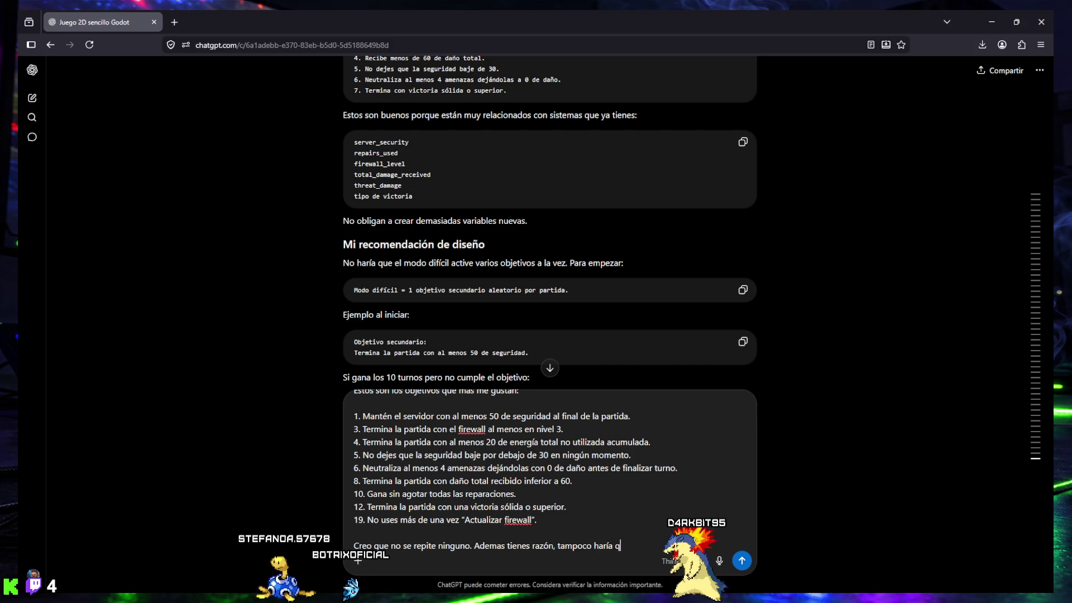
pyautogui.write('que el')
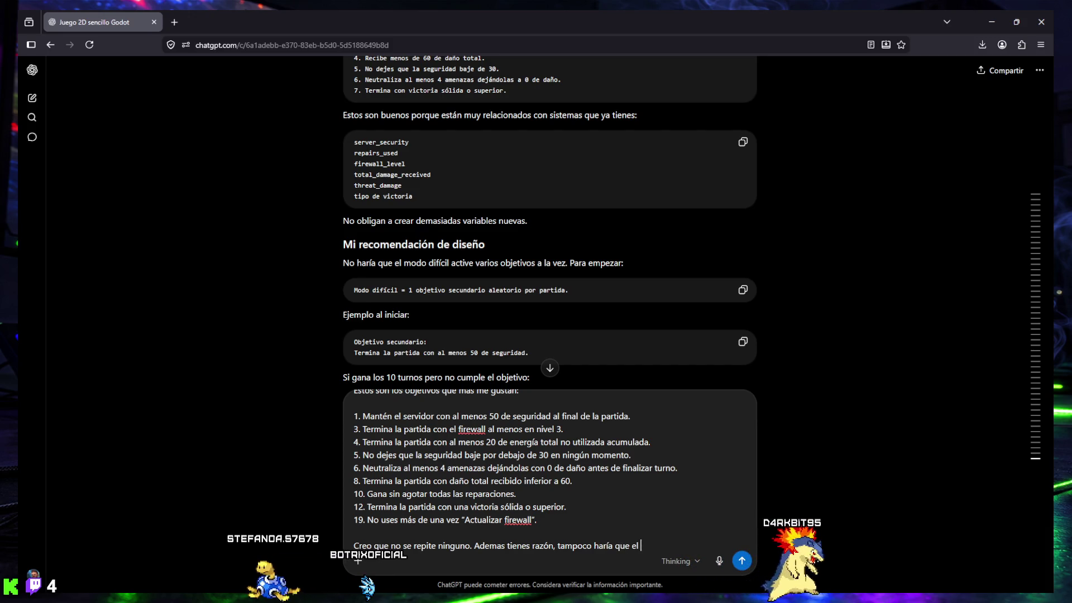
pyautogui.moveTo(405, 261); pyautogui.dragTo(567, 268)
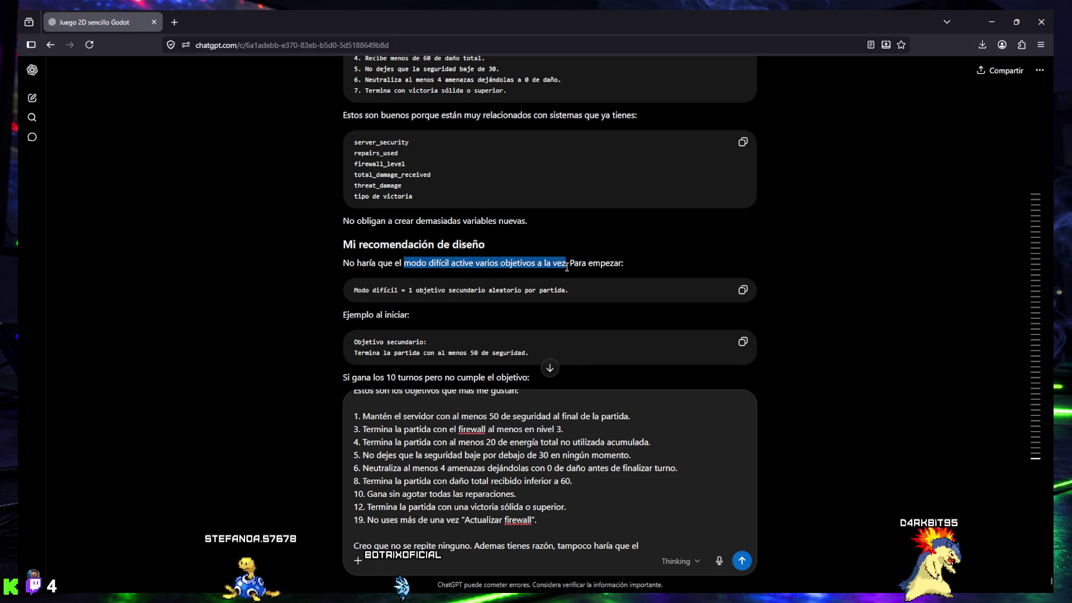
pyautogui.click(649, 547)
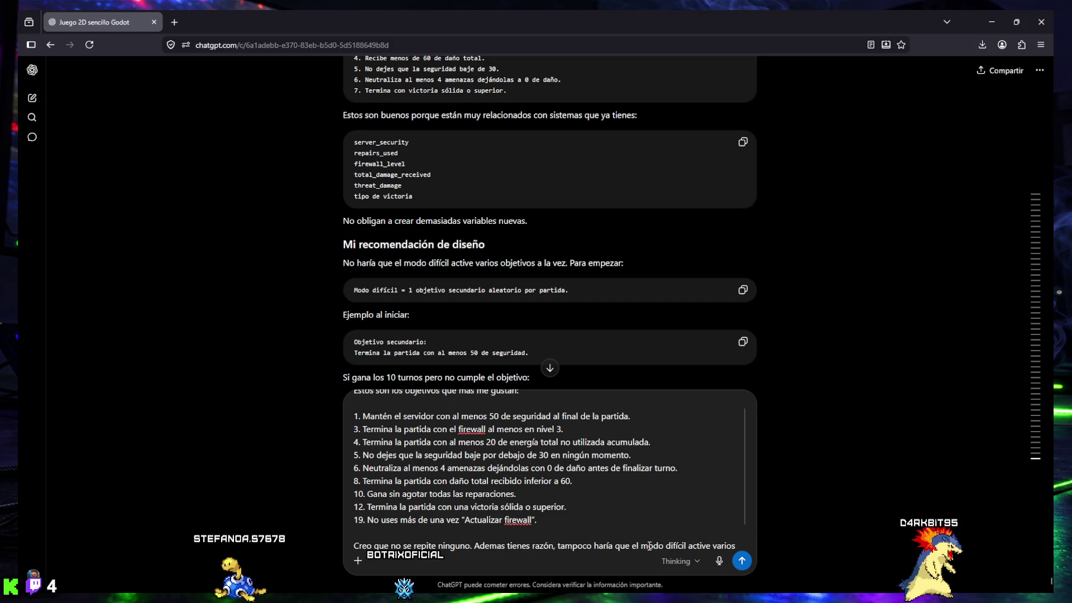
pyautogui.write('objetivos a la vez')
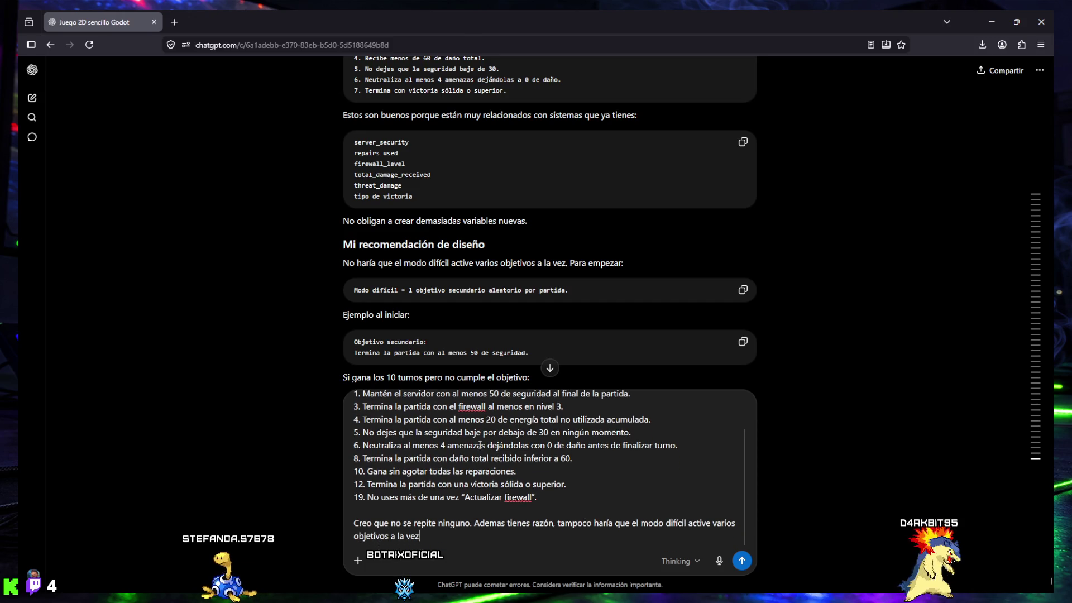
pyautogui.scroll(-2, 447, 310)
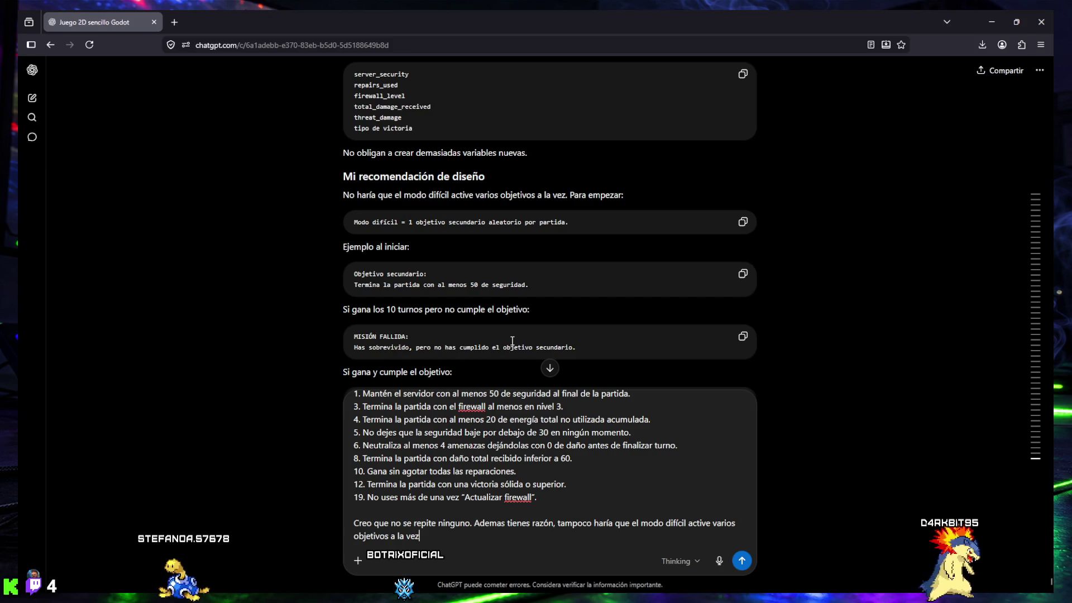
# Step: Select the draft's last sentence, from 'Ademas' through to the end
pyautogui.scroll(-2, 488, 317)
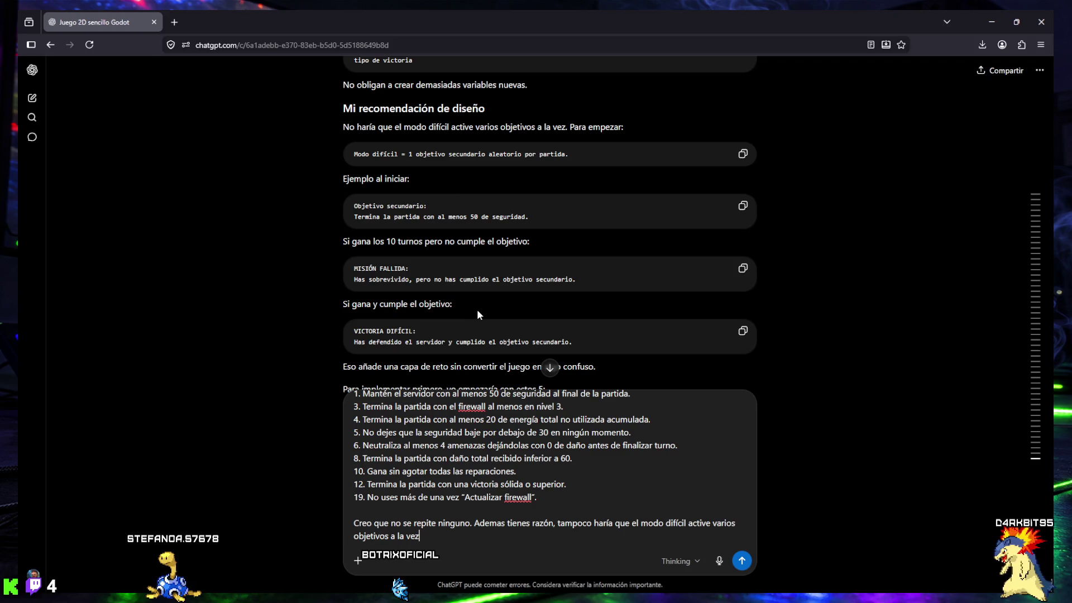
pyautogui.scroll(-2, 450, 321)
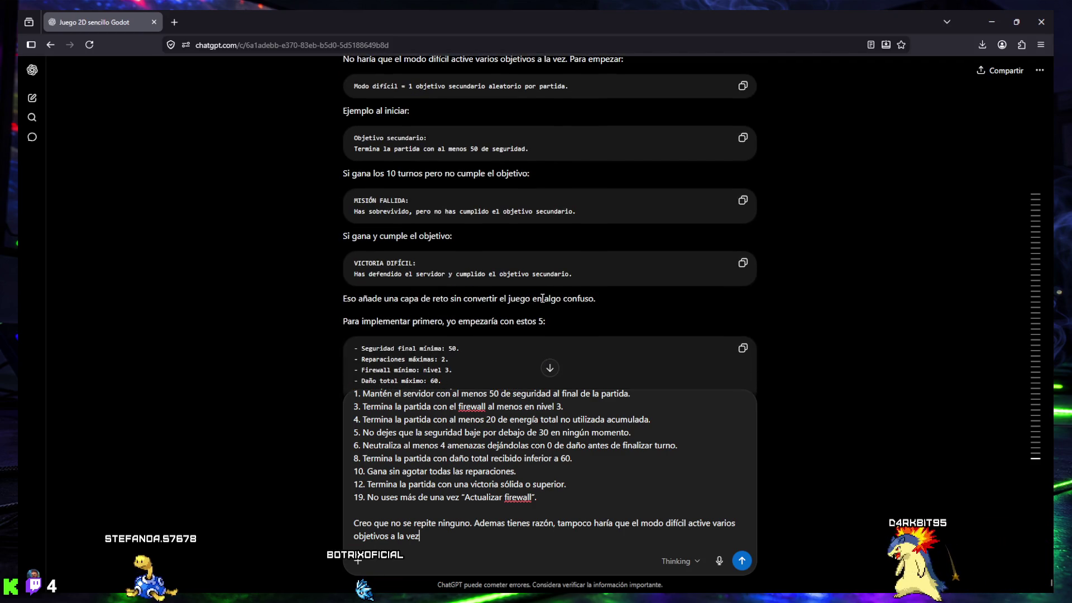
pyautogui.scroll(-2, 574, 296)
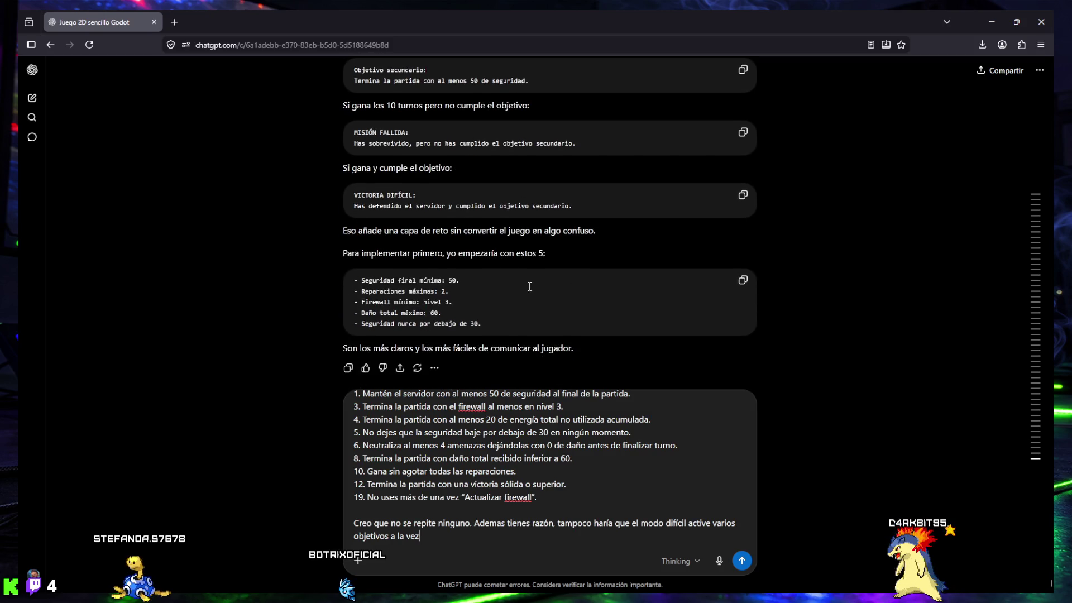
pyautogui.scroll(-1, 528, 283)
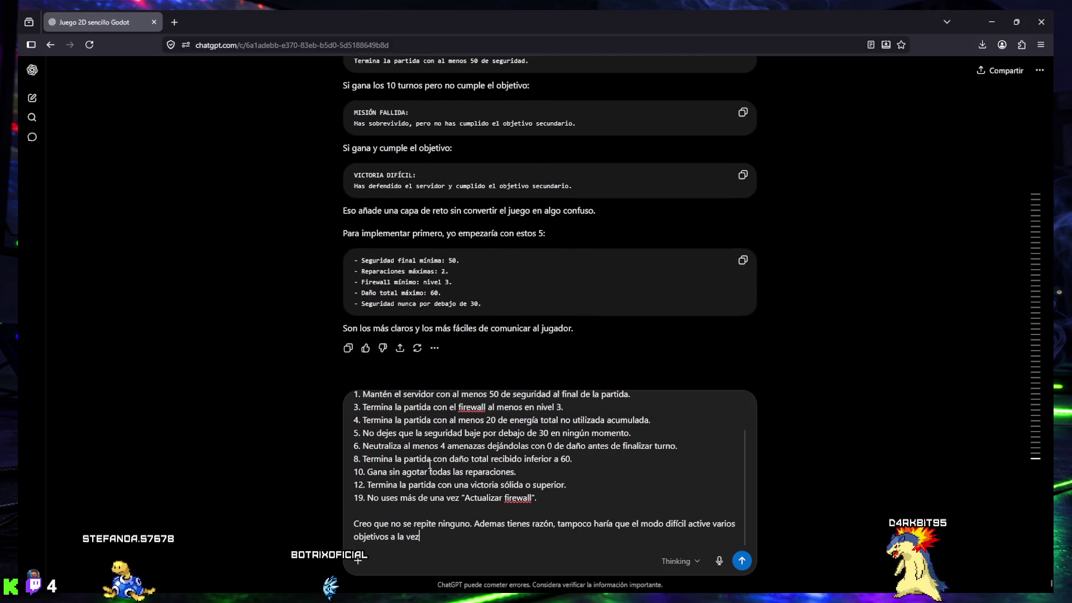
pyautogui.scroll(2, 429, 464)
pyautogui.click(392, 433)
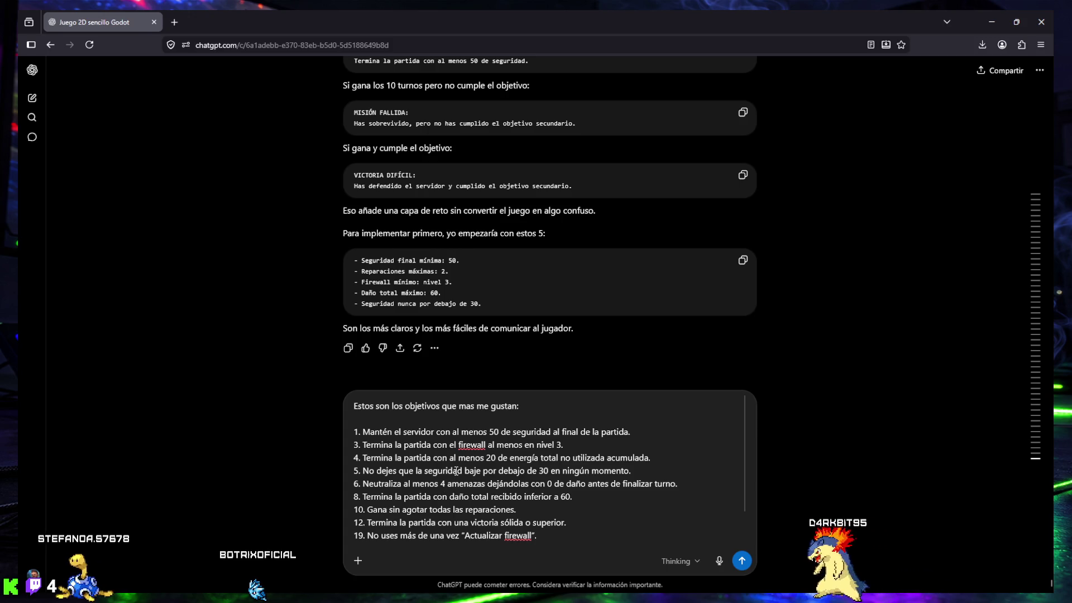
pyautogui.scroll(-1, 455, 462)
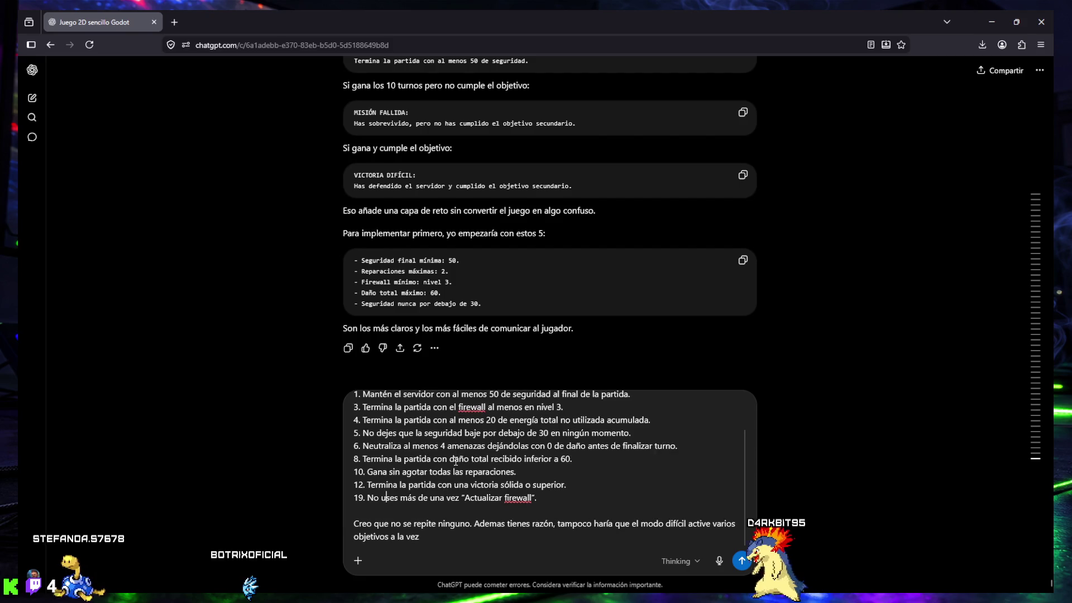
pyautogui.click(456, 536)
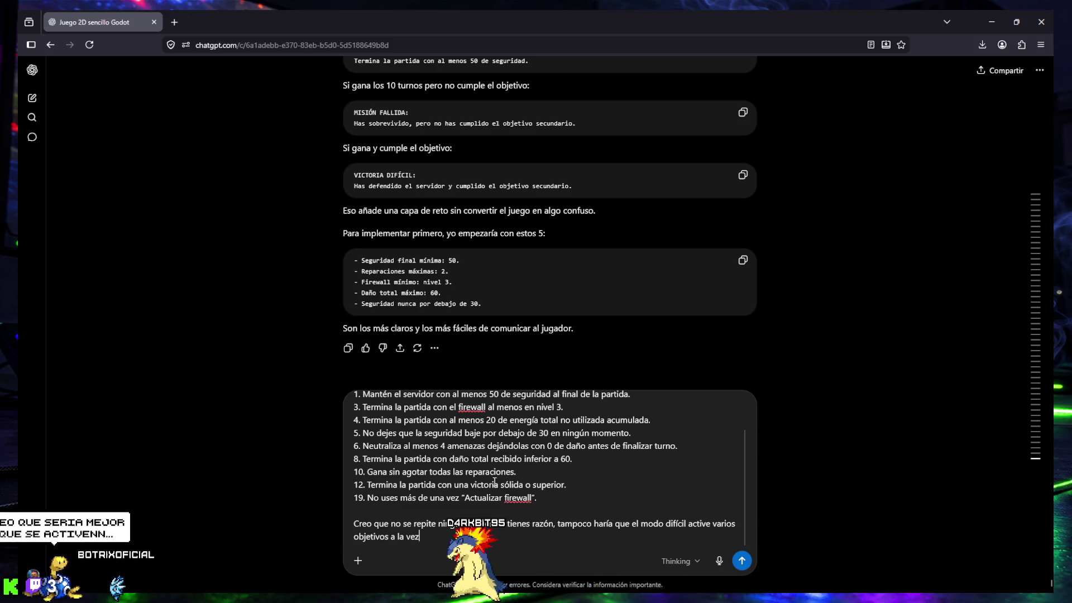
pyautogui.scroll(1, 488, 478)
pyautogui.scroll(-1, 488, 478)
pyautogui.scroll(2, 488, 478)
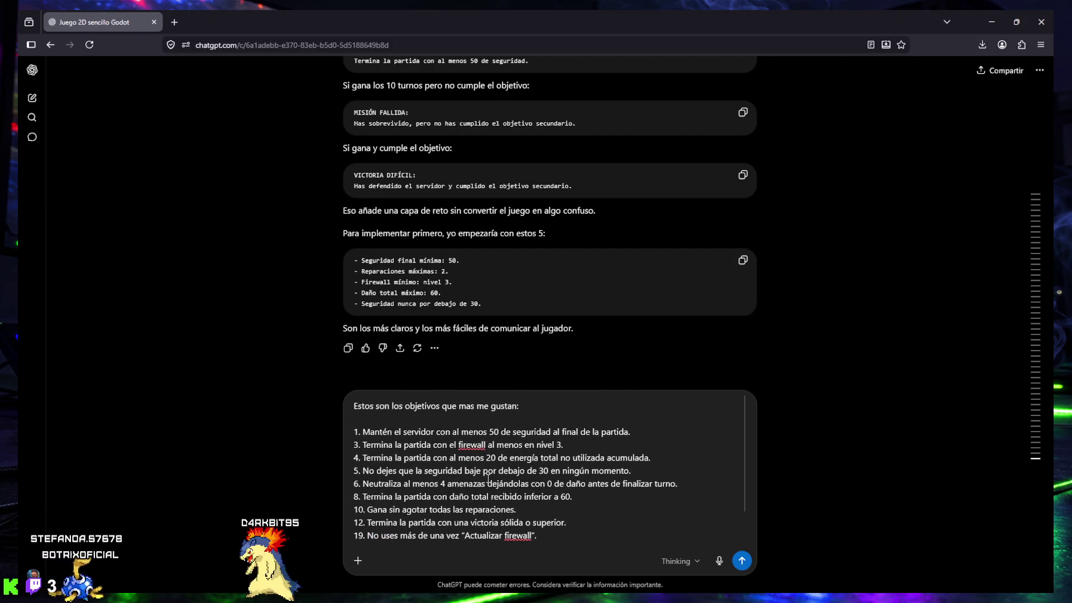
pyautogui.scroll(-1, 487, 501)
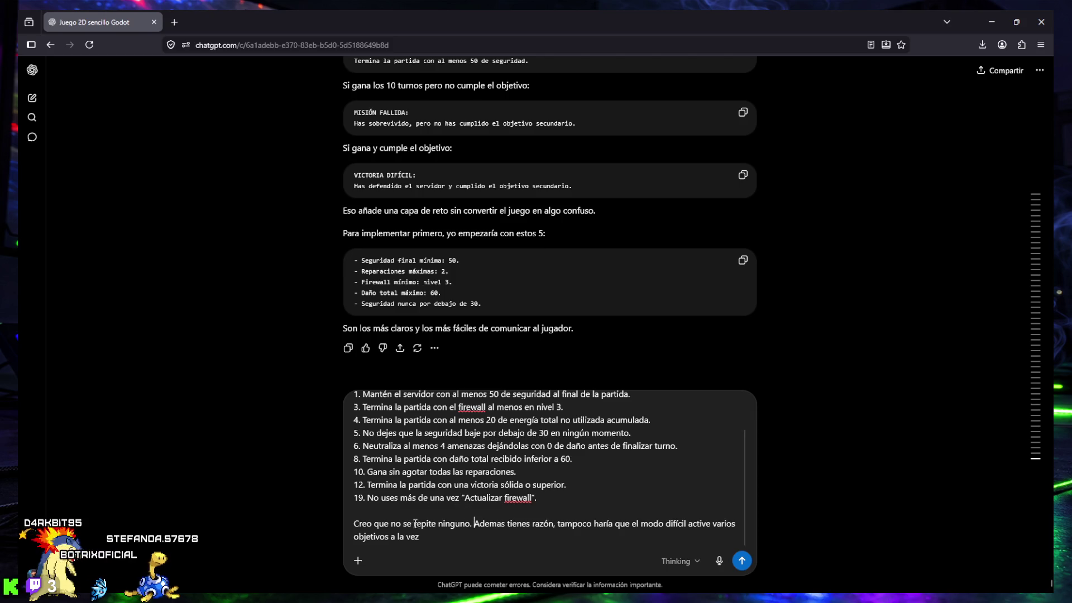
pyautogui.scroll(2, 377, 475)
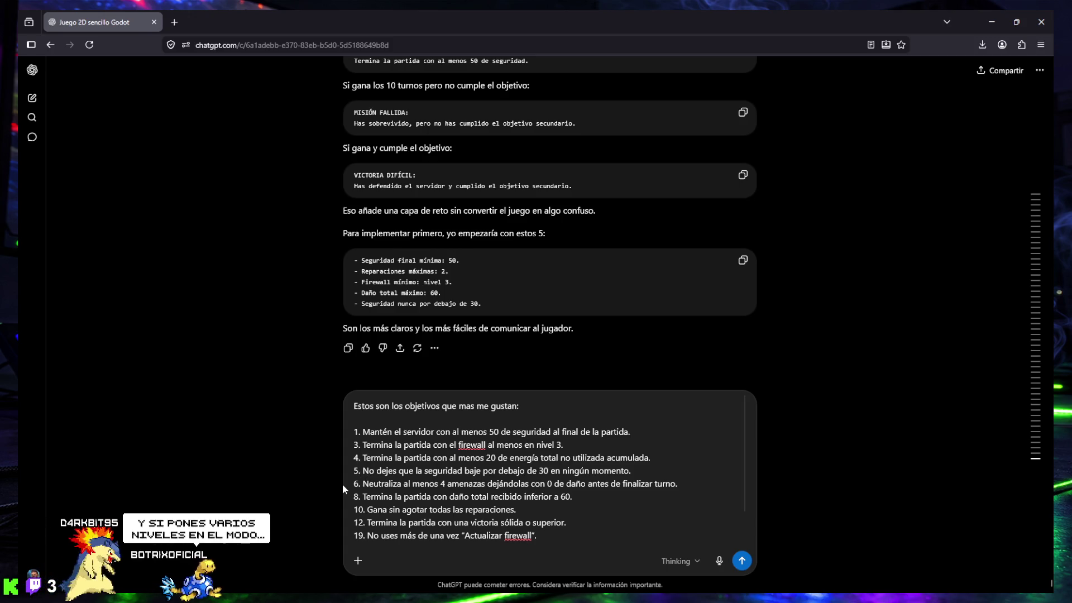
pyautogui.scroll(-1, 424, 463)
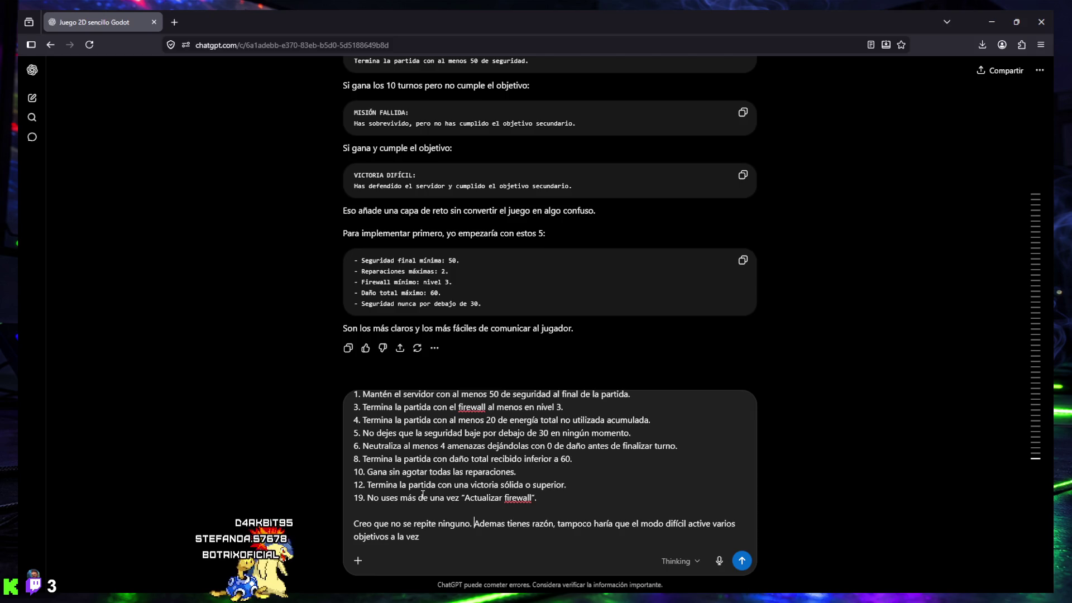
pyautogui.keyDown('shift'); pyautogui.click(482, 541); pyautogui.keyUp('shift')
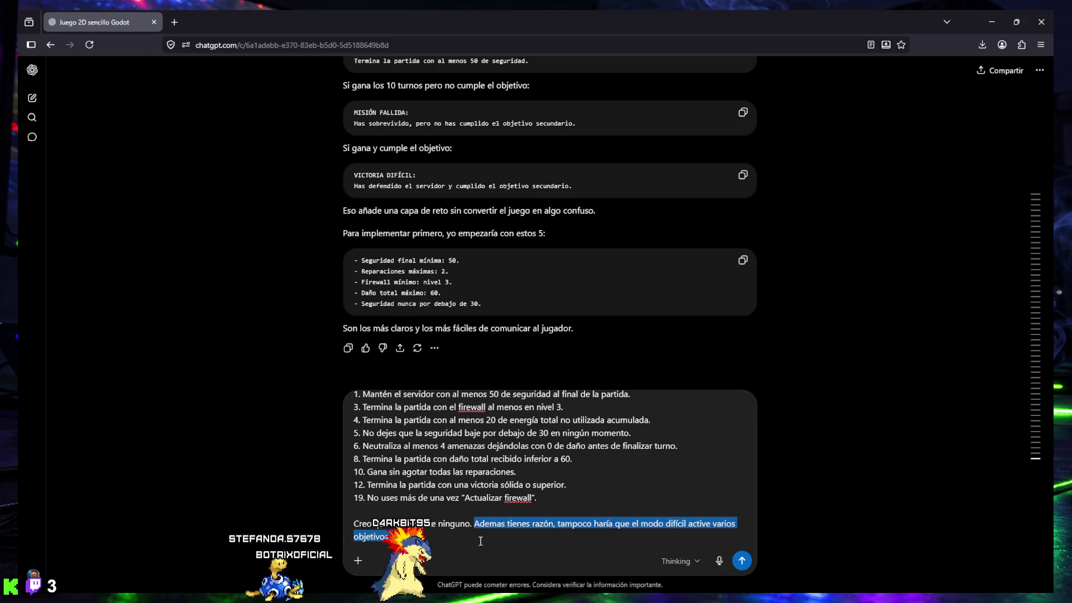
# Step: Replace the selection with 'Creo que podriamos hacer una cosa: poner varios niveles en el modo difícil'
pyautogui.write('Creo que no se repite ninguno. Creoque podriamos')
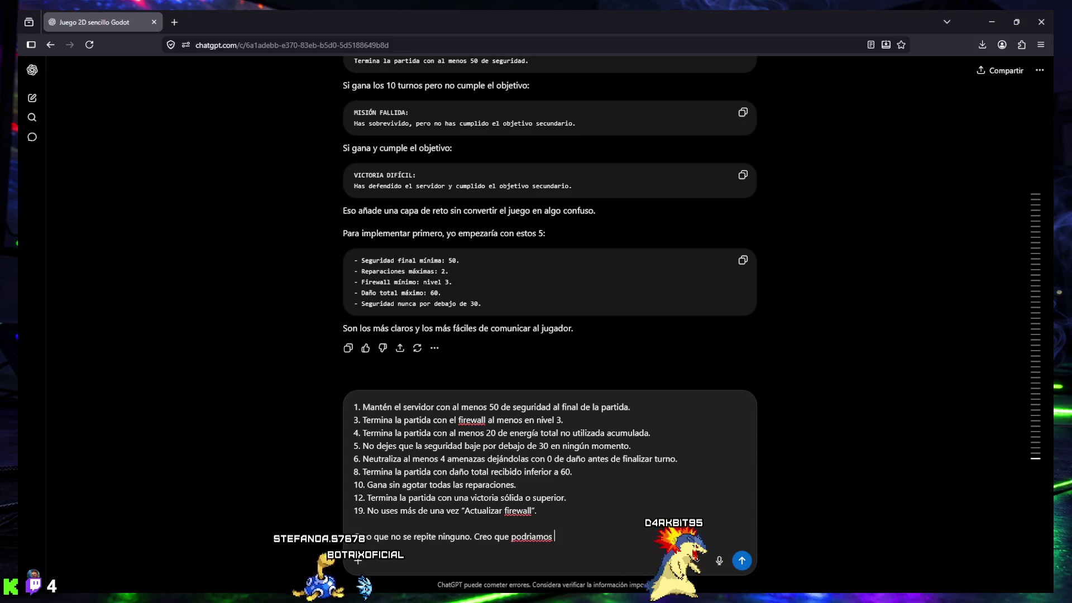
pyautogui.write('hacer')
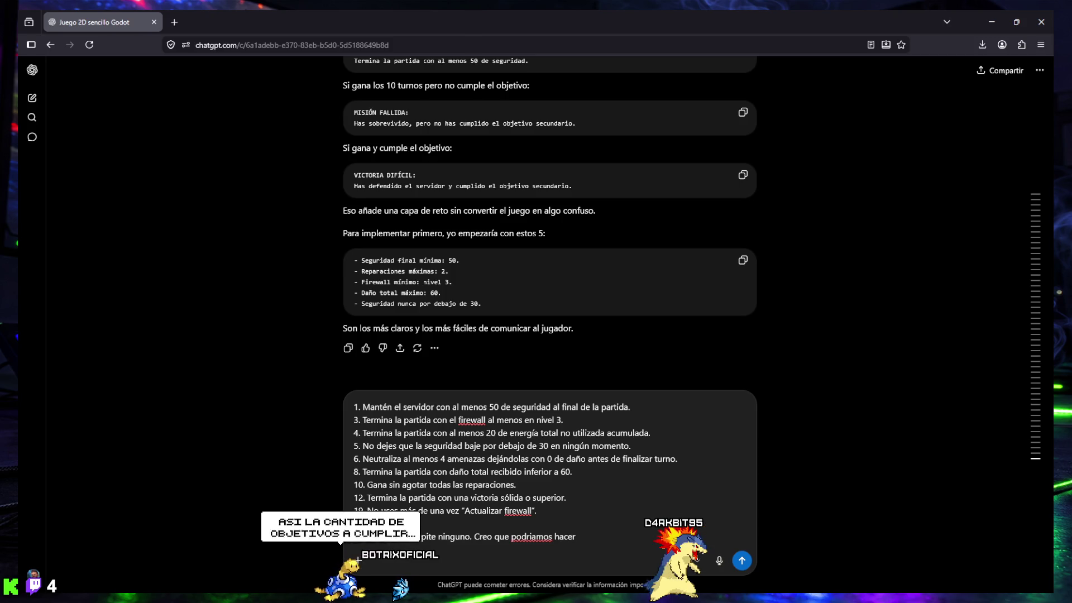
pyautogui.write(' una cosa:')
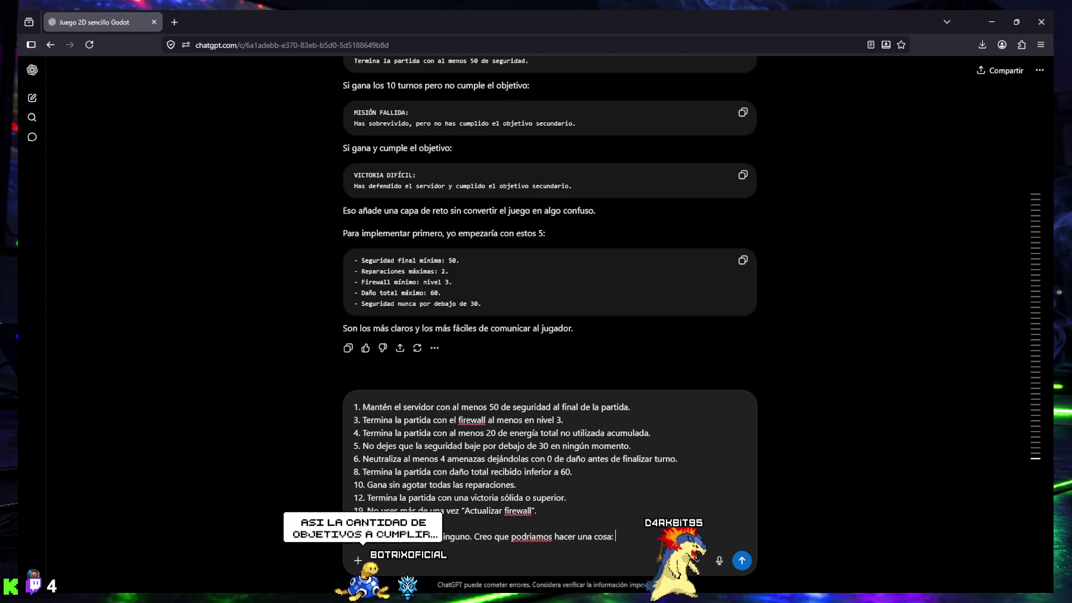
pyautogui.write(' poner varios niveles e')
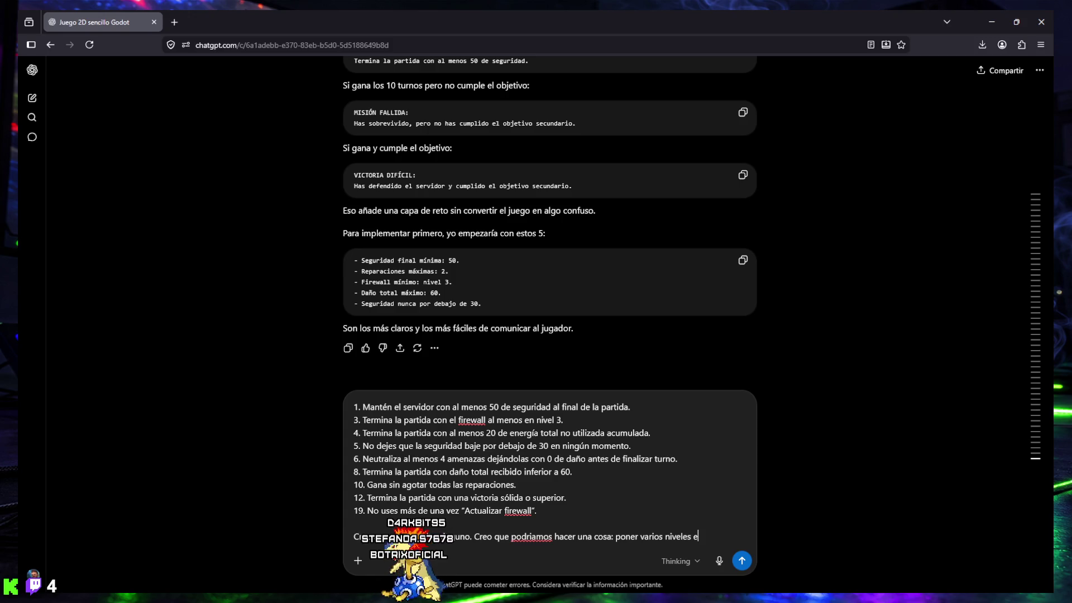
pyautogui.write('dificil,')
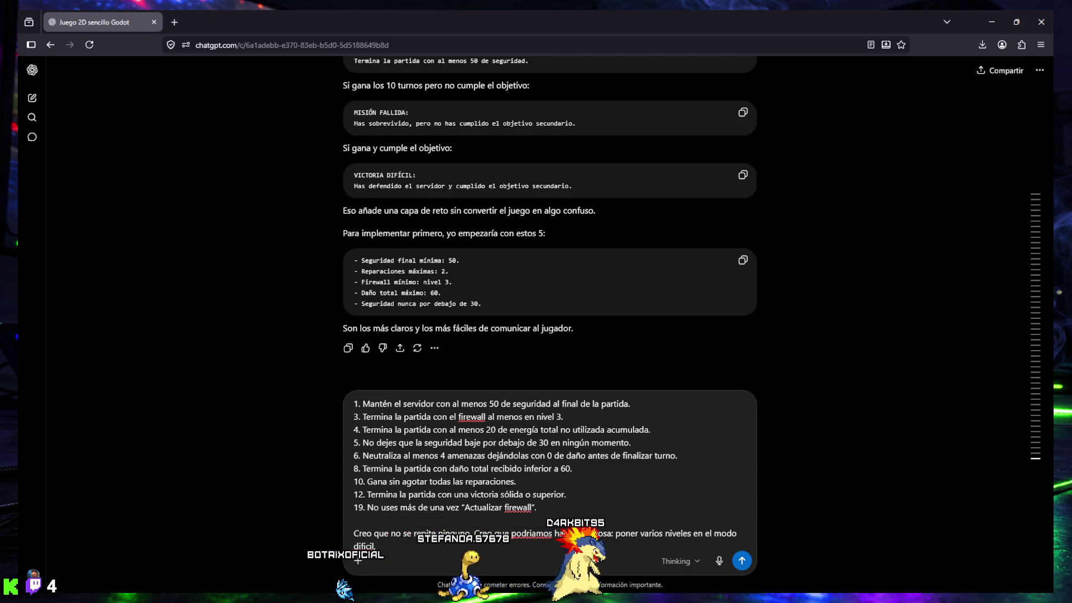
pyautogui.moveTo(680, 557)
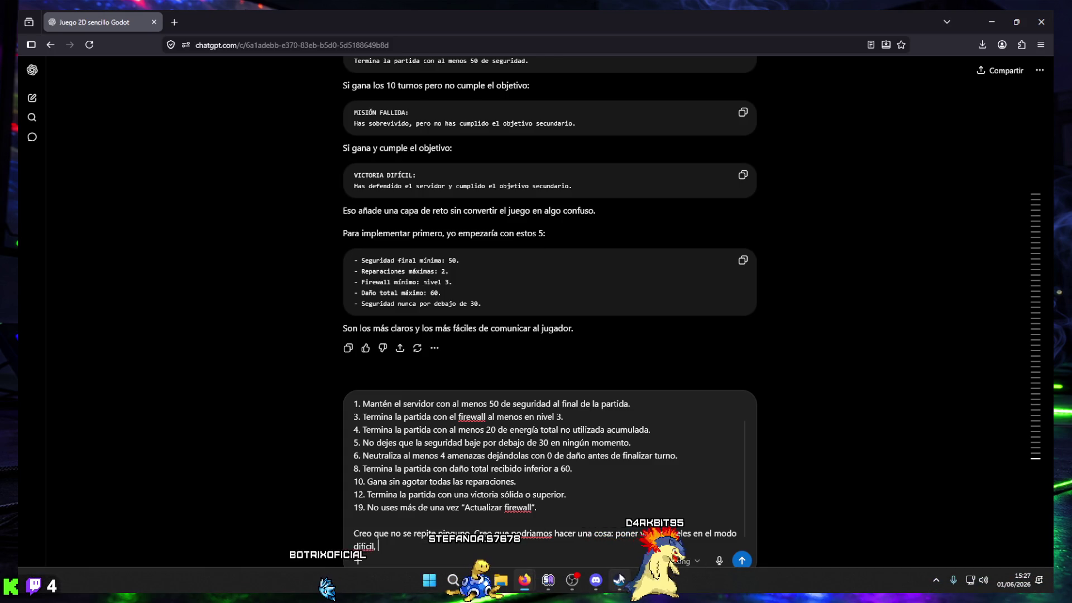
pyautogui.moveTo(1035, 455)
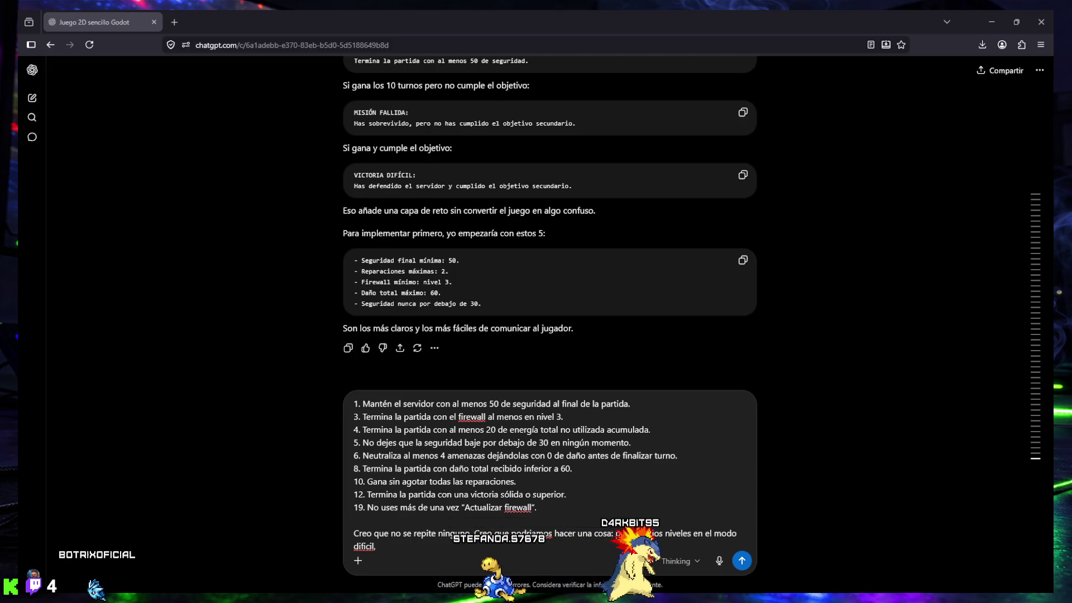
pyautogui.moveTo(782, 234); pyautogui.dragTo(190, 29)
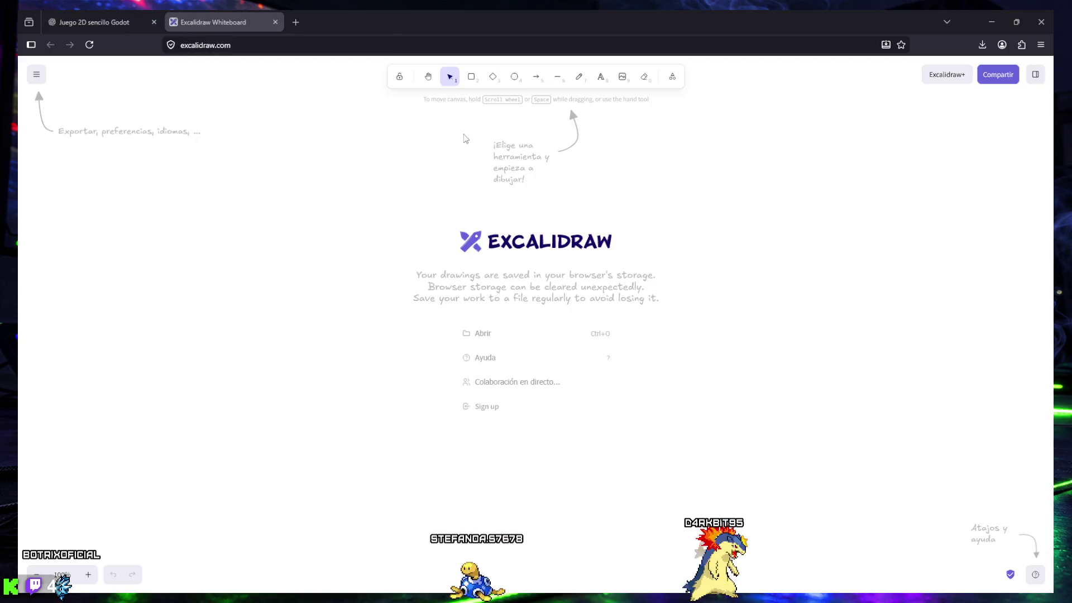
# Step: Draw a large rounded menu frame holding a narrow box labelled 'Modo NORMAL'
pyautogui.click(472, 78)
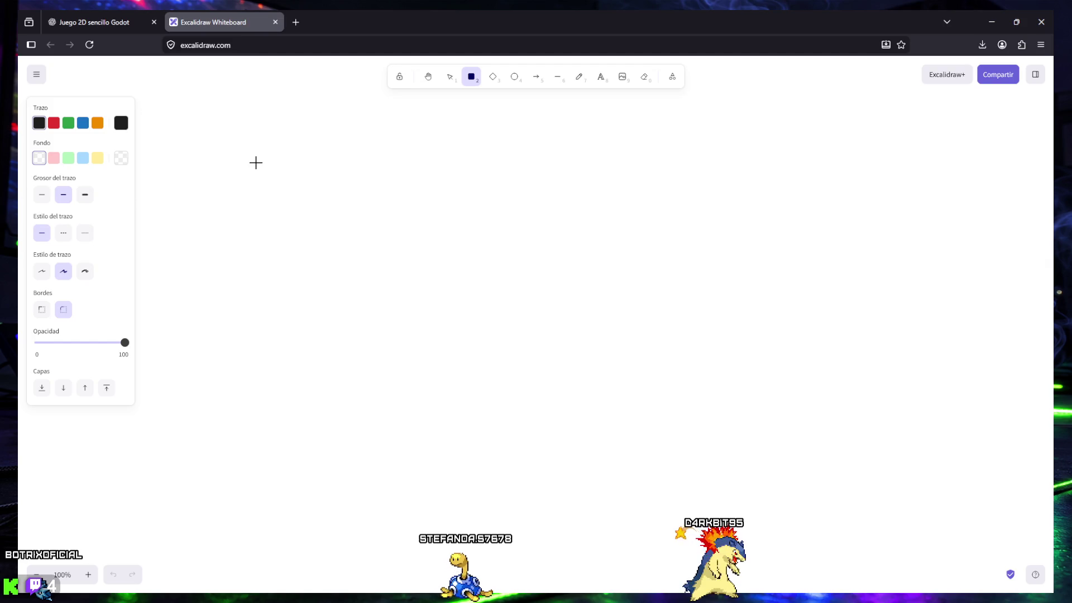
pyautogui.moveTo(278, 161)
pyautogui.mouseDown()
pyautogui.moveTo(466, 297)
pyautogui.moveTo(670, 402)
pyautogui.moveTo(690, 401)
pyautogui.mouseUp()
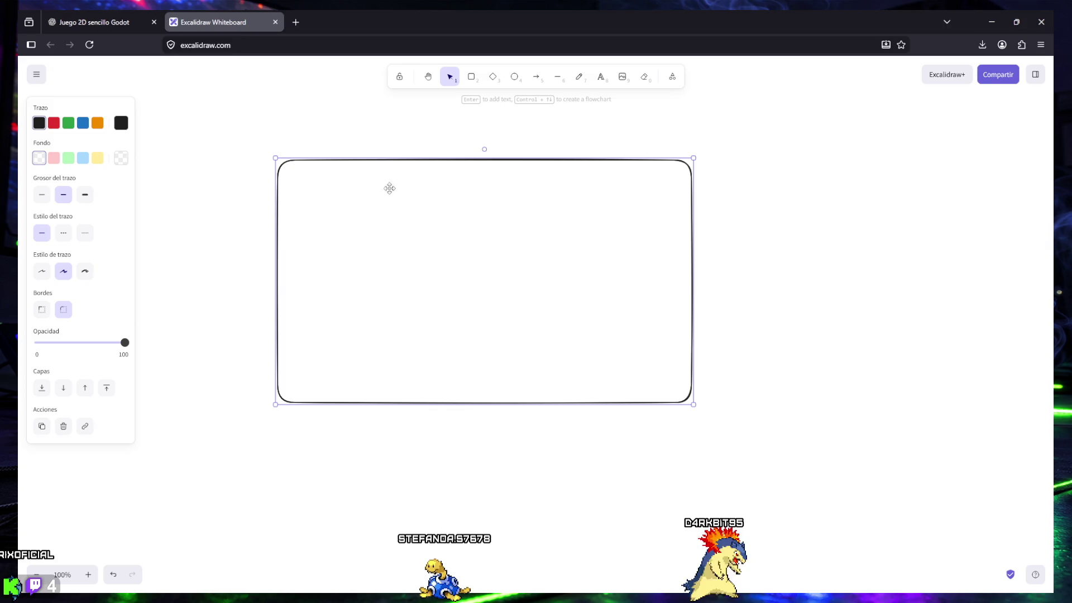
pyautogui.click(472, 78)
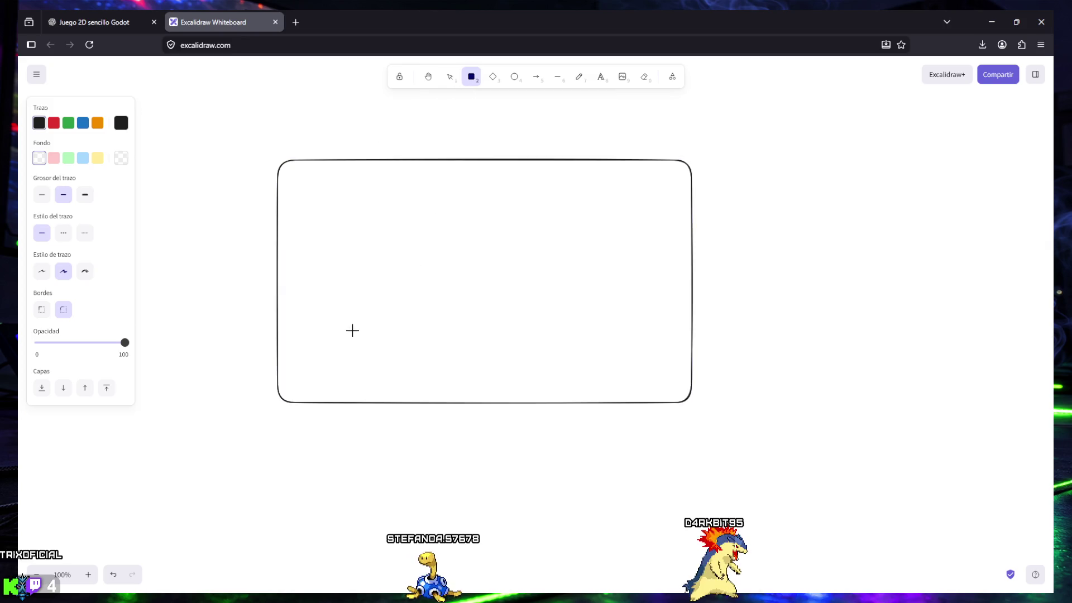
pyautogui.moveTo(387, 211); pyautogui.dragTo(604, 241)
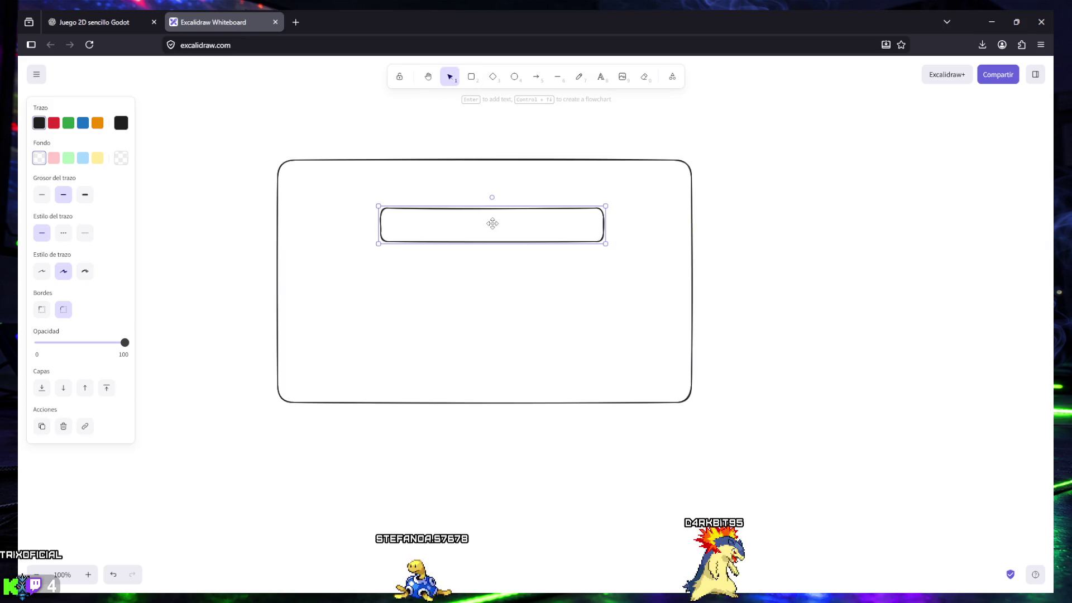
pyautogui.doubleClick(493, 225)
pyautogui.write('Modo')
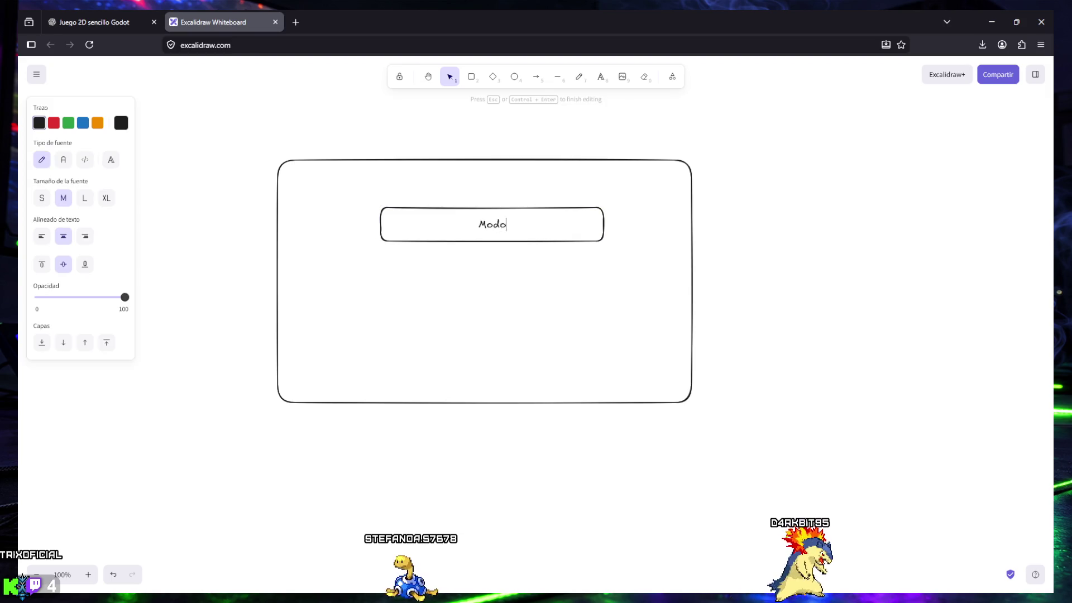
pyautogui.write(' MORMAL')
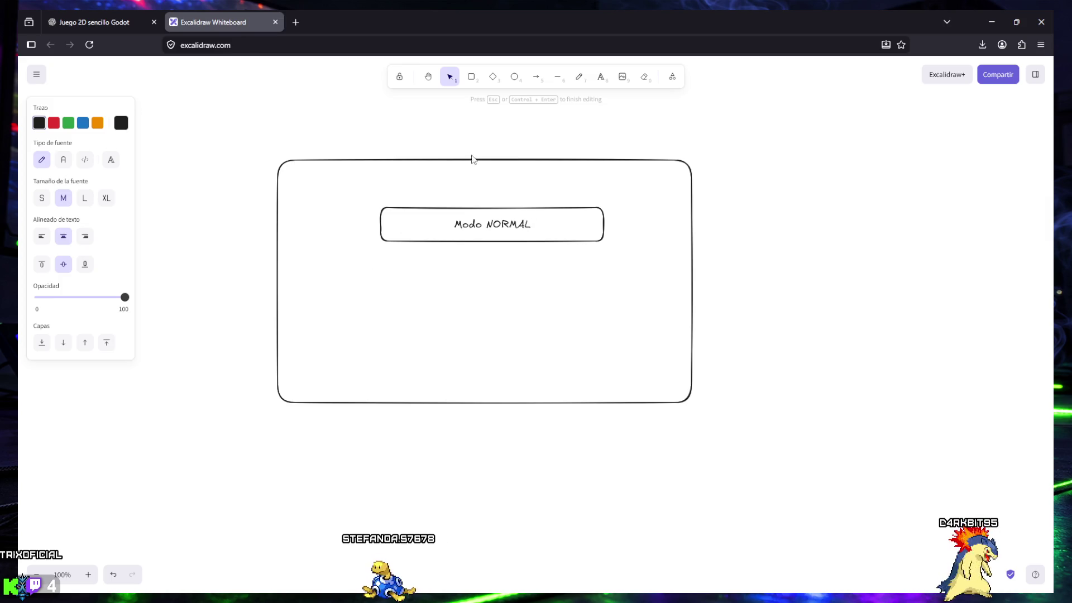
pyautogui.press('Escape')
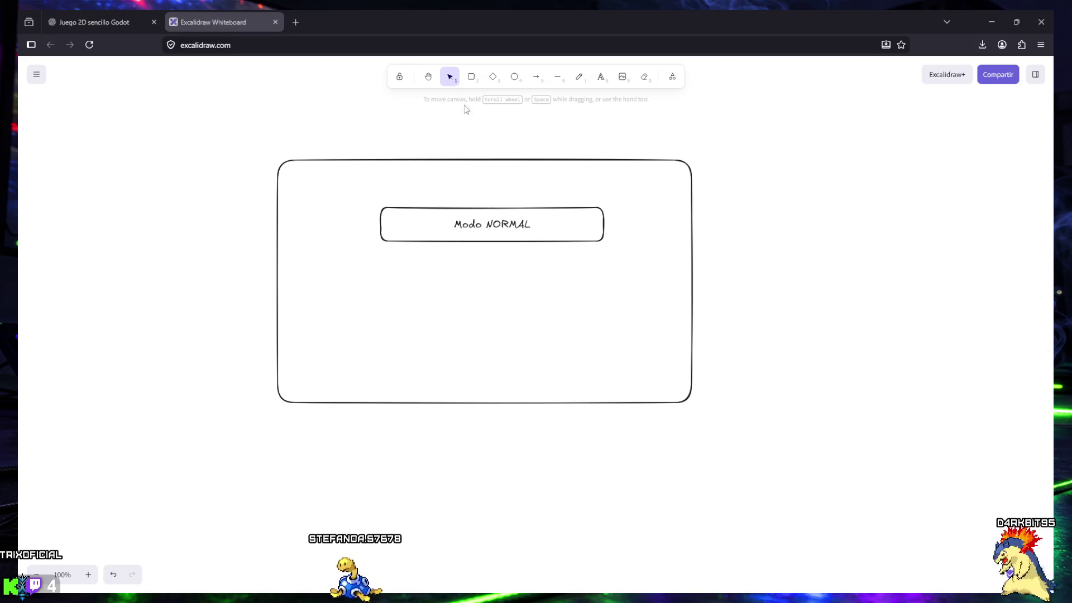
# Step: Add boxes labelled 'Modo DIFICIL' and 'Modo HARDCORE' stacked below Modo NORMAL
pyautogui.press('r')
pyautogui.moveTo(385, 255)
pyautogui.mouseDown()
pyautogui.moveTo(596, 304)
pyautogui.moveTo(603, 289)
pyautogui.mouseUp()
pyautogui.doubleClick(503, 273)
pyautogui.write('modo')
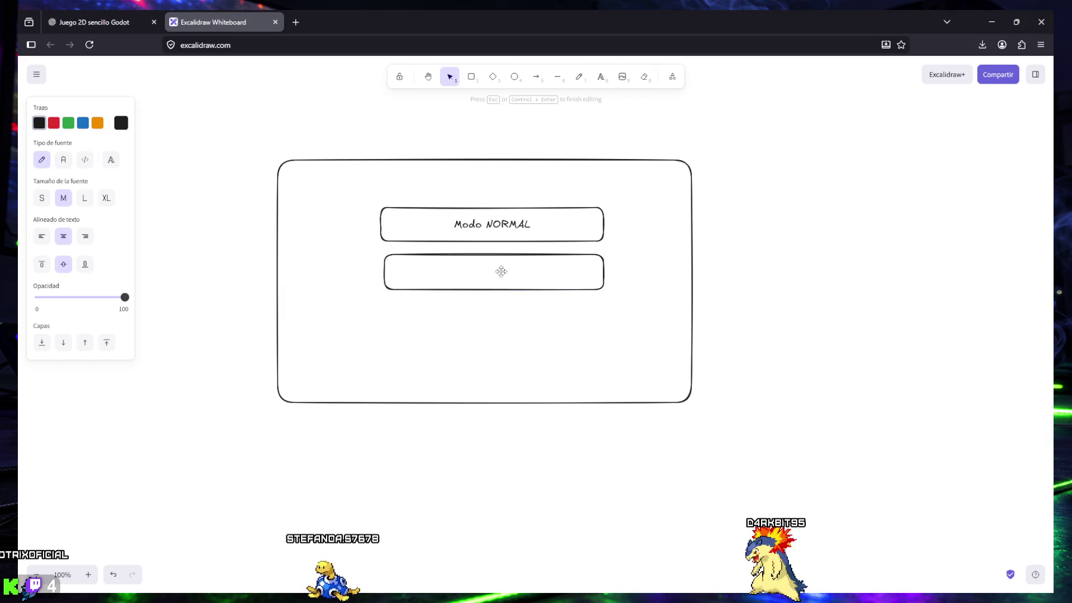
pyautogui.press('BackSpace')
pyautogui.press('BackSpace')
pyautogui.press('BackSpace')
pyautogui.write('M')
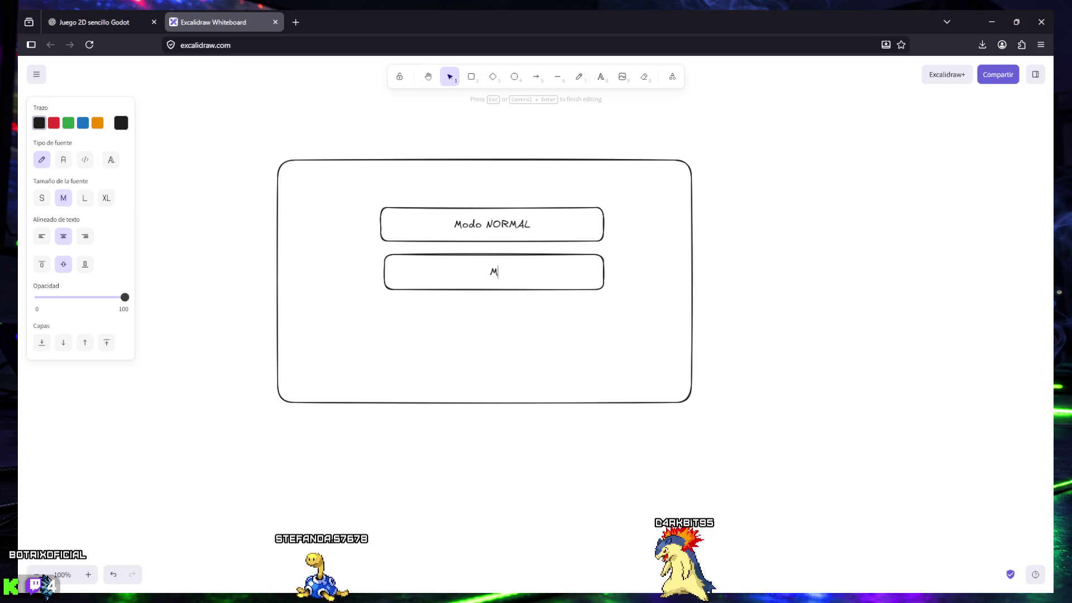
pyautogui.write('odo DIFICIL')
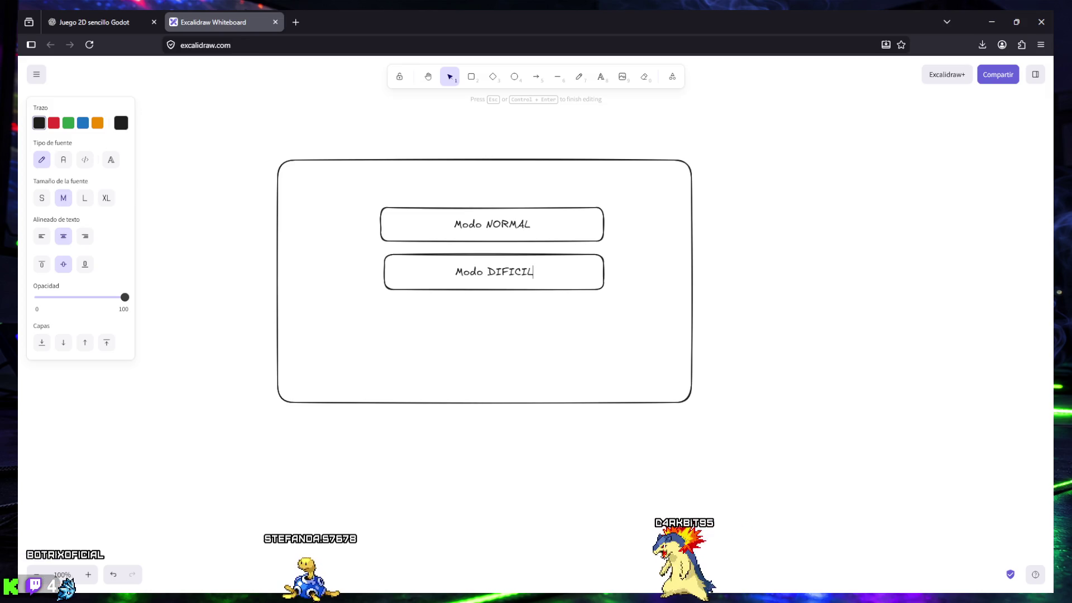
pyautogui.press('Escape')
pyautogui.press('r')
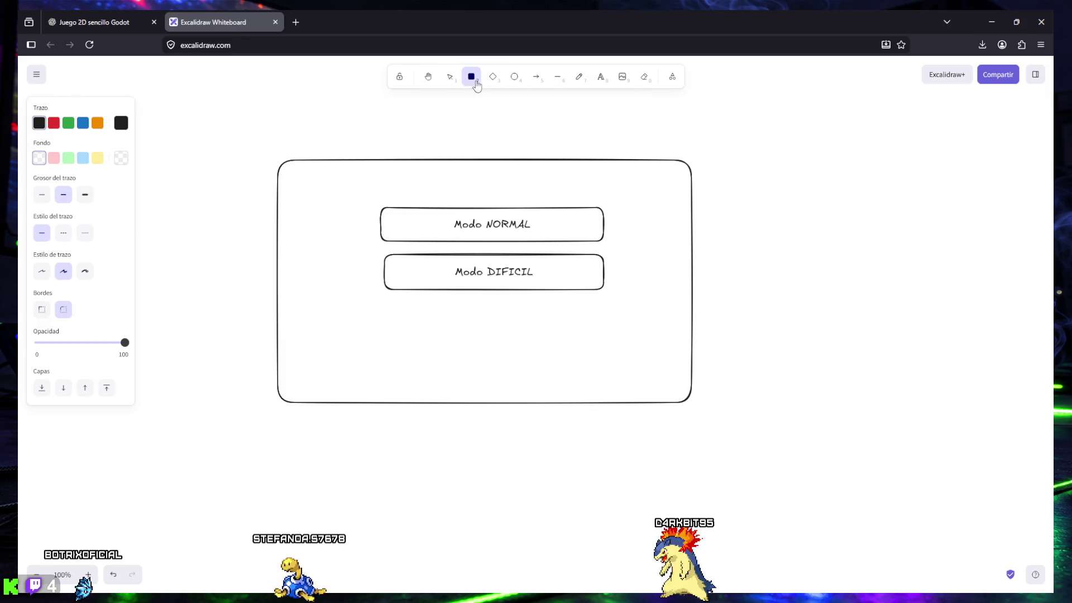
pyautogui.moveTo(384, 304); pyautogui.dragTo(604, 346)
pyautogui.doubleClick(496, 326)
pyautogui.write('Mo')
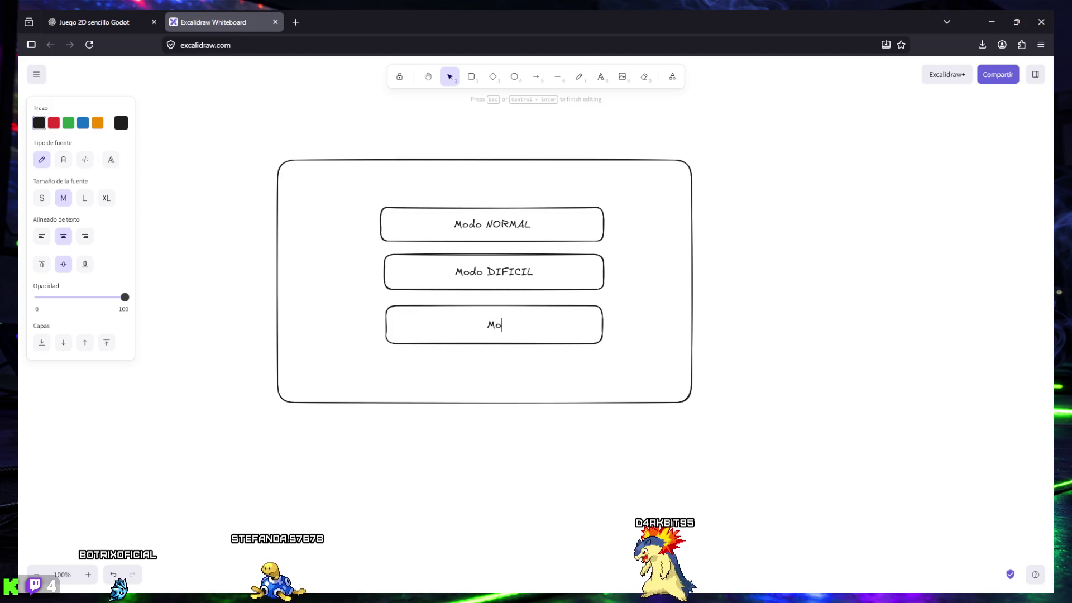
pyautogui.write('do HARDCORE')
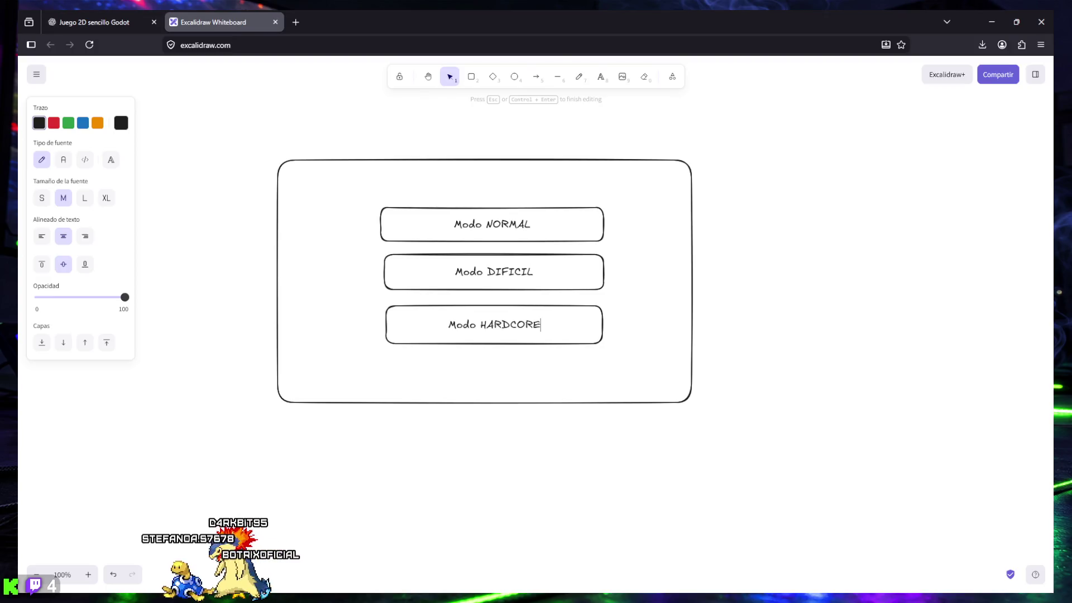
# Step: Draw an arrow leading right from the Modo NORMAL box
pyautogui.click(536, 79)
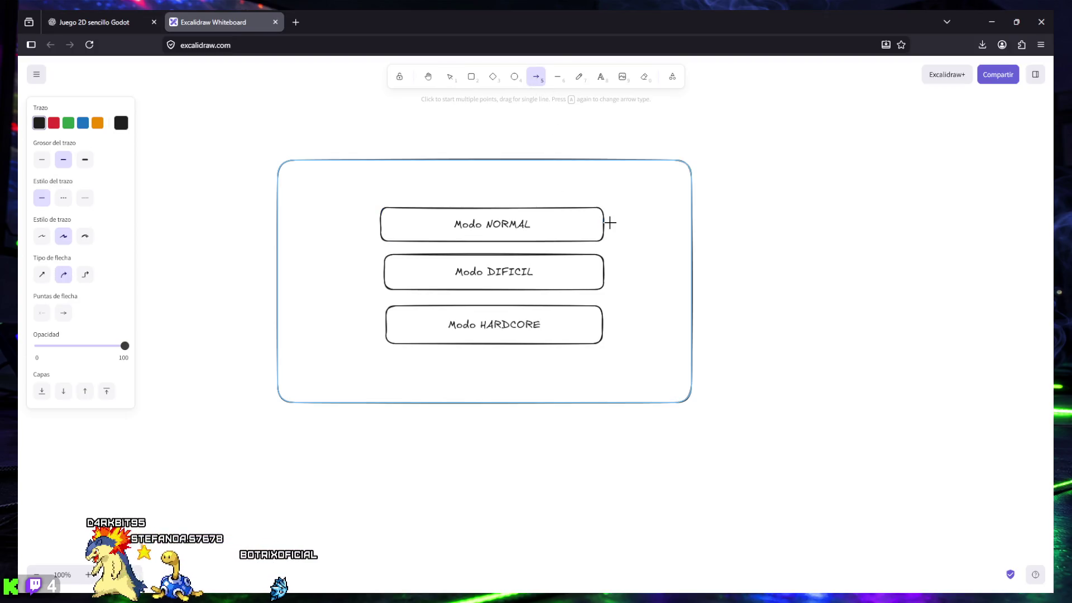
pyautogui.moveTo(608, 223); pyautogui.dragTo(737, 191)
pyautogui.click(751, 194)
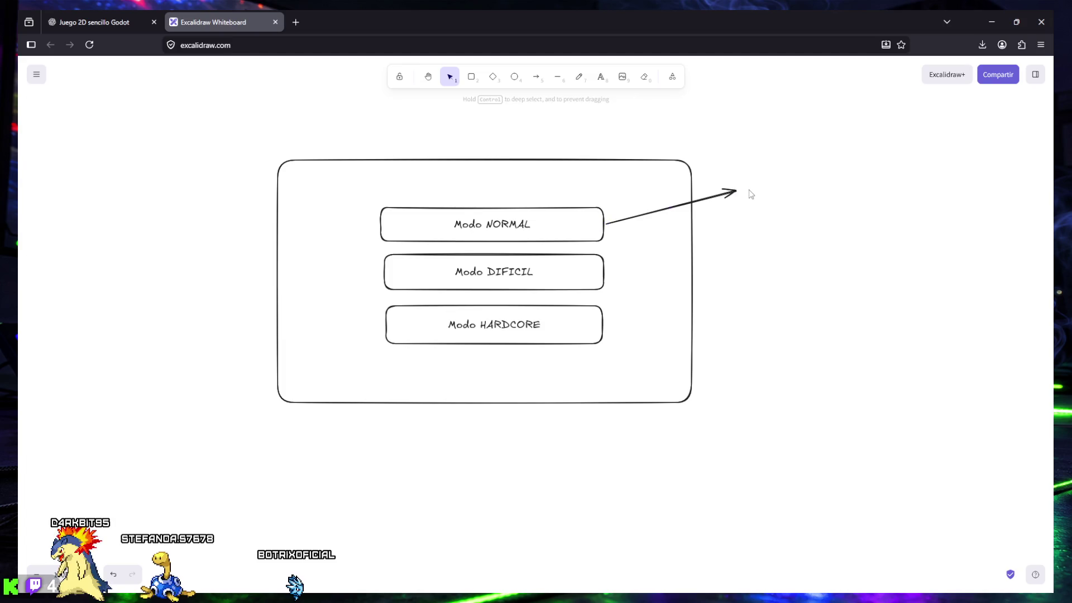
pyautogui.click(601, 76)
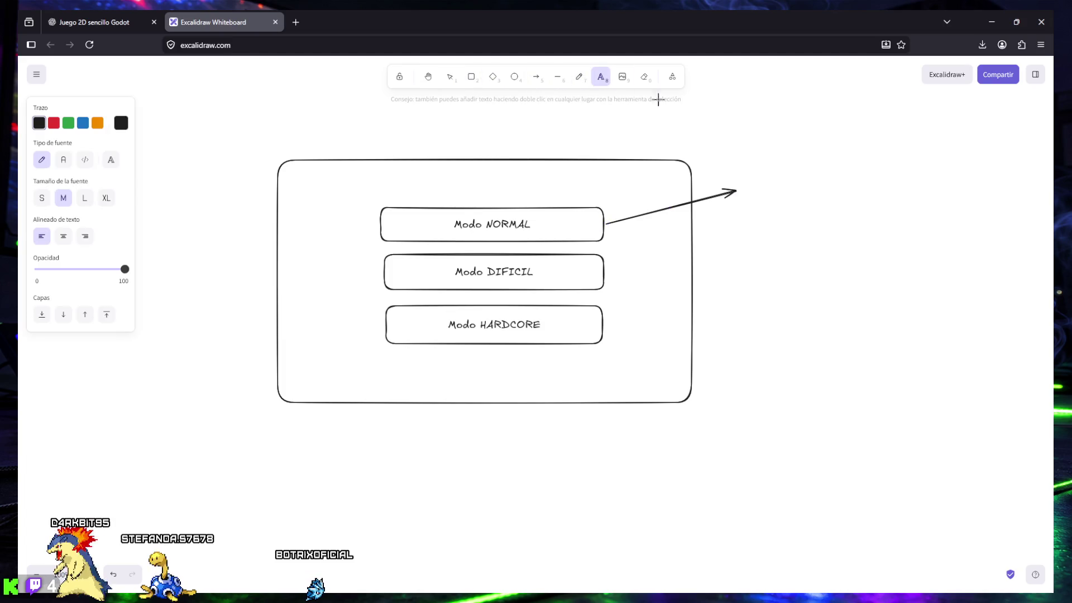
# Step: Label the Modo NORMAL arrow 'SIN OBJETIVOS SECUNDARIOS'
pyautogui.click(749, 179)
pyautogui.write('s')
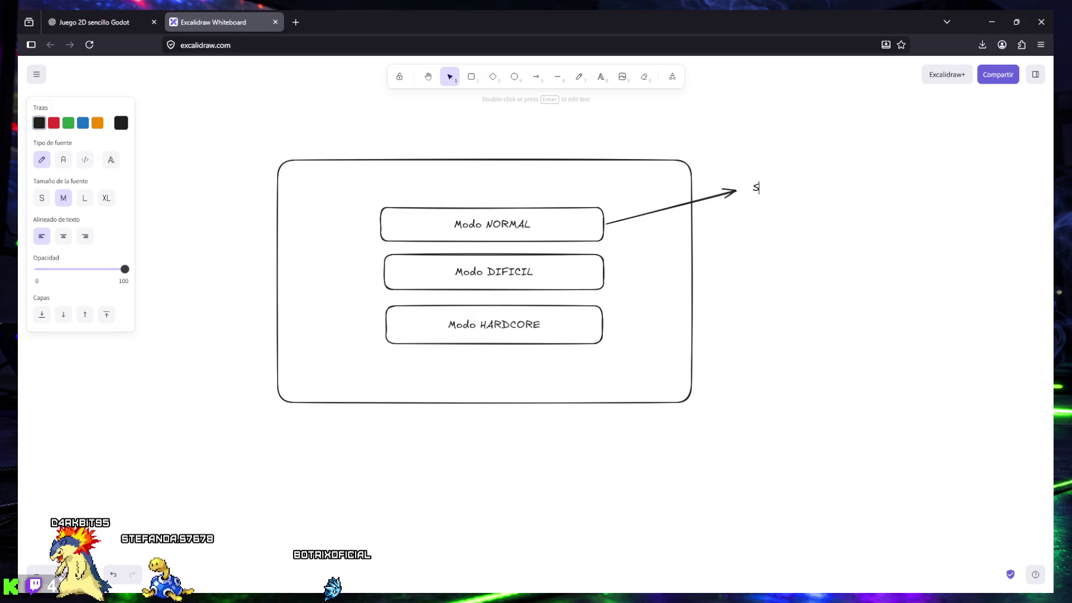
pyautogui.write('OBJETIVOS SECUNDARIOS')
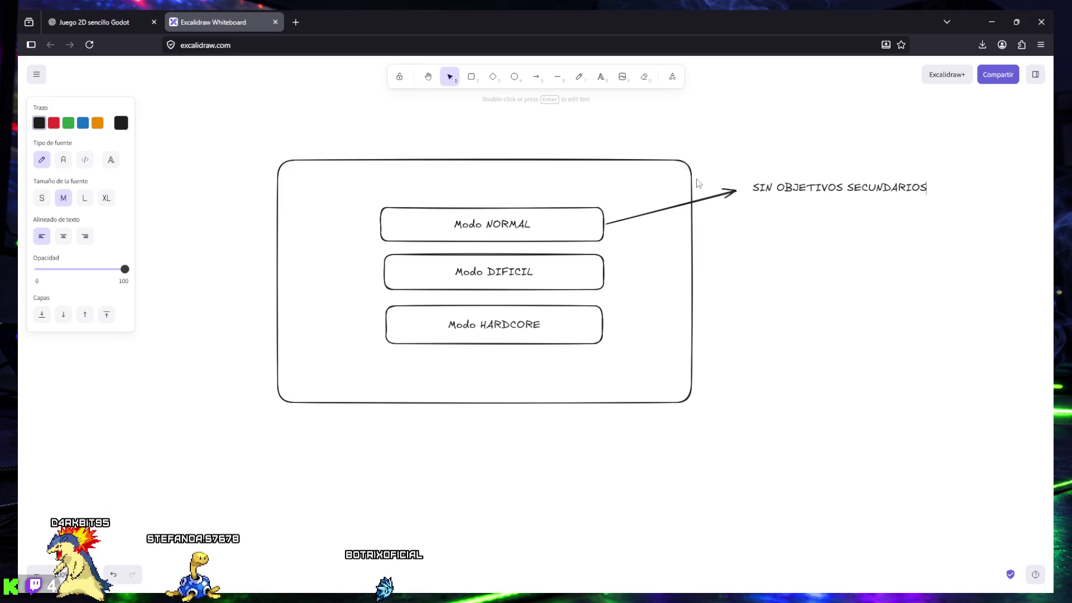
pyautogui.click(578, 81)
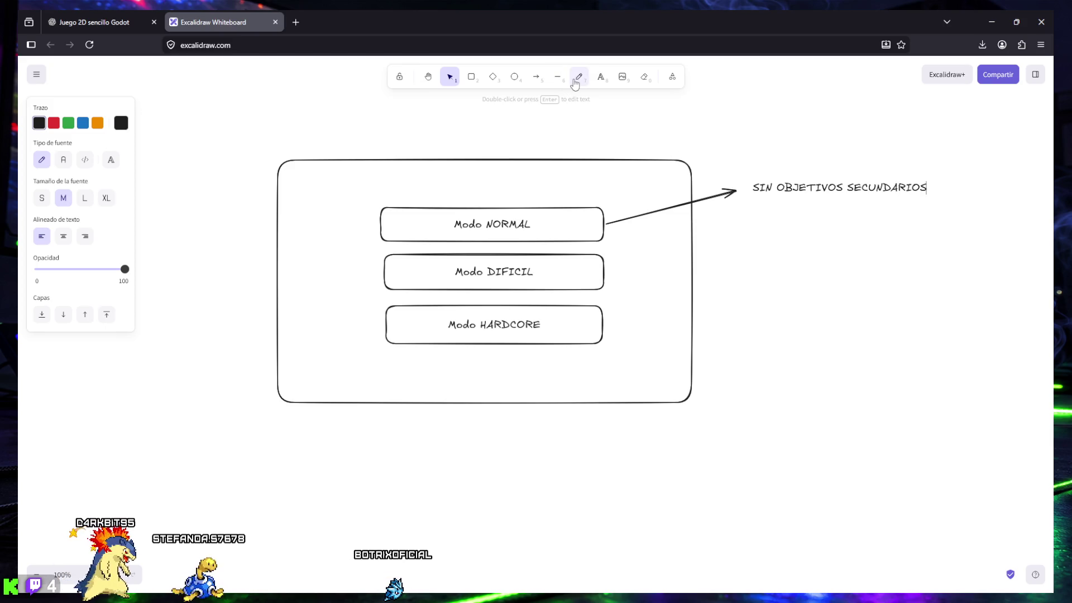
# Step: Draw arrows right from Modo DIFICIL and Modo HARDCORE with text labels at their tips
pyautogui.click(539, 78)
pyautogui.moveTo(614, 272); pyautogui.dragTo(725, 259)
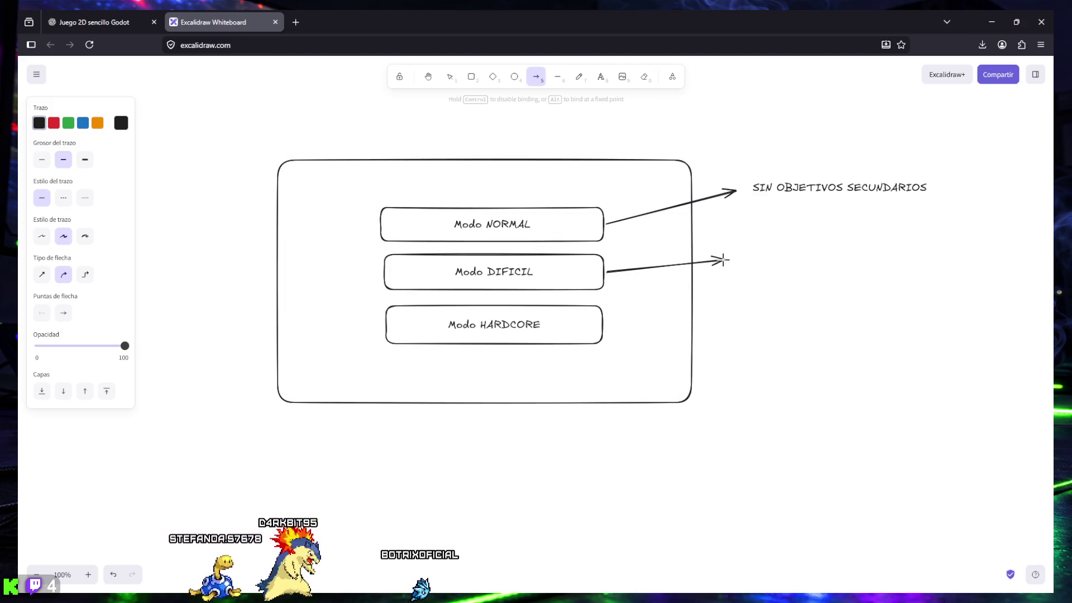
pyautogui.click(602, 78)
pyautogui.click(736, 267)
pyautogui.write('CON 1 OBJETIVO SECUNDARIO')
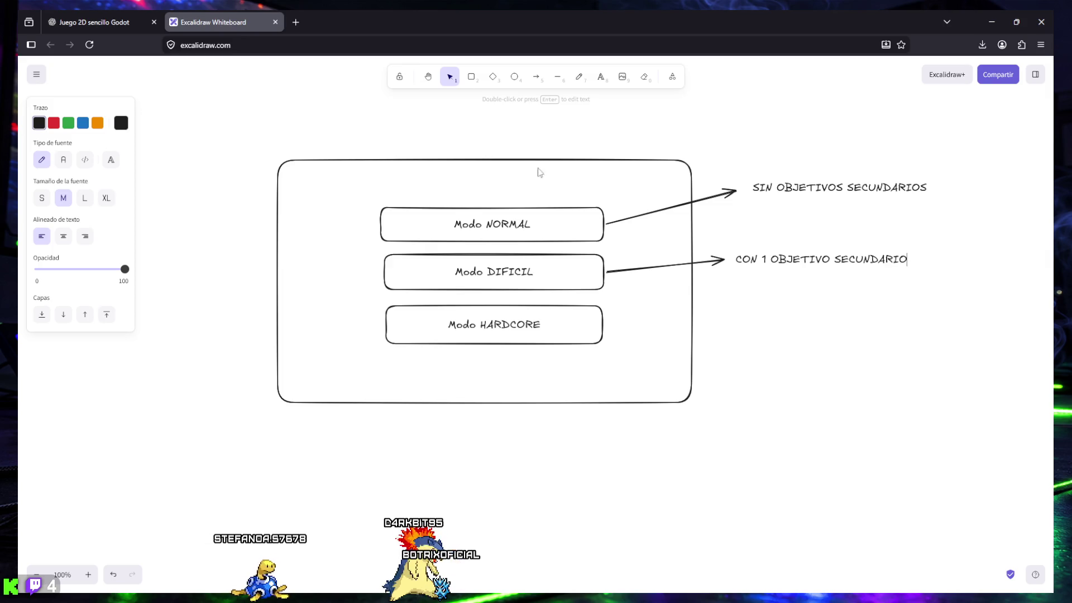
pyautogui.click(543, 80)
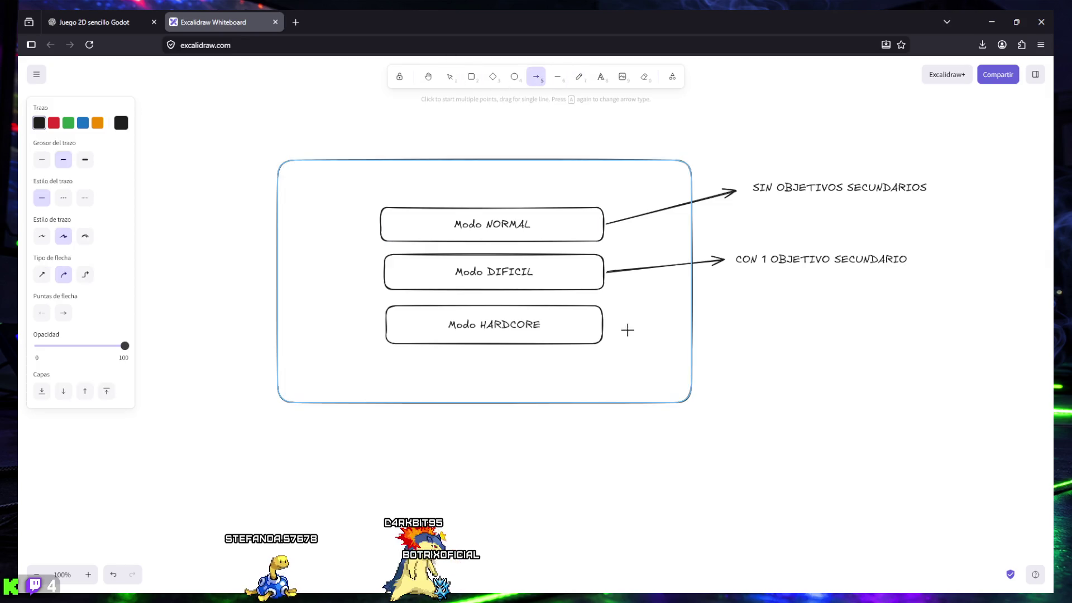
pyautogui.moveTo(603, 325)
pyautogui.mouseDown()
pyautogui.moveTo(727, 346)
pyautogui.moveTo(722, 338)
pyautogui.mouseUp()
pyautogui.click(600, 79)
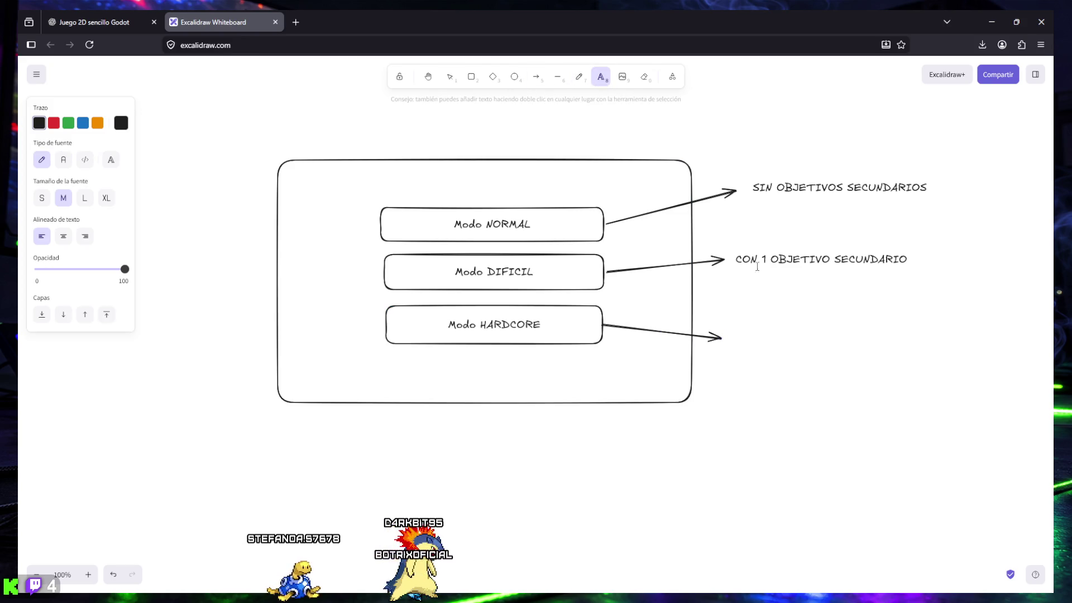
pyautogui.click(731, 338)
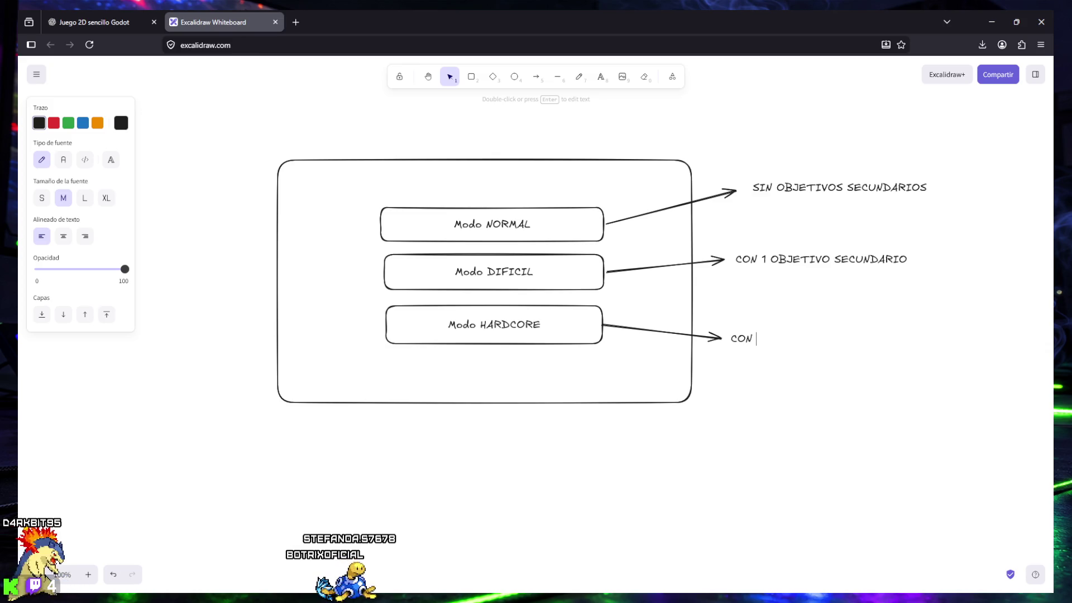
# Step: Complete the labels as 'CON 1 - 2 OBJETIVO SECUNDARIO' and 'CON 3 OBJETIVOS SECUNDARIOS'
pyautogui.doubleClick(769, 260)
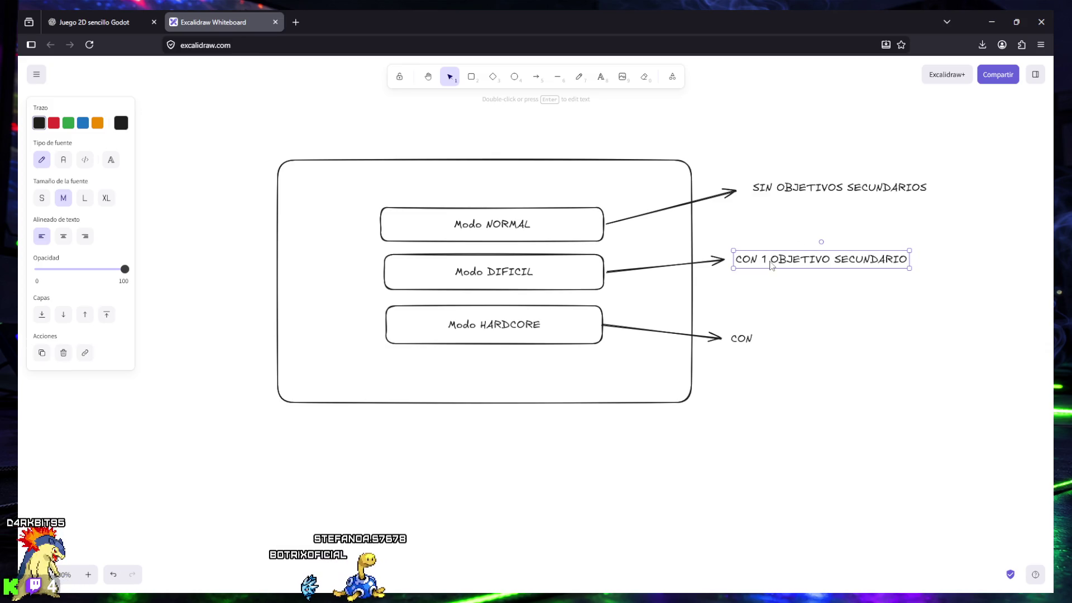
pyautogui.write('- ')
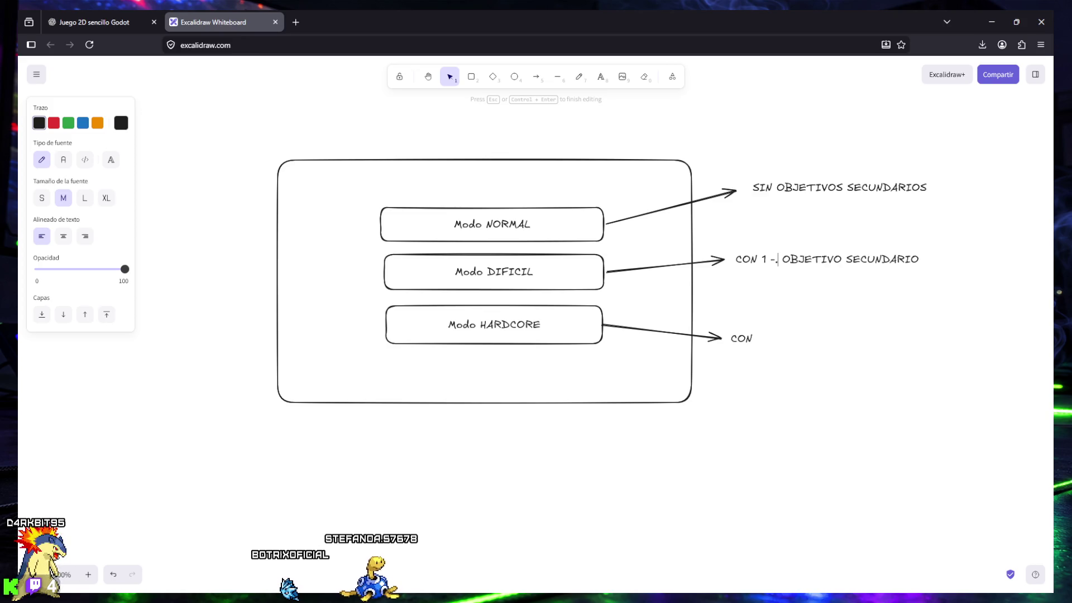
pyautogui.write('2')
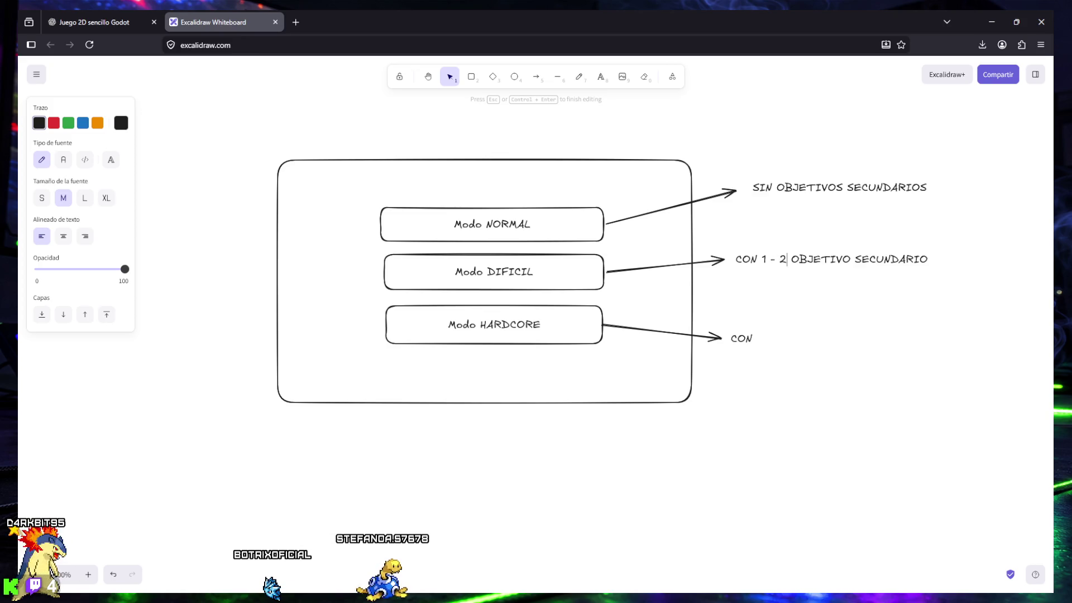
pyautogui.doubleClick(761, 338)
pyautogui.write('3')
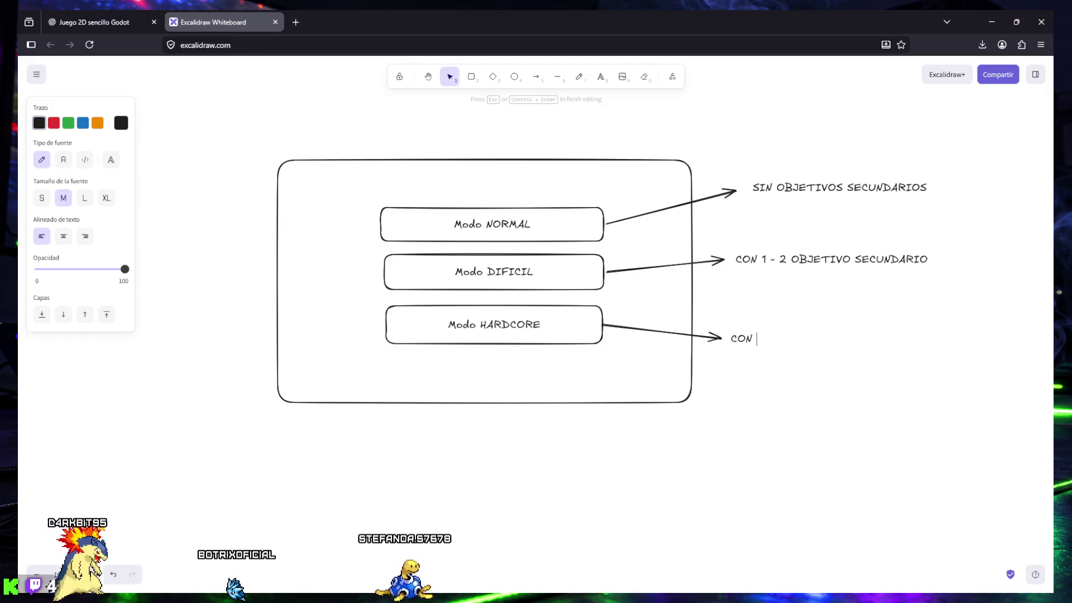
pyautogui.write(' OB')
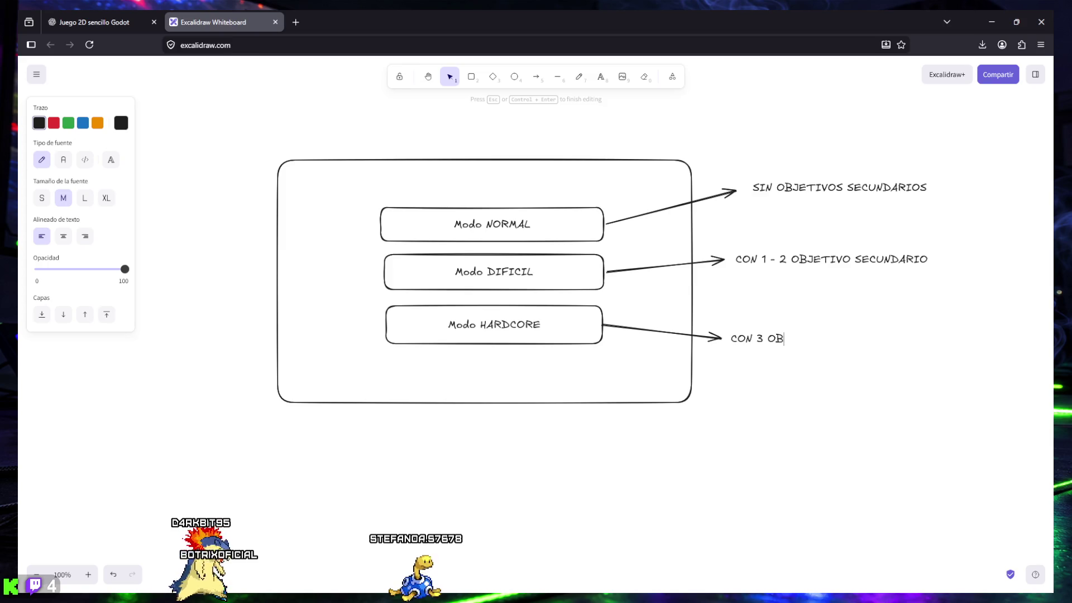
pyautogui.write('JETIVOS SECUNDARIOS')
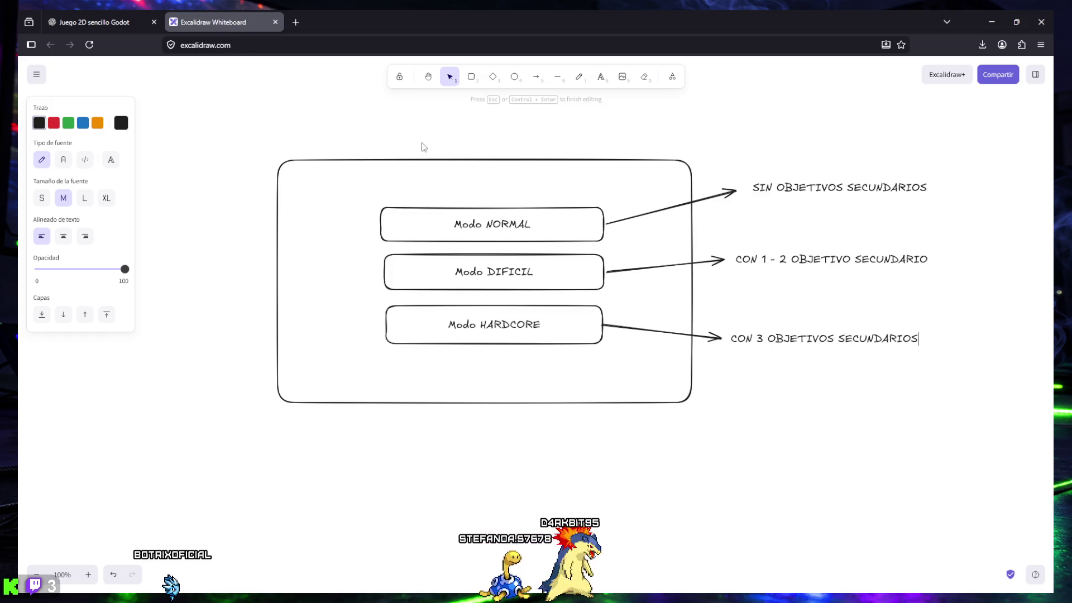
# Step: Bring Godot forward and open the main_menu scene in the 2D view
pyautogui.moveTo(598, 595)
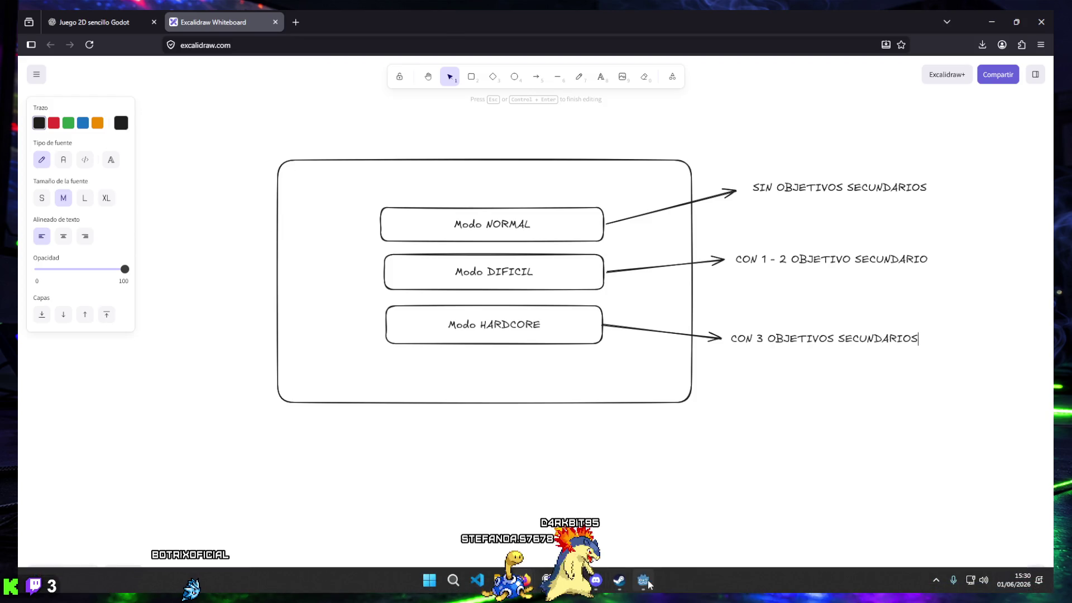
pyautogui.click(643, 580)
pyautogui.click(426, 37)
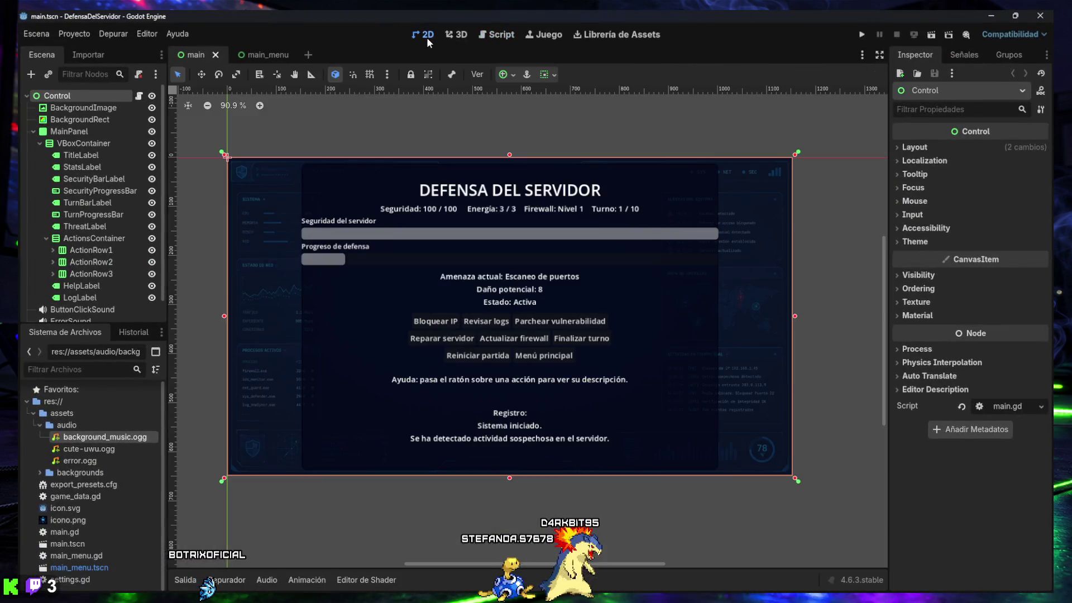
pyautogui.click(256, 55)
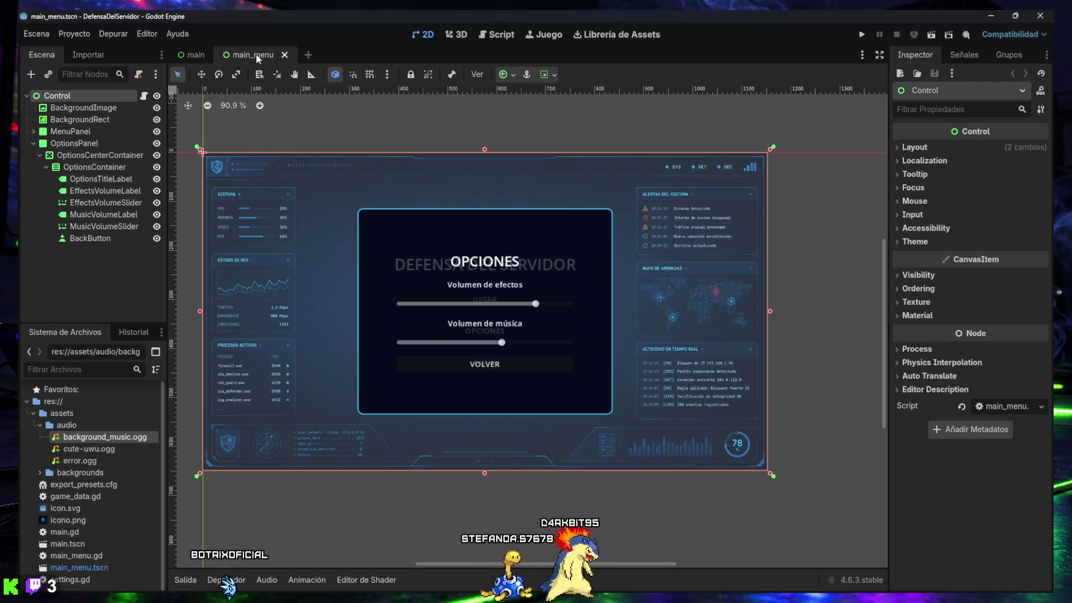
# Step: Leave the OptionsPanel hidden and minimize the Godot editor
pyautogui.click(156, 144)
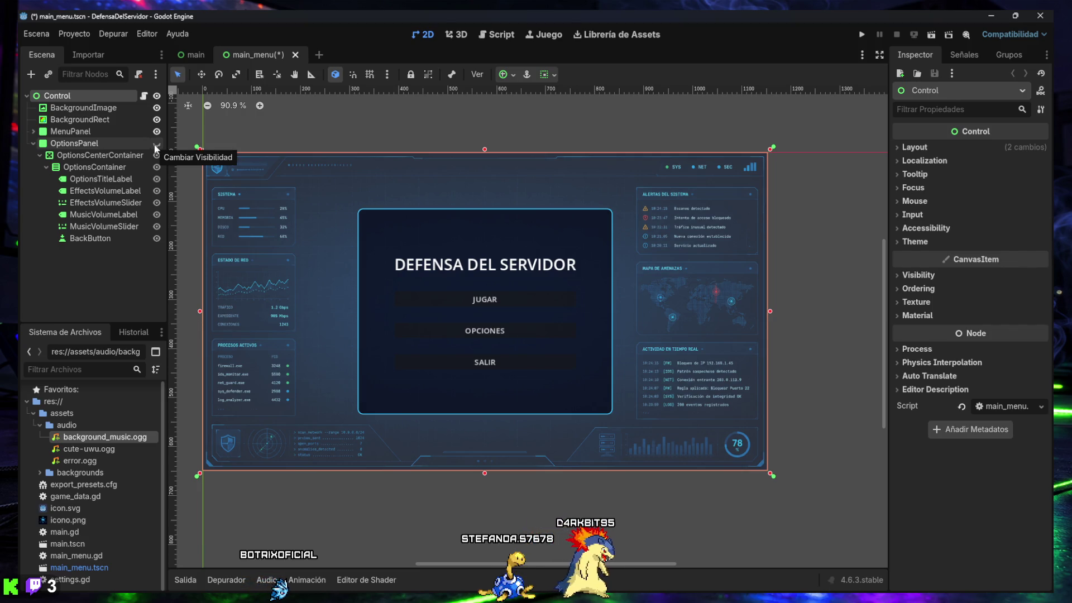
pyautogui.click(157, 144)
pyautogui.click(156, 144)
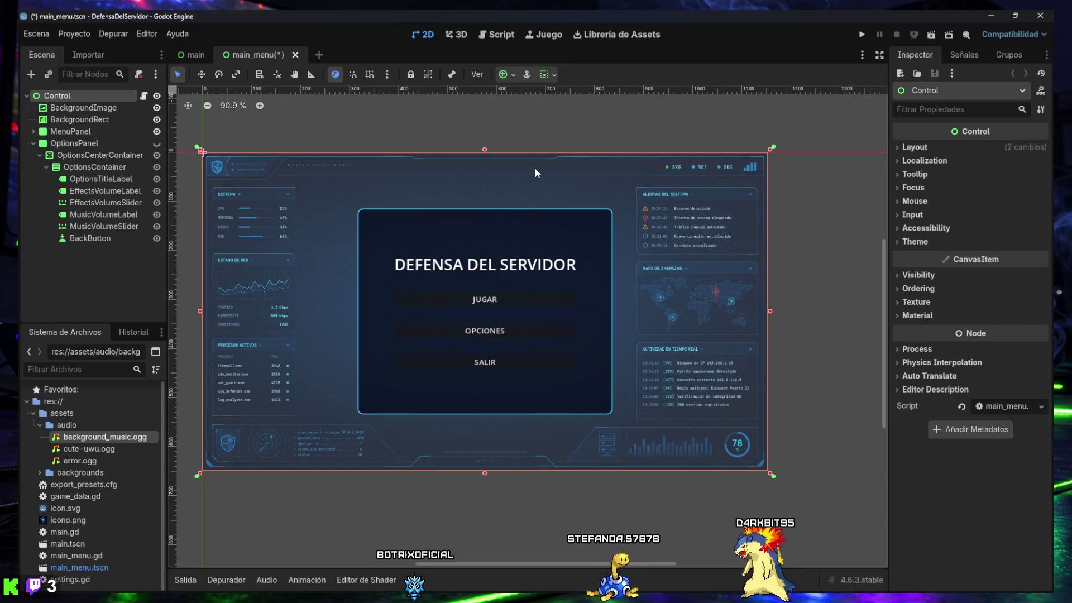
pyautogui.click(992, 16)
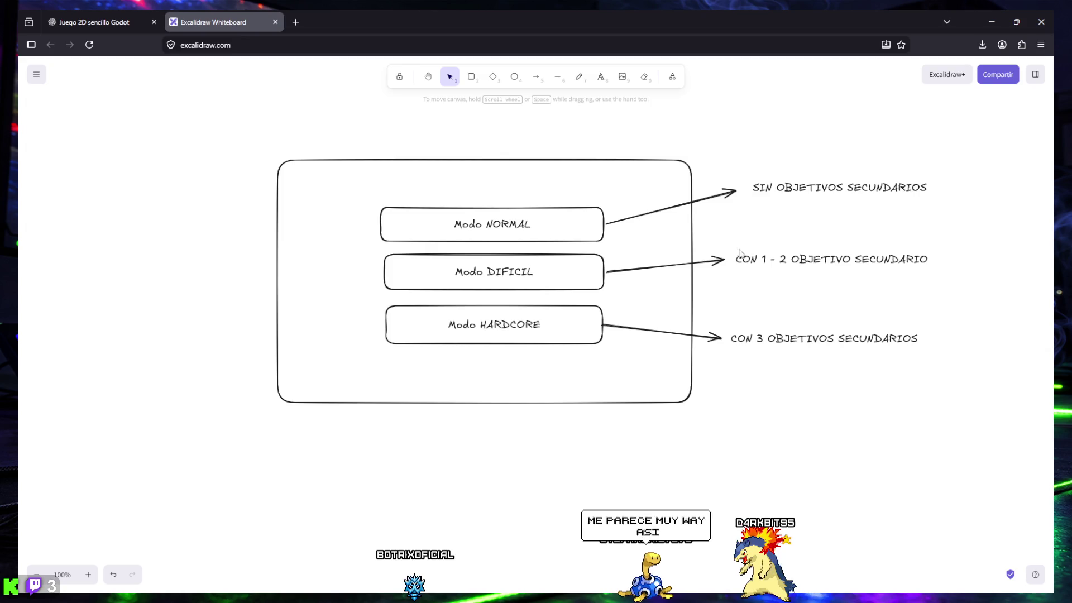
# Step: Change the DIFICIL note to 'CON 1 - 2 OBJETIVOS SECUNDARIOS' and check the whole mockup
pyautogui.doubleClick(852, 261)
pyautogui.write('S')
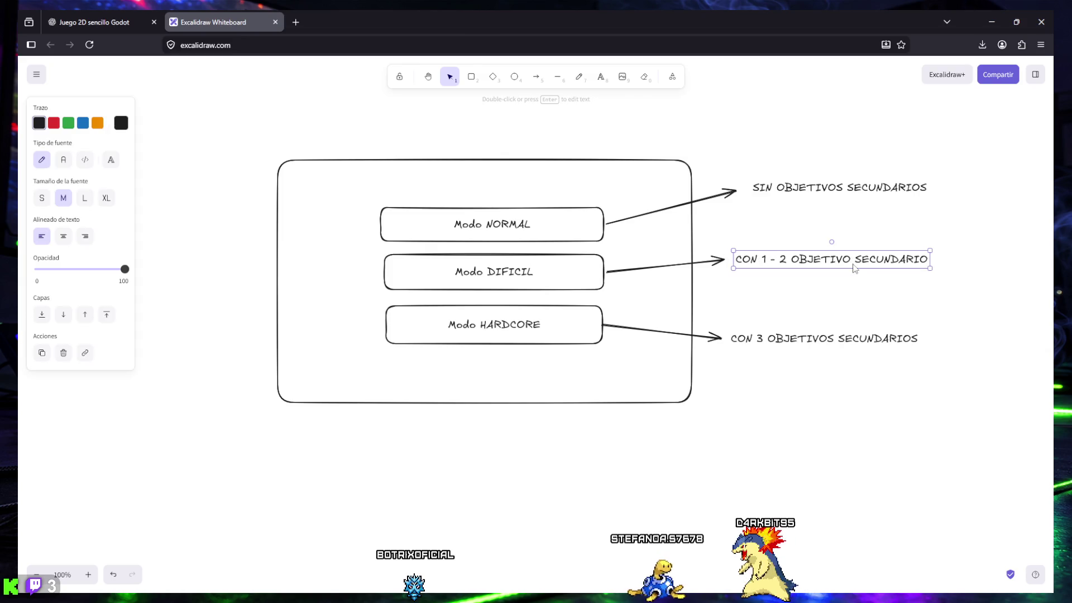
pyautogui.click(935, 262)
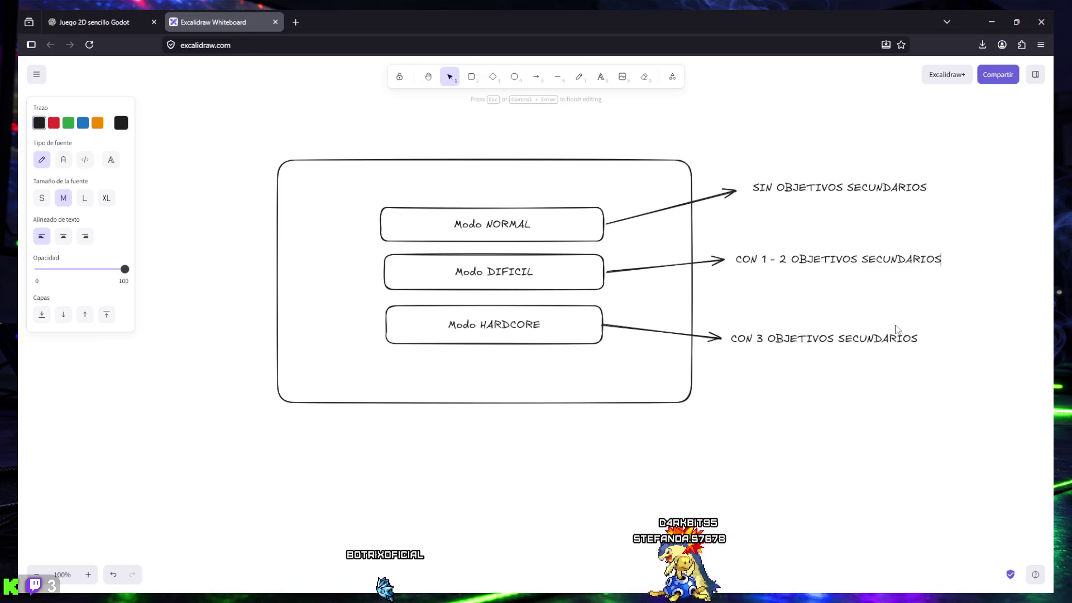
pyautogui.click(812, 397)
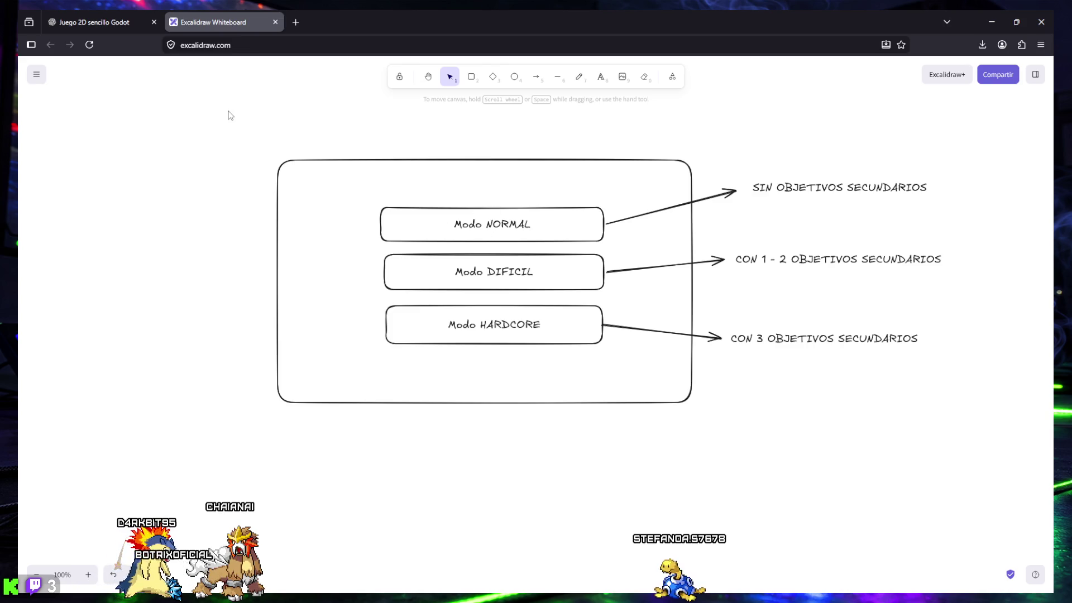
pyautogui.moveTo(223, 117)
pyautogui.mouseDown()
pyautogui.moveTo(414, 247)
pyautogui.moveTo(962, 459)
pyautogui.mouseUp()
pyautogui.click(616, 458)
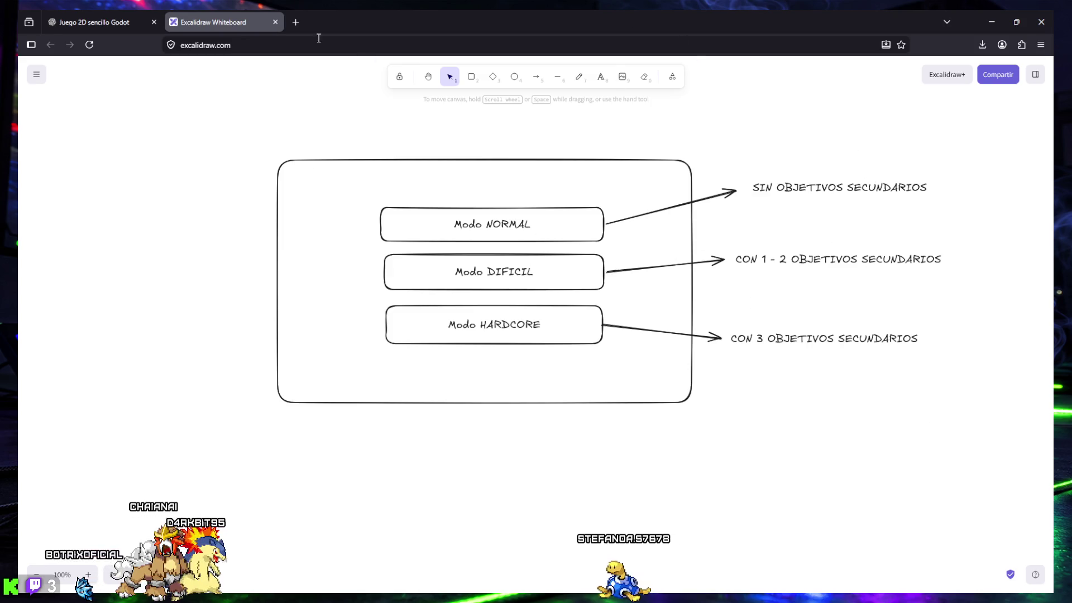
# Step: In the ChatGPT draft, select the secondary-objectives list and scroll through the message
pyautogui.click(106, 20)
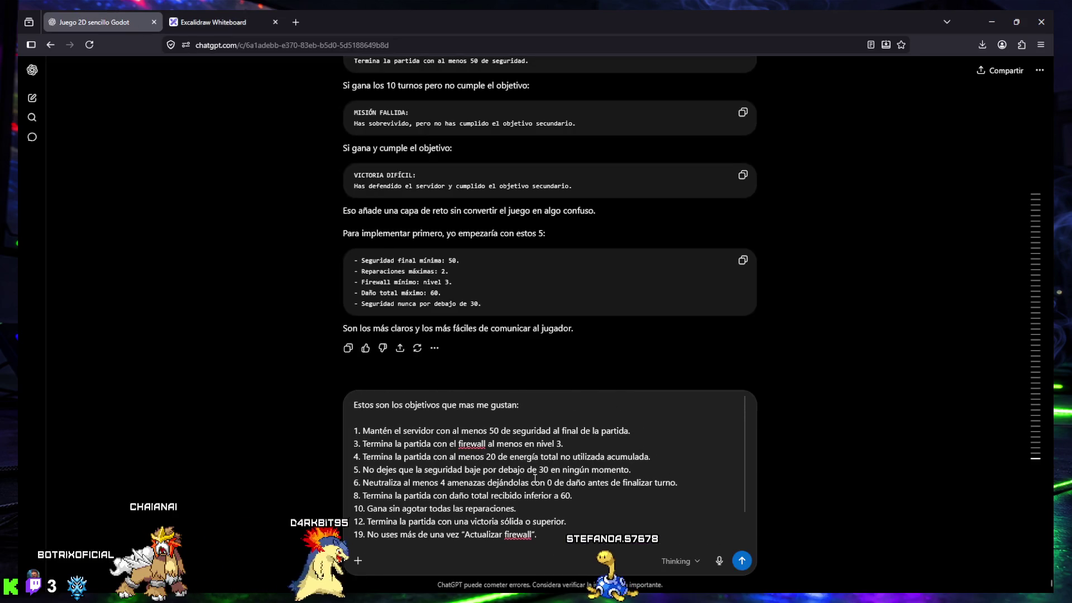
pyautogui.moveTo(353, 431)
pyautogui.mouseDown()
pyautogui.moveTo(654, 433)
pyautogui.moveTo(659, 464)
pyautogui.mouseUp()
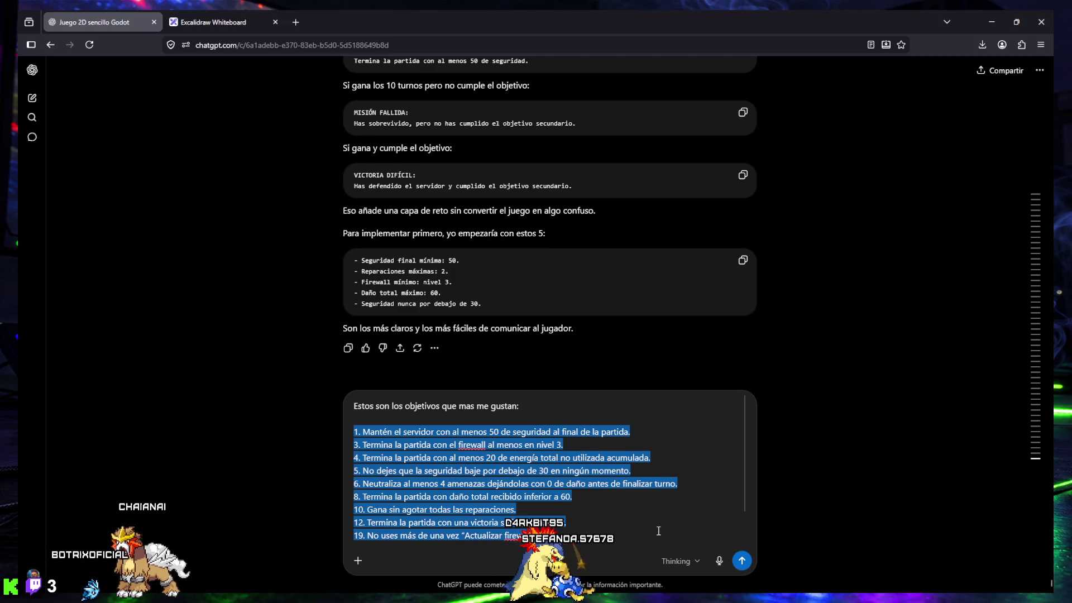
pyautogui.scroll(-1, 658, 531)
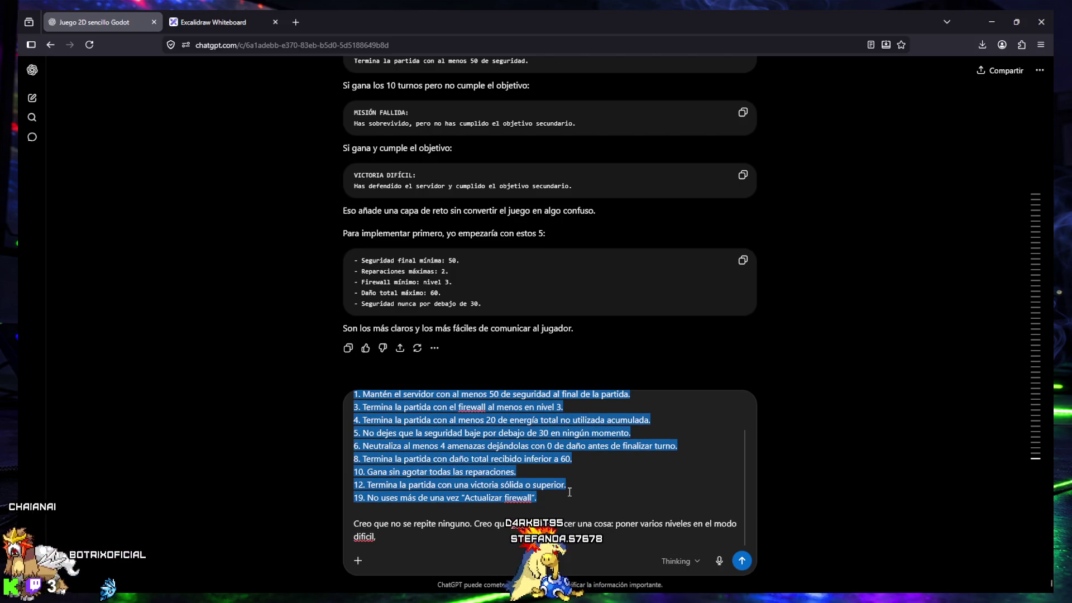
pyautogui.scroll(1, 381, 418)
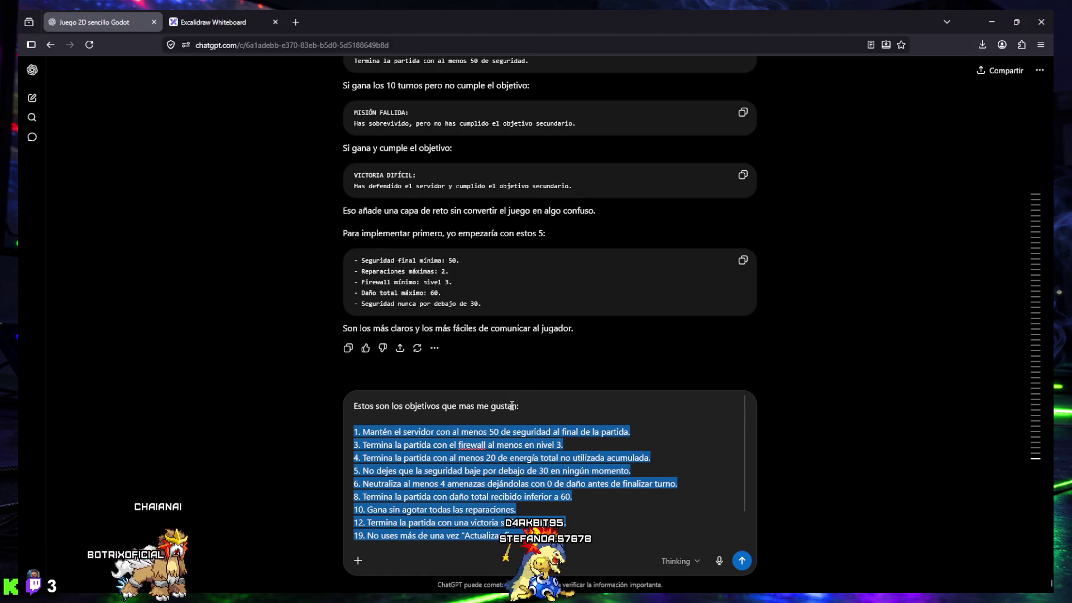
pyautogui.scroll(-1, 503, 406)
# Step: Replace 'Creo' with ', aunque' in the closing levels sentence, then return to the Excalidraw mockup
pyautogui.moveTo(367, 523); pyautogui.dragTo(435, 523)
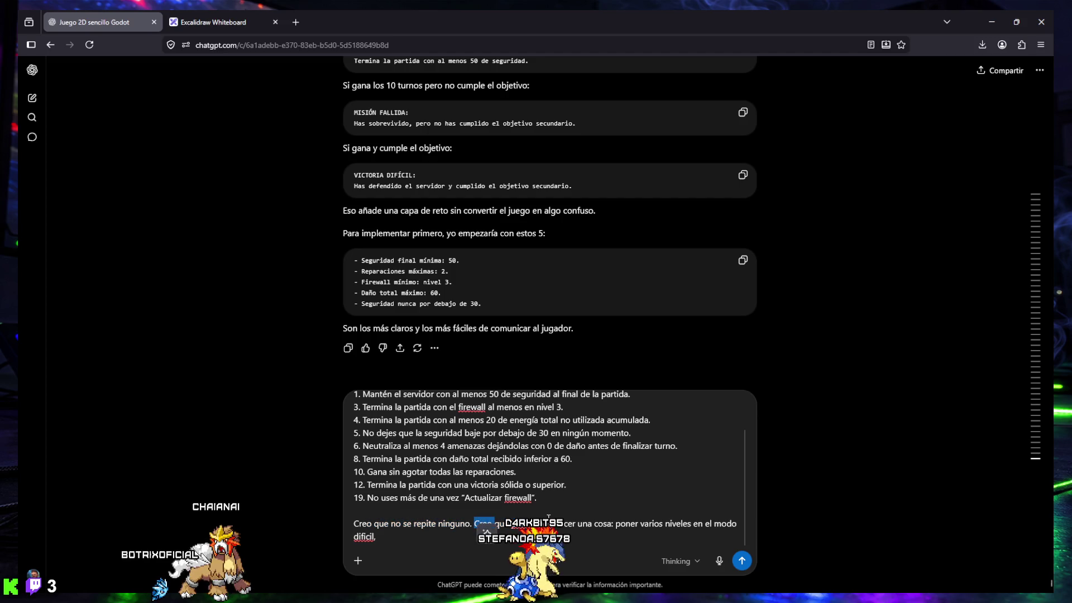
pyautogui.press('BackSpace')
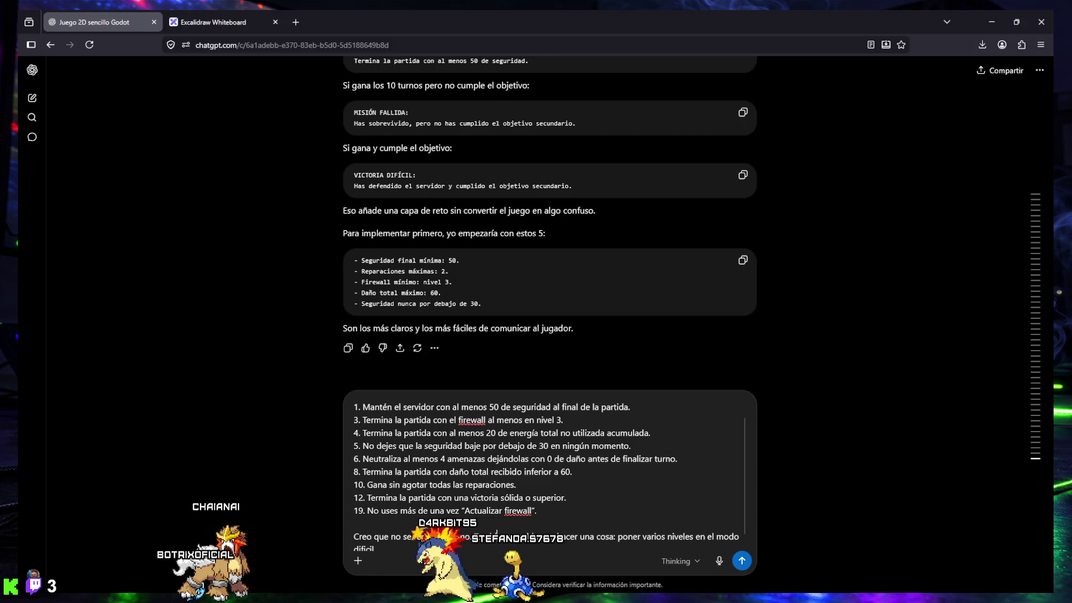
pyautogui.write(', aunque p')
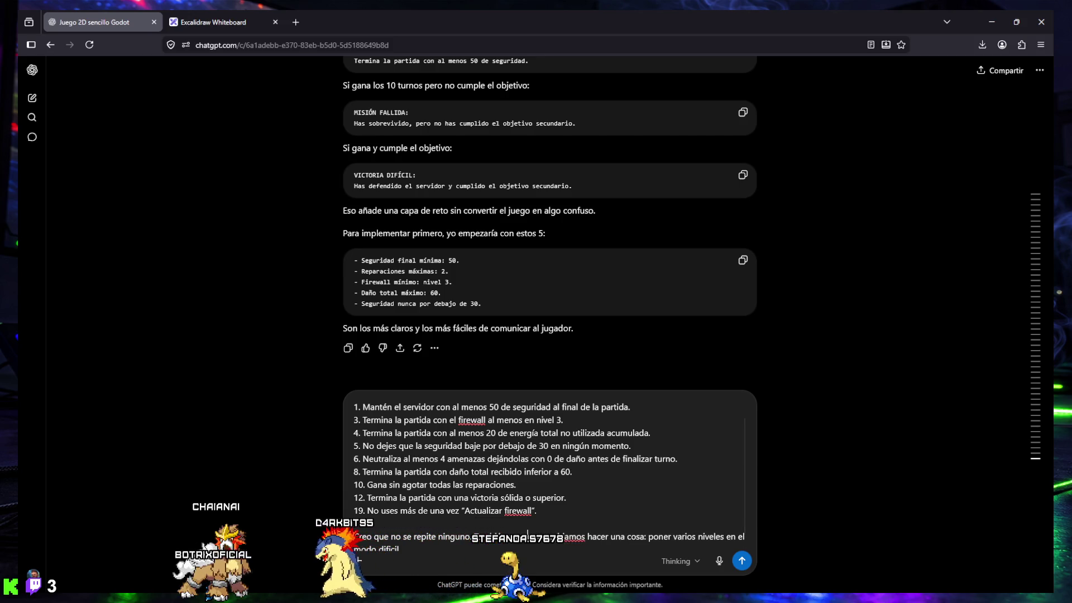
pyautogui.click(627, 537)
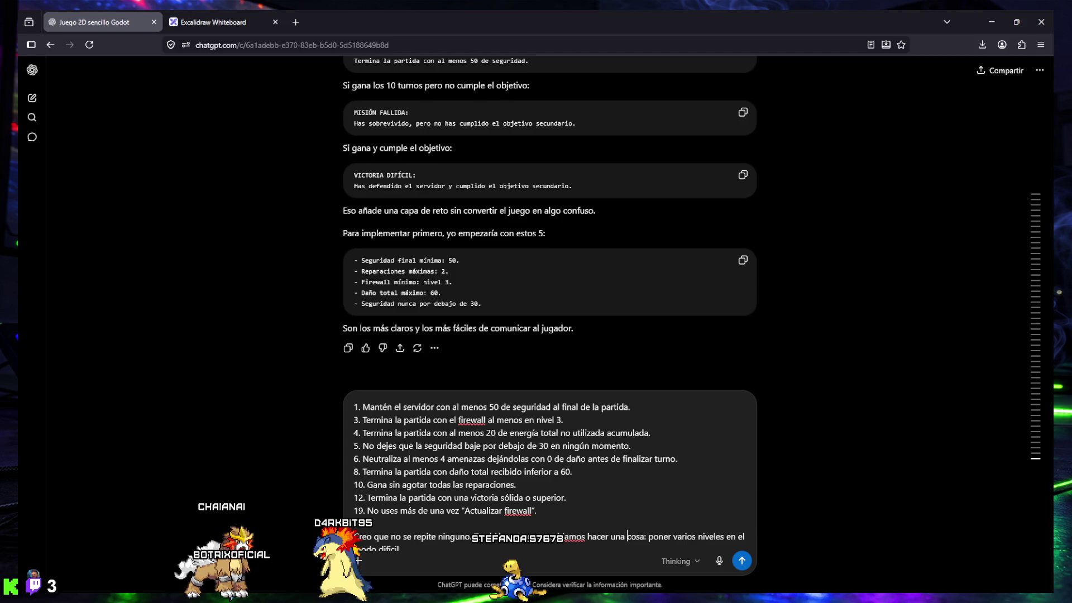
pyautogui.click(697, 537)
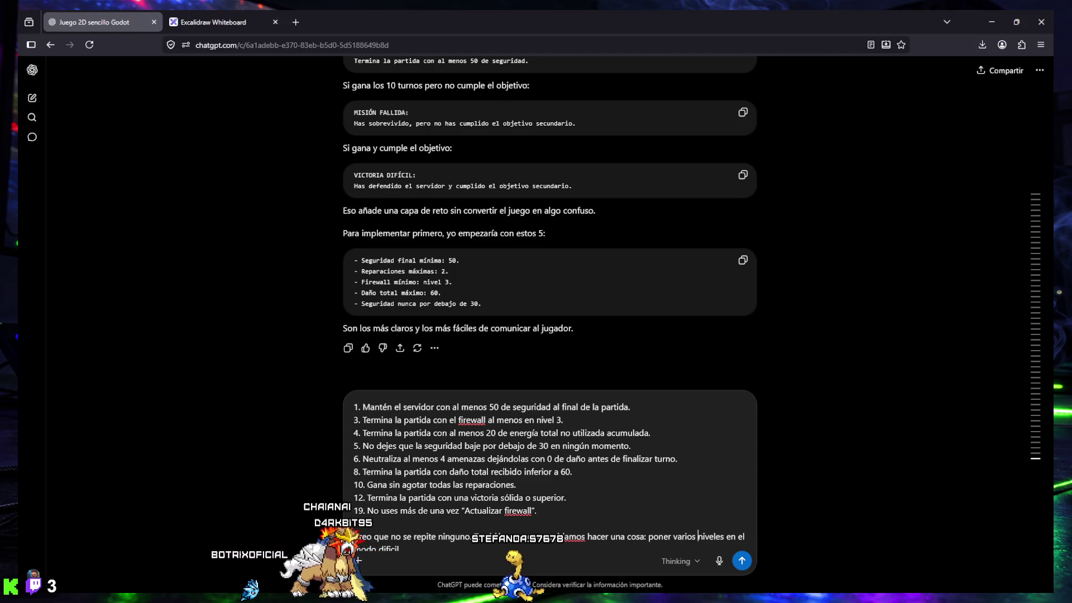
pyautogui.scroll(-1, 550, 475)
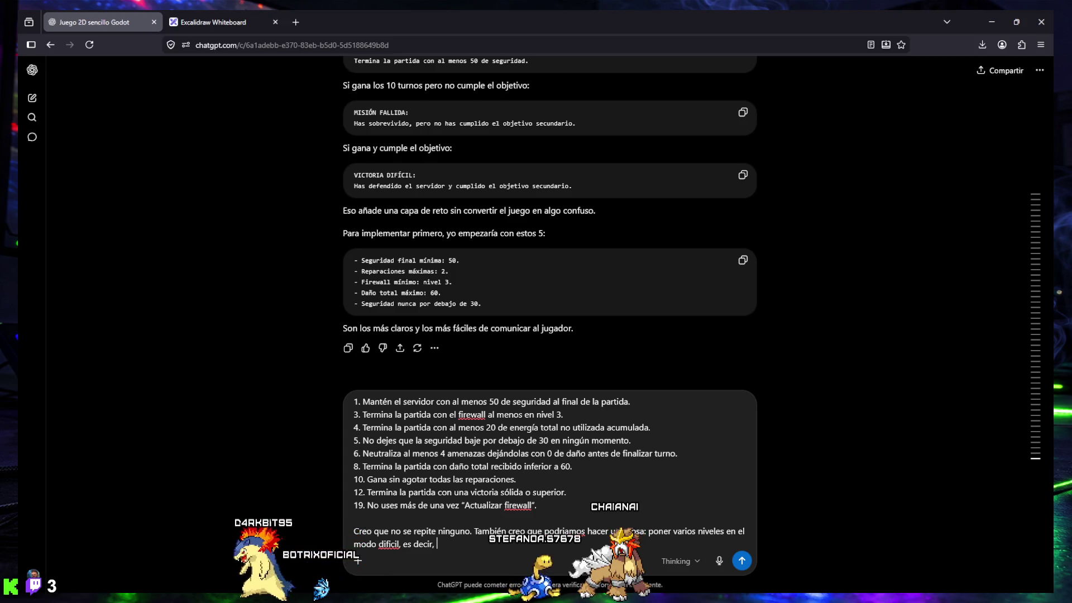
pyautogui.click(212, 22)
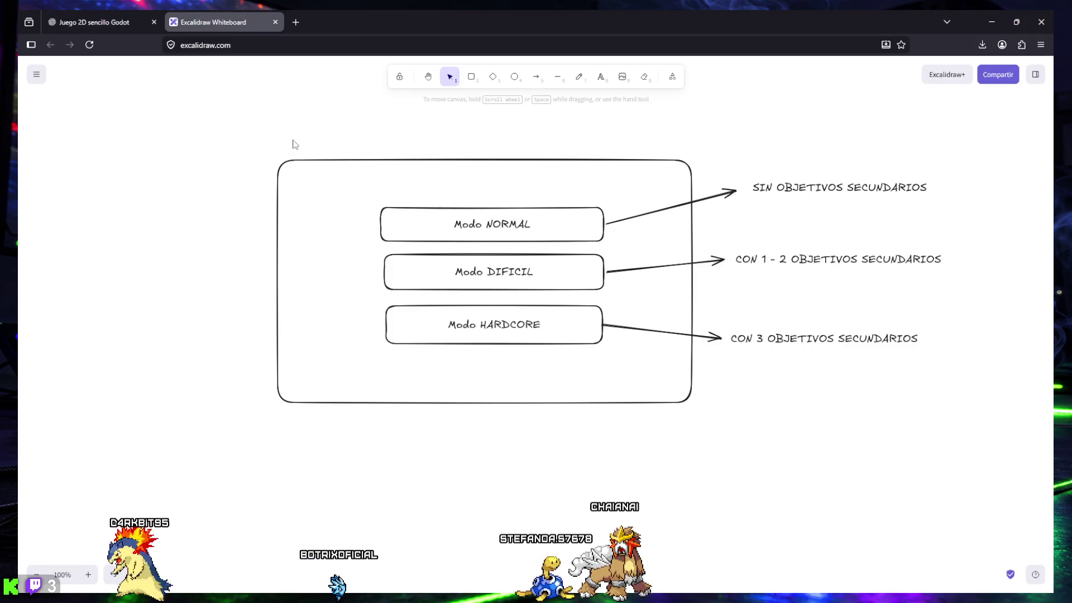
# Step: Snip the Excalidraw difficulty-mode diagram to the clipboard with Win+Shift+S and return to the ChatGPT draft
pyautogui.press('super+shift+s')
pyautogui.moveTo(253, 136)
pyautogui.mouseDown()
pyautogui.moveTo(577, 264)
pyautogui.moveTo(916, 419)
pyautogui.moveTo(966, 430)
pyautogui.mouseUp()
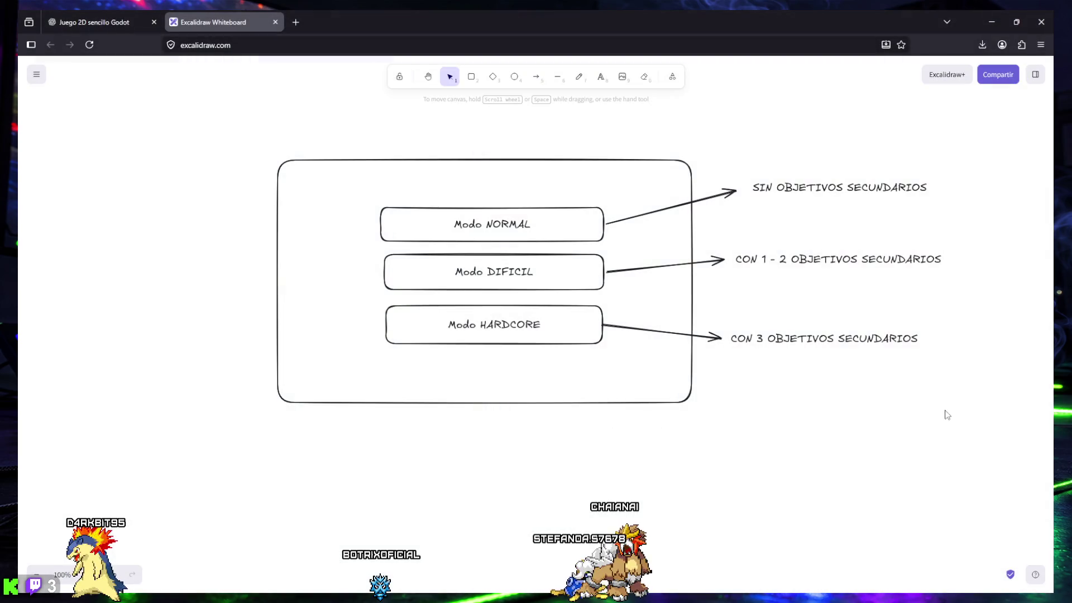
pyautogui.click(92, 22)
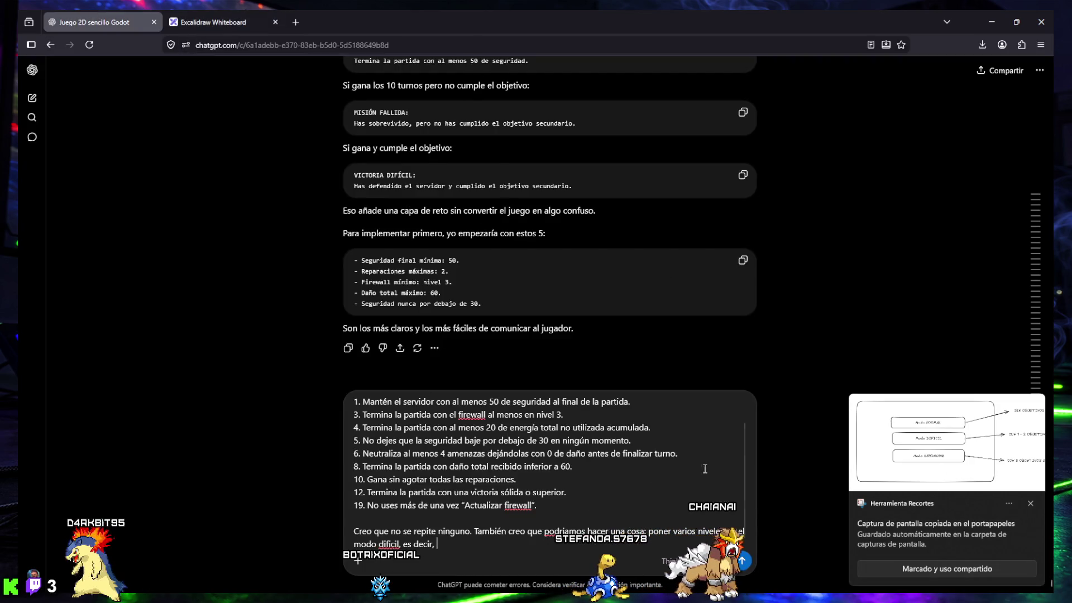
pyautogui.click(357, 561)
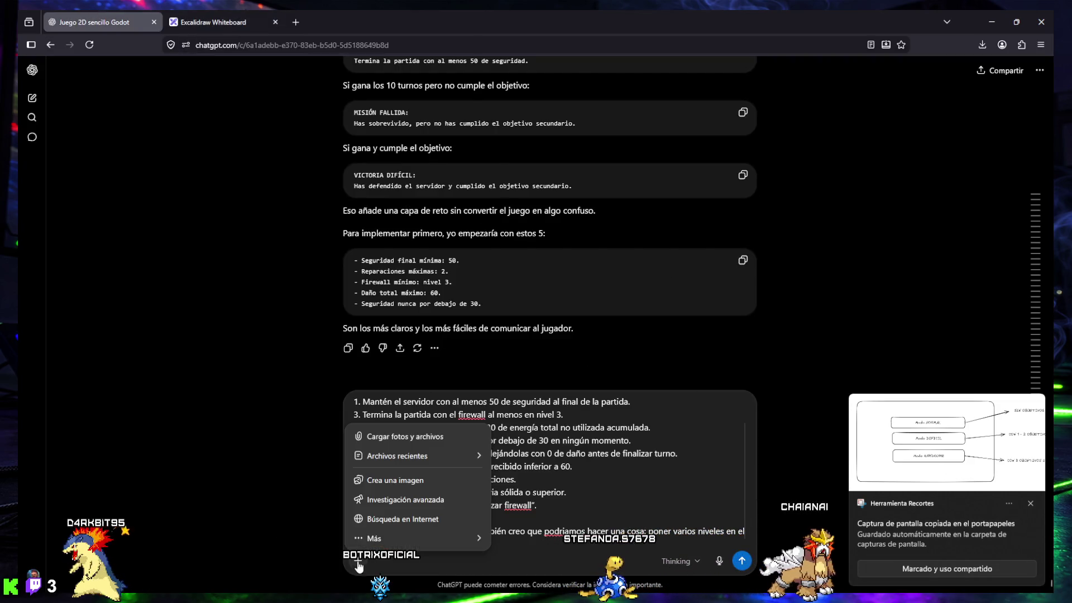
pyautogui.click(405, 436)
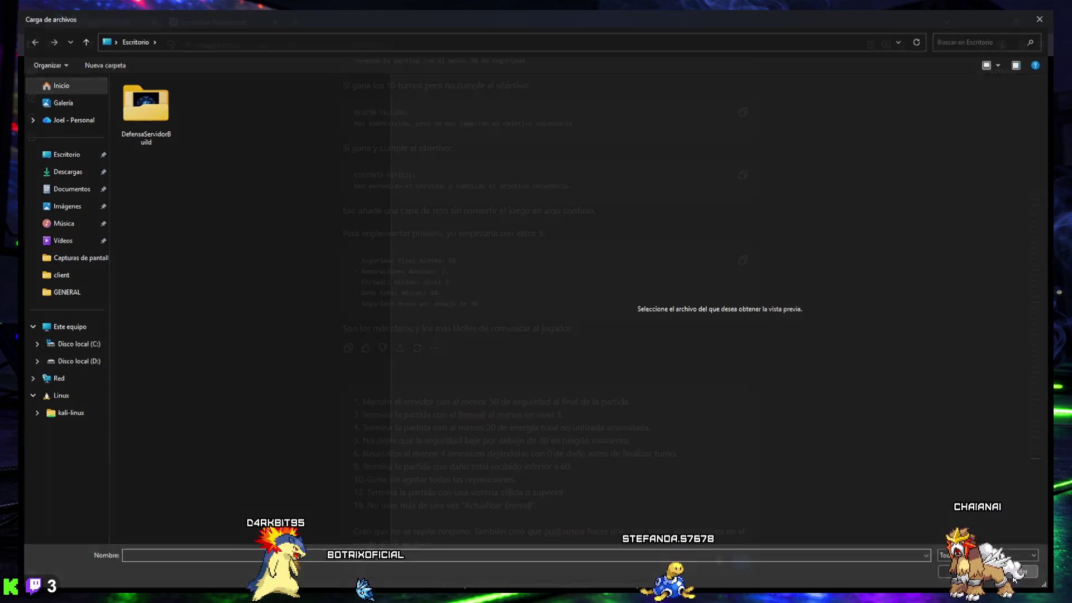
pyautogui.press('Escape')
pyautogui.click(358, 561)
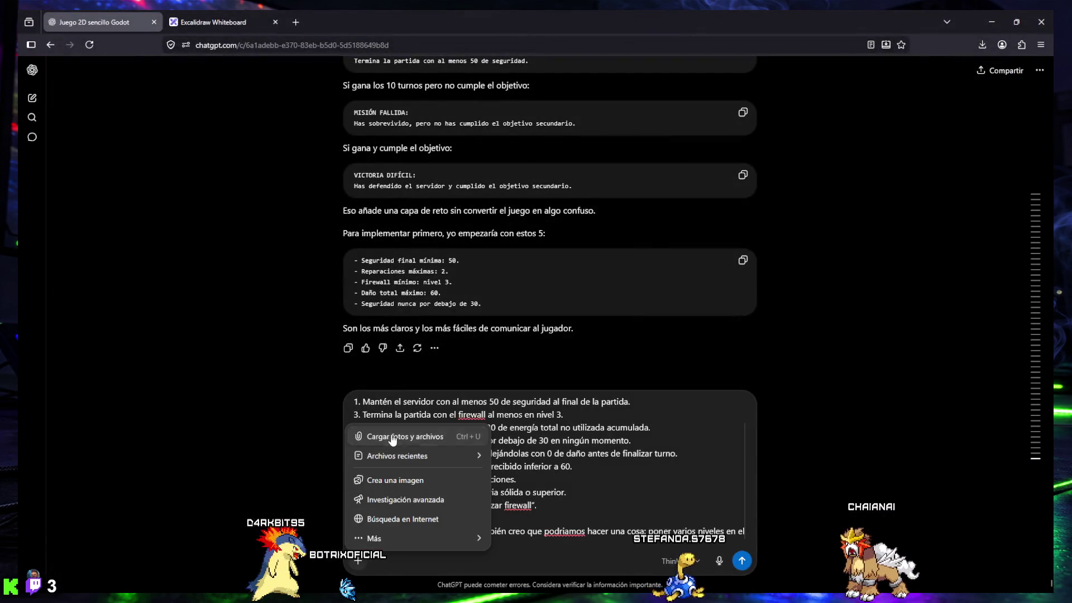
pyautogui.click(386, 437)
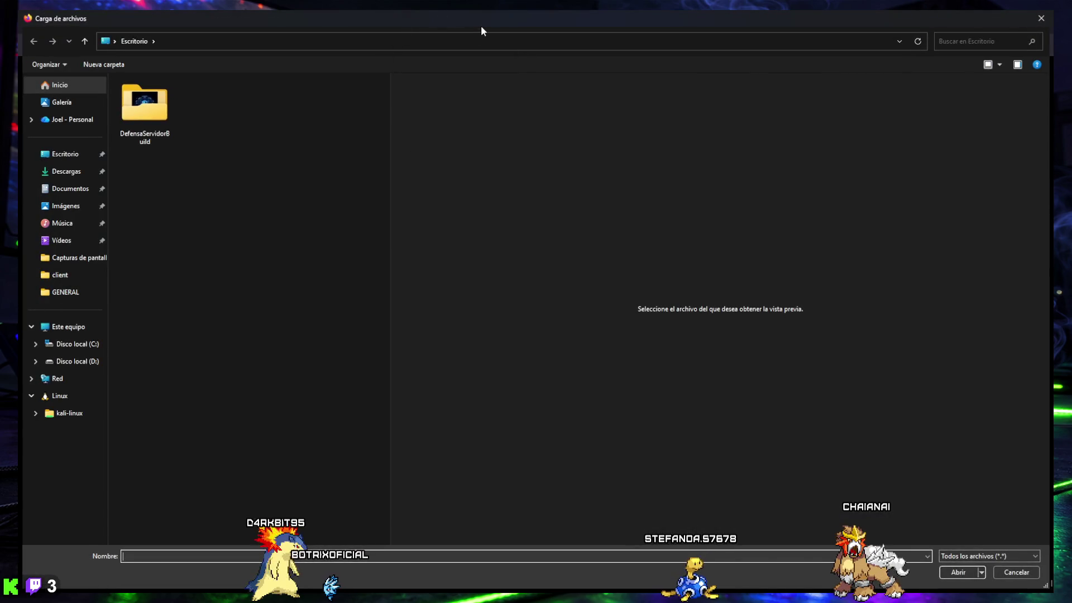
pyautogui.click(1014, 573)
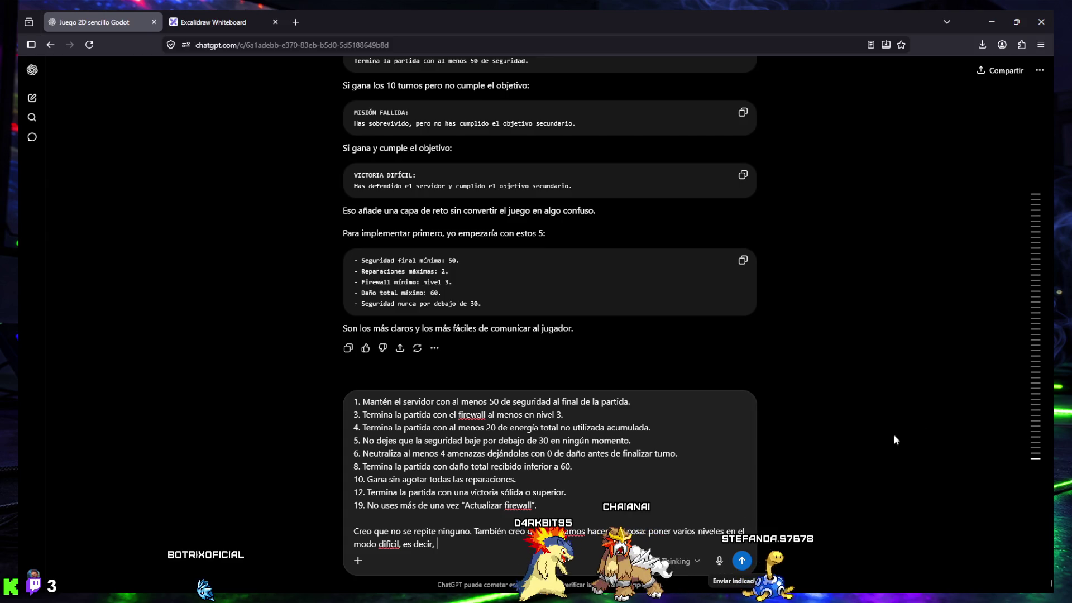
pyautogui.scroll(2, 452, 497)
pyautogui.scroll(-2, 453, 497)
pyautogui.click(211, 22)
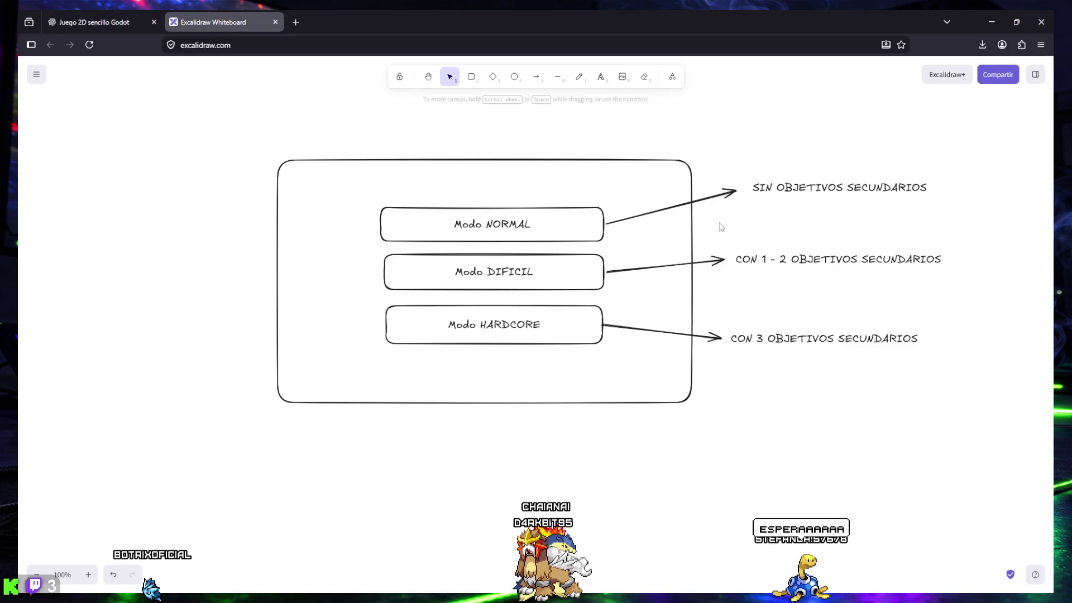
pyautogui.click(102, 17)
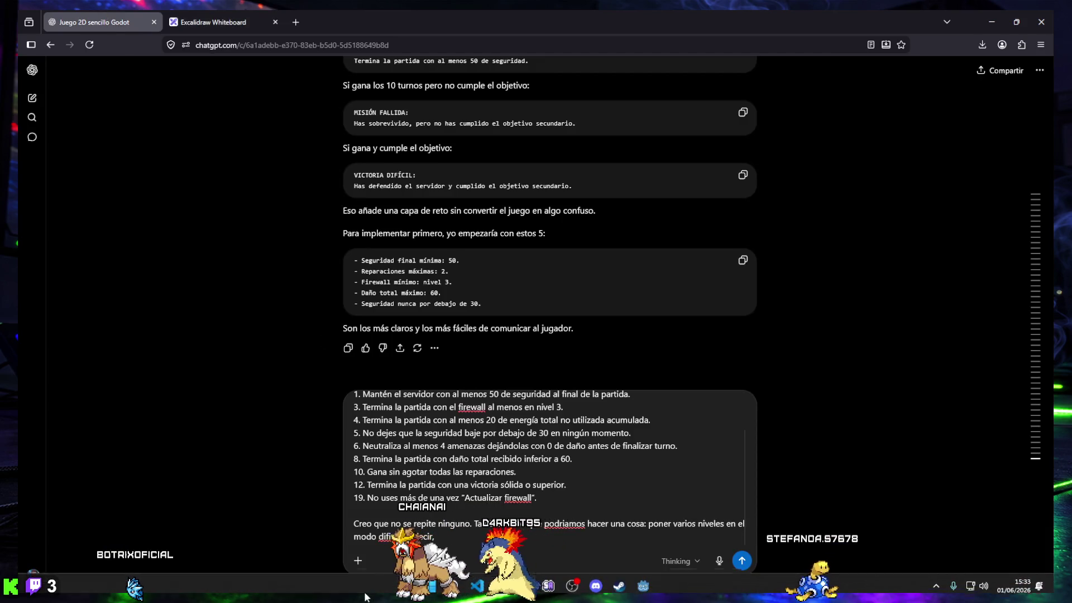
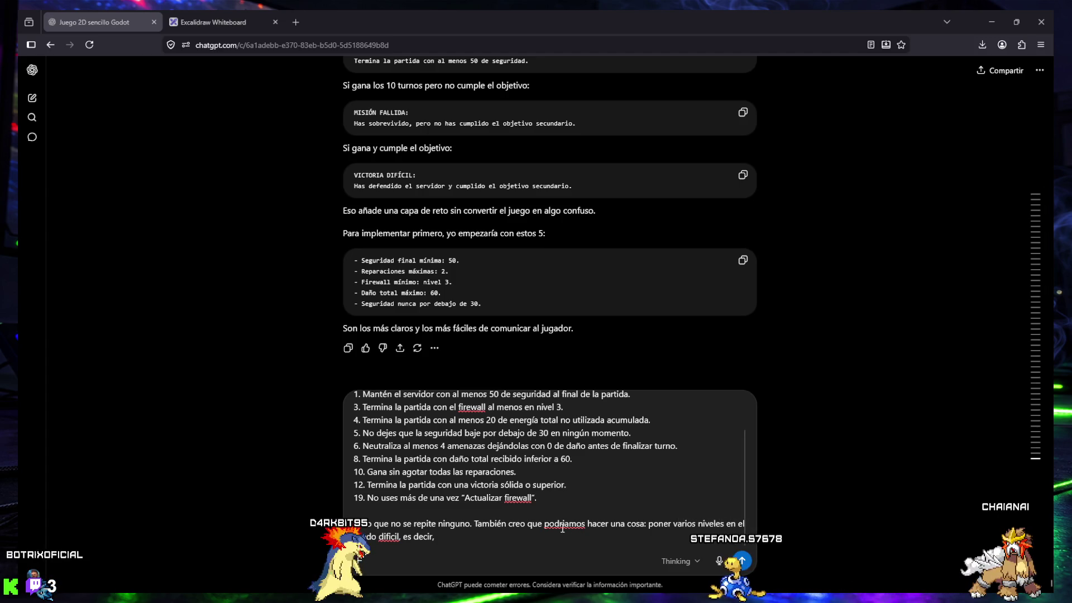
# Step: Delete the closing phrase about putting several levels in the hard mode
pyautogui.moveTo(648, 524); pyautogui.dragTo(435, 537)
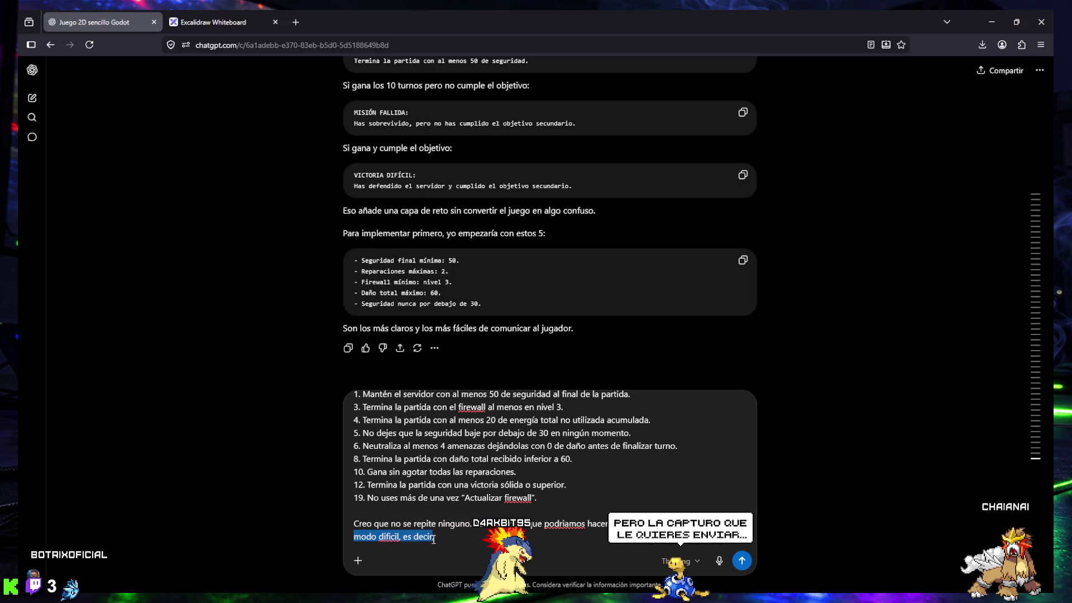
pyautogui.click(517, 535)
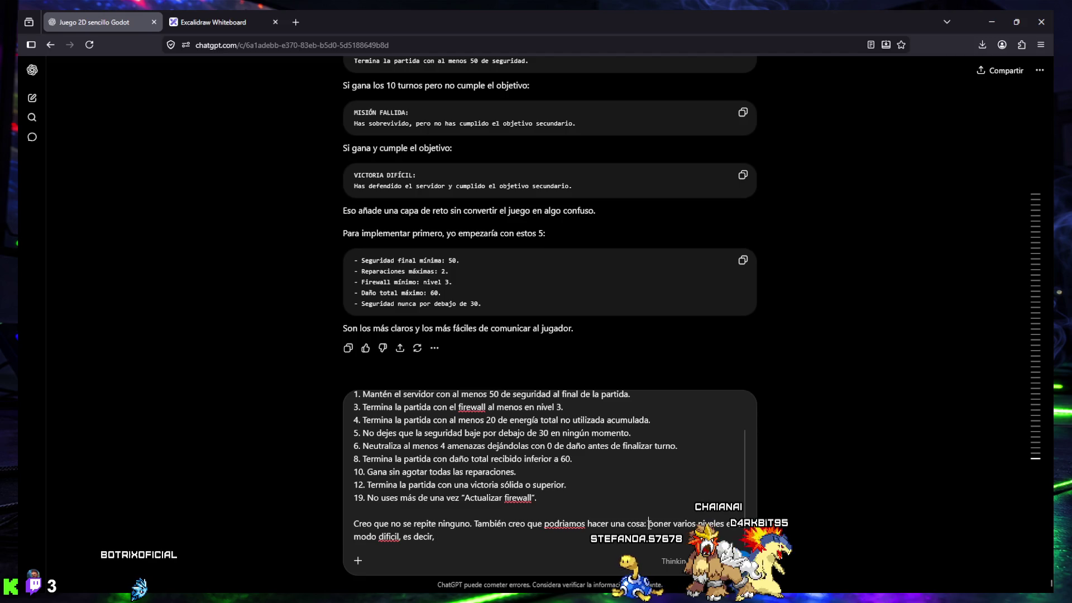
pyautogui.press('BackSpace')
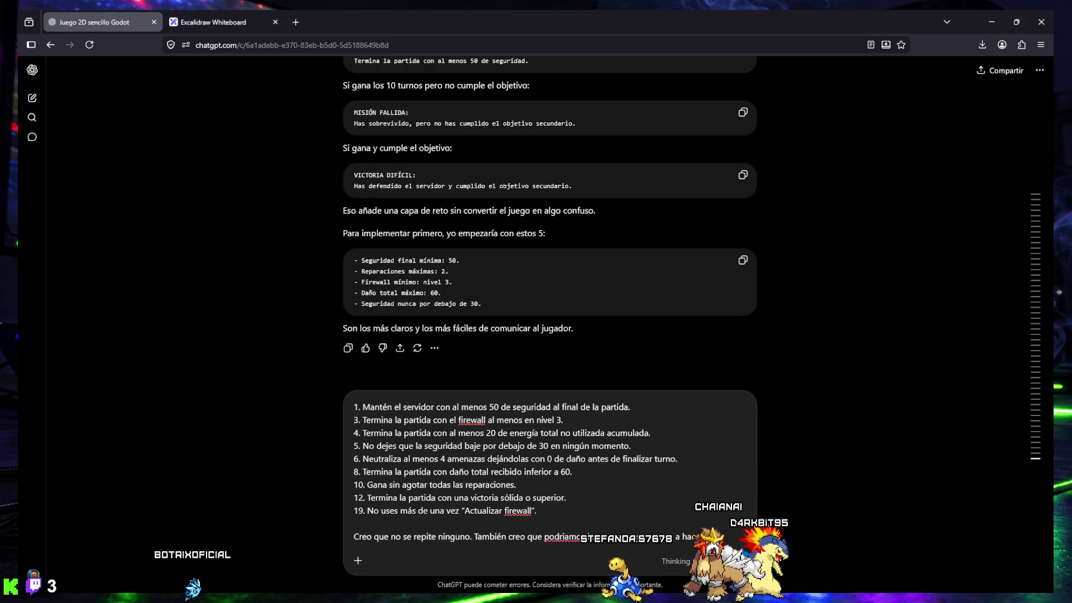
pyautogui.write('dos difi')
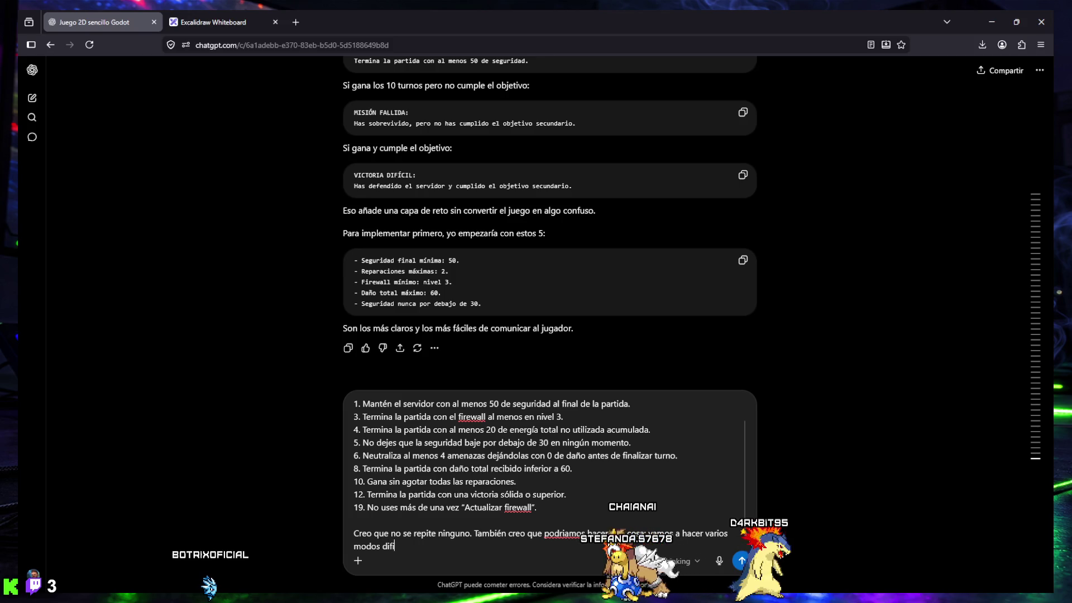
pyautogui.write('s”')
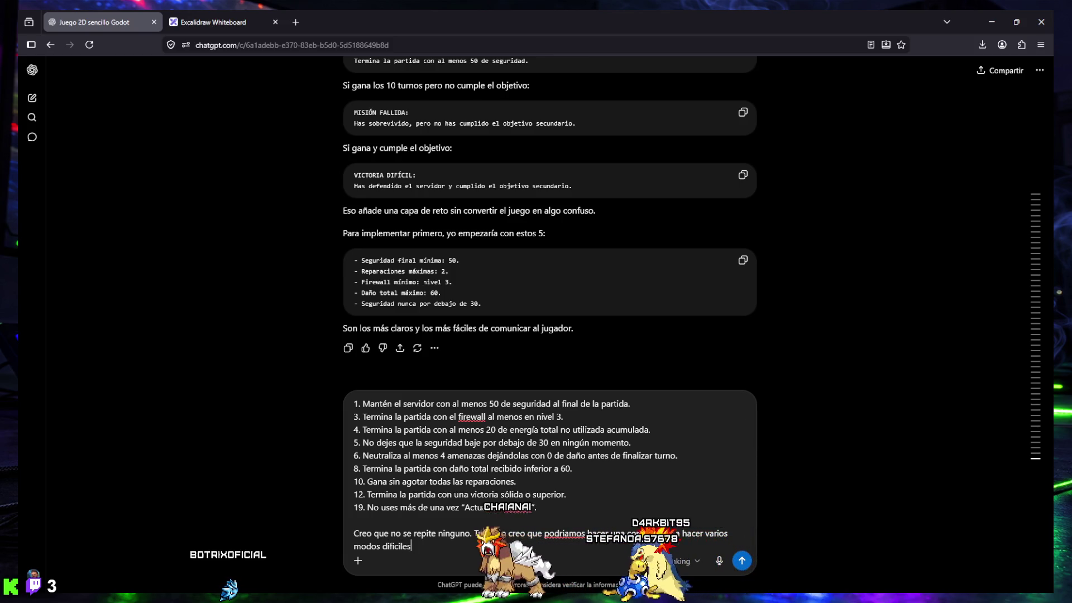
# Step: Add the proposal of two modes, 'modo difícil' and 'modo hardcore', to the draft
pyautogui.click(354, 546)
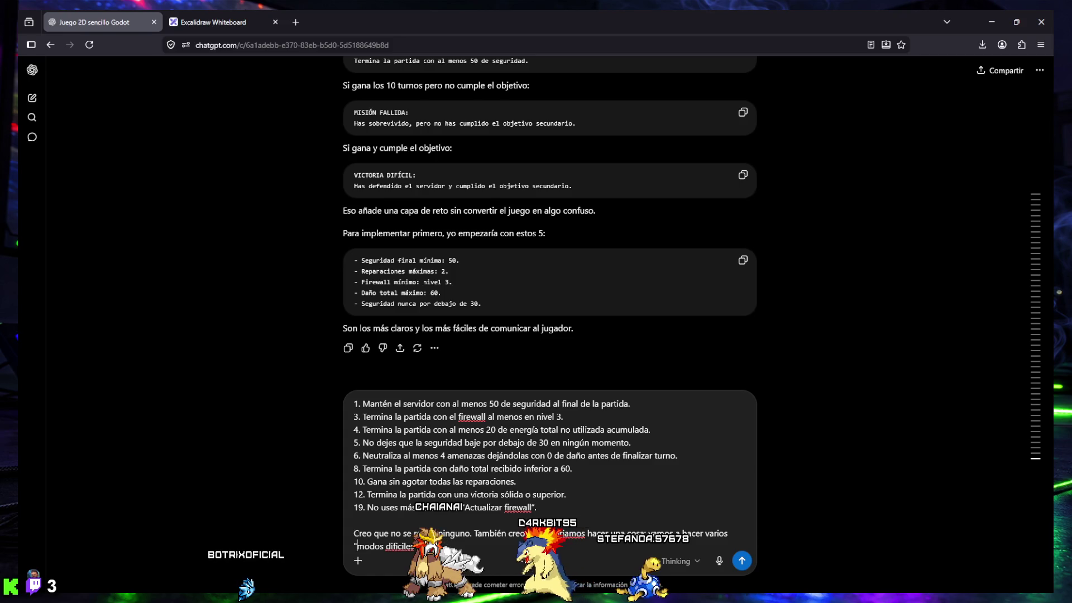
pyautogui.click(708, 533)
pyautogui.write('"')
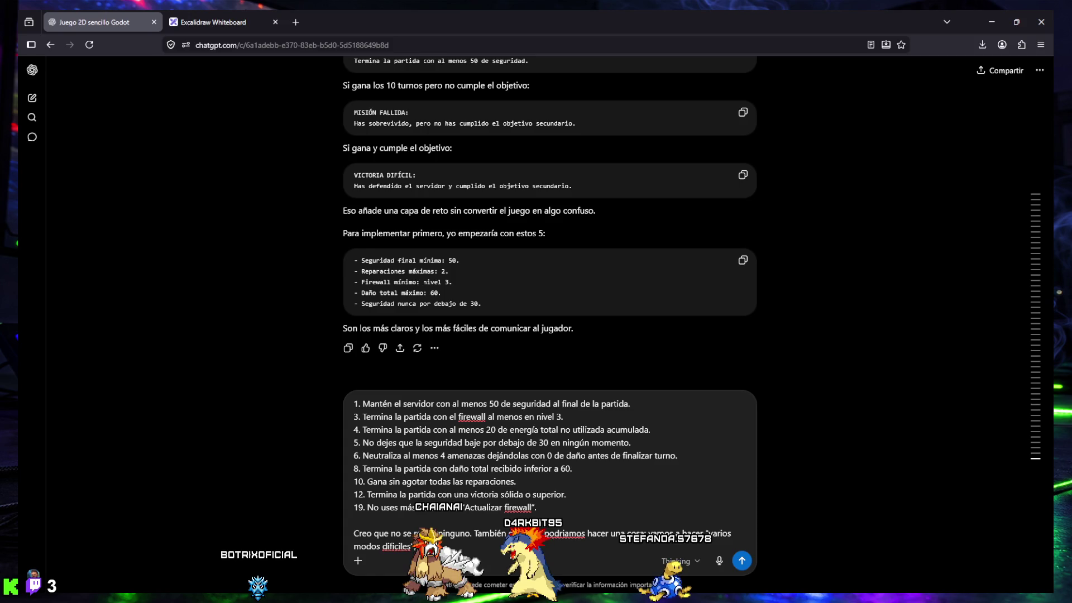
pyautogui.write(' y probarlo')
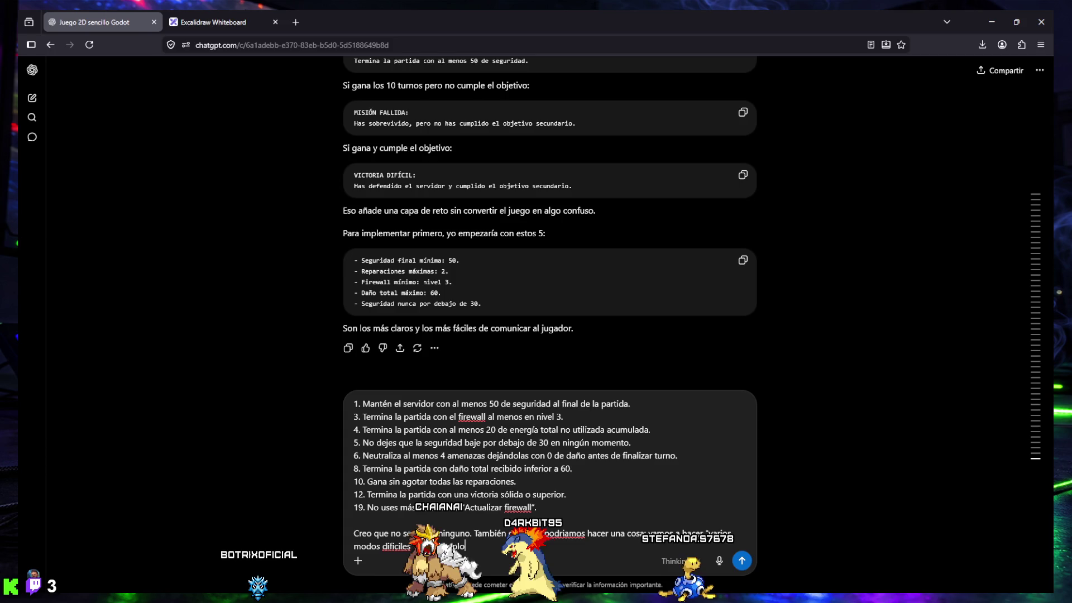
pyautogui.write('el modo fi')
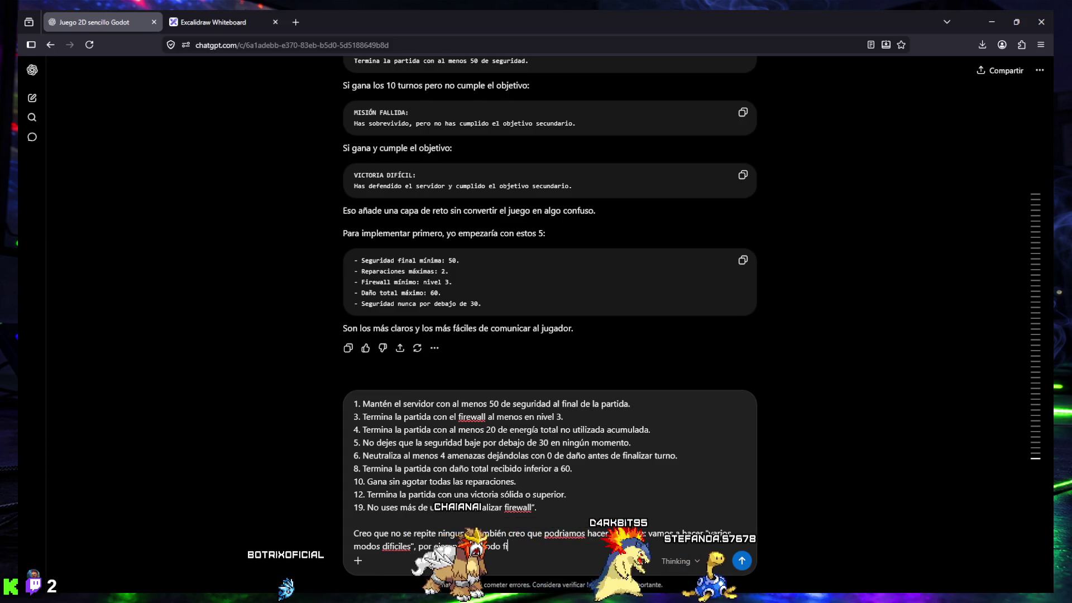
pyautogui.press('BackSpace')
pyautogui.press('BackSpace')
pyautogui.write('dific')
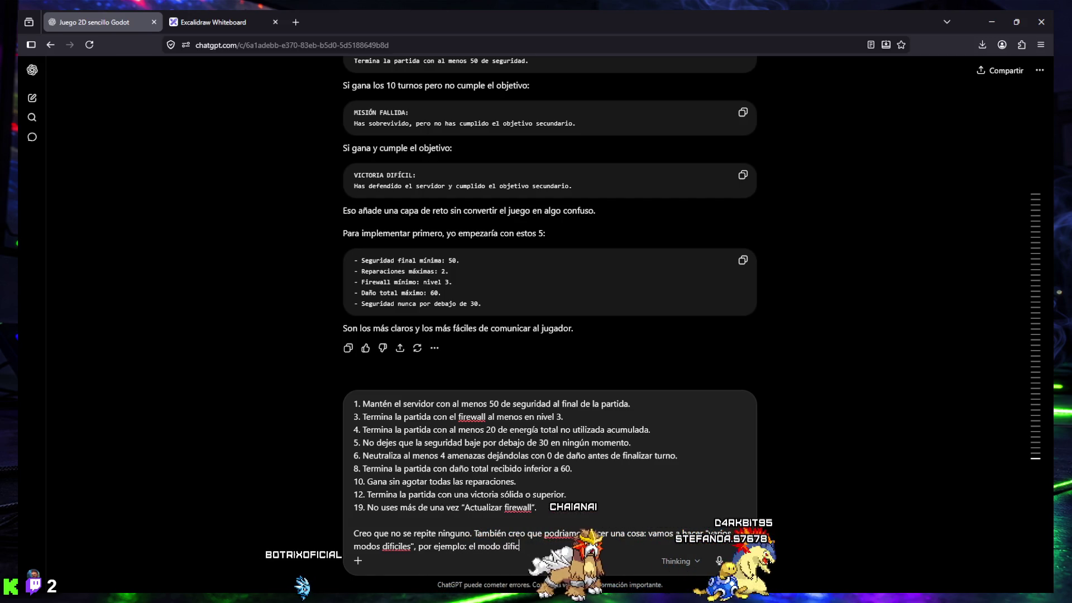
pyautogui.write('il y ')
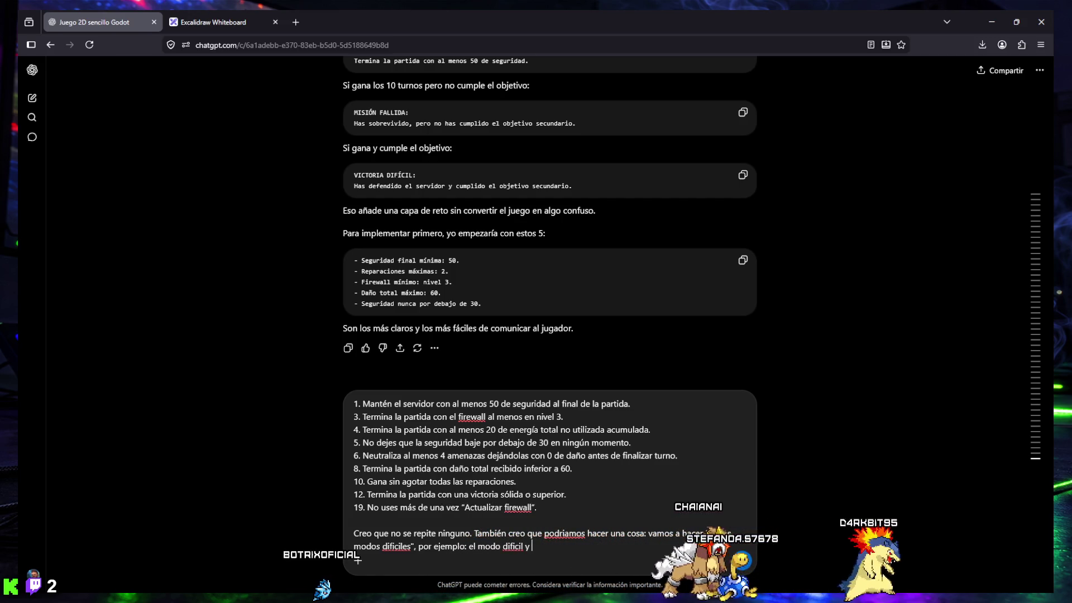
pyautogui.write('el modo H')
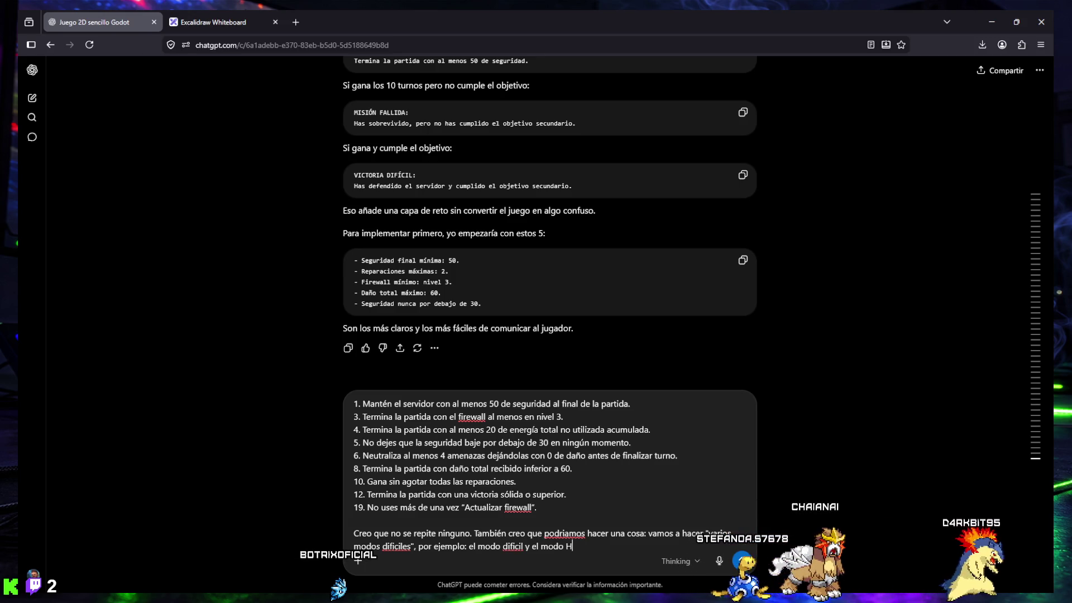
pyautogui.press('BackSpace')
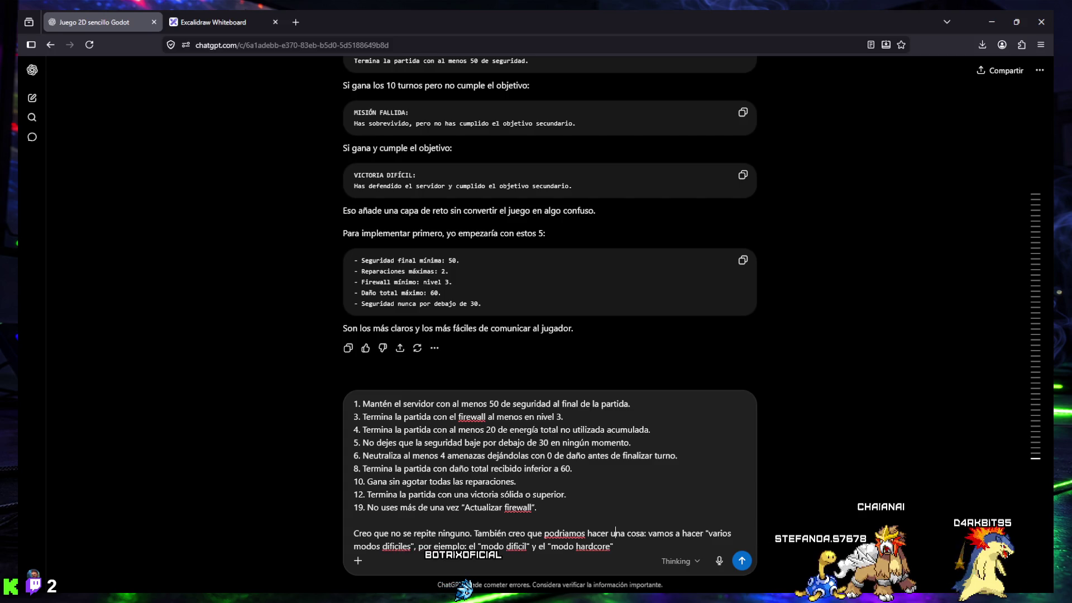
pyautogui.press('Up')
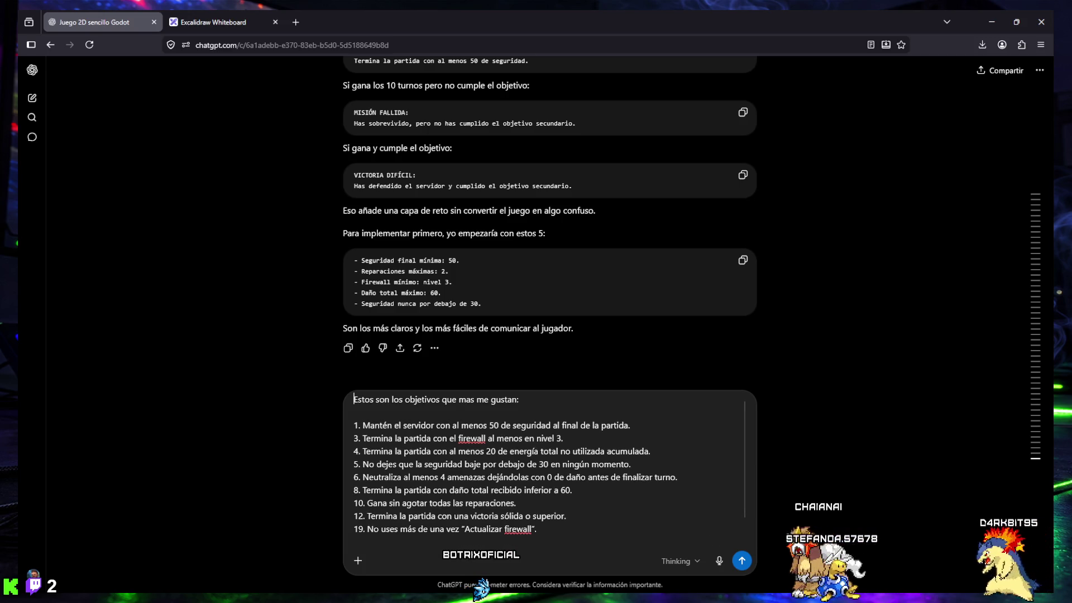
# Step: Change 'ninguno' to 'ningún objetivo' and replace 'una cosa' with 'lo siguiente'
pyautogui.press('Down')
pyautogui.press('Down')
pyautogui.press('Down')
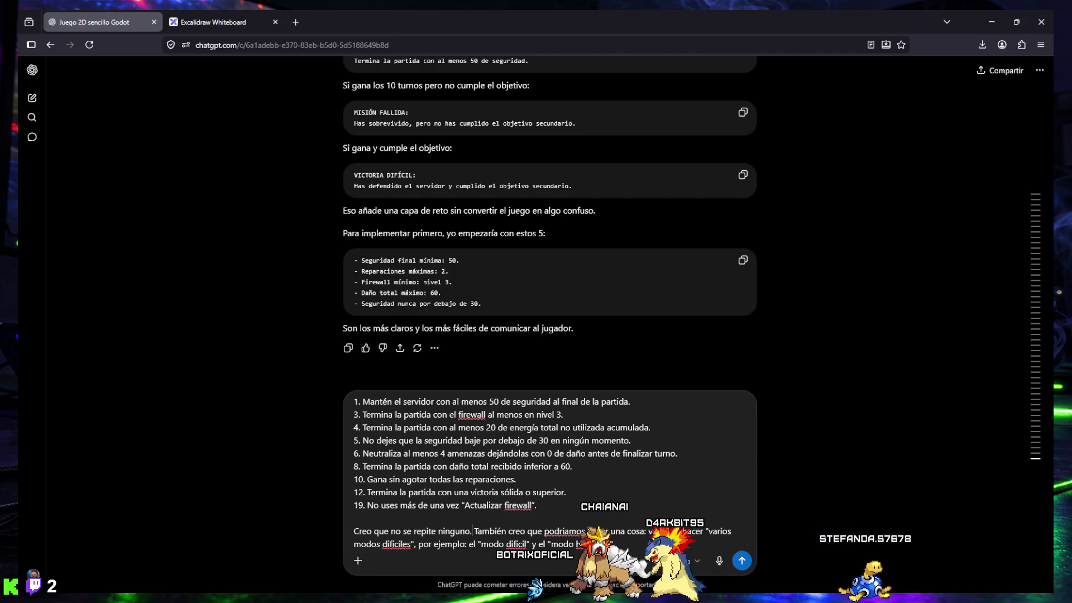
pyautogui.write('tivo')
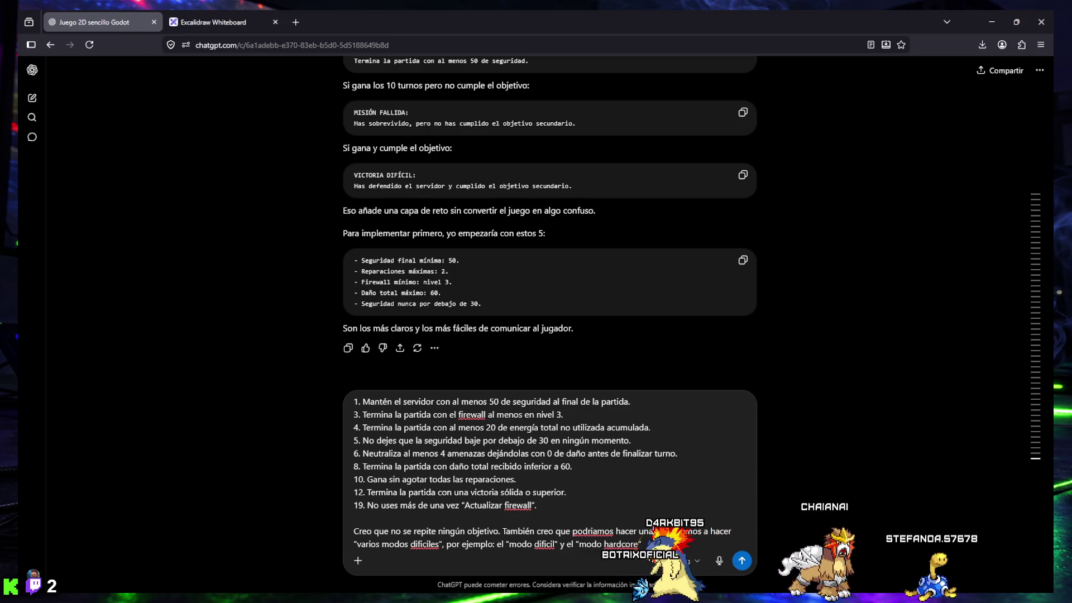
pyautogui.press('BackSpace')
pyautogui.press('BackSpace')
pyautogui.press('BackSpace')
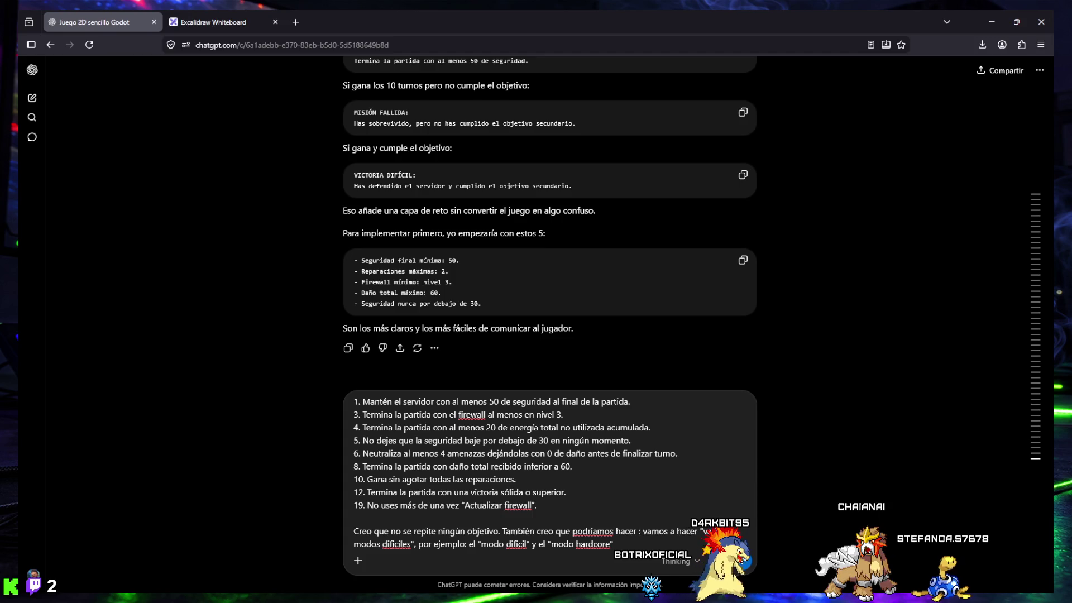
pyautogui.write('lo siguiente')
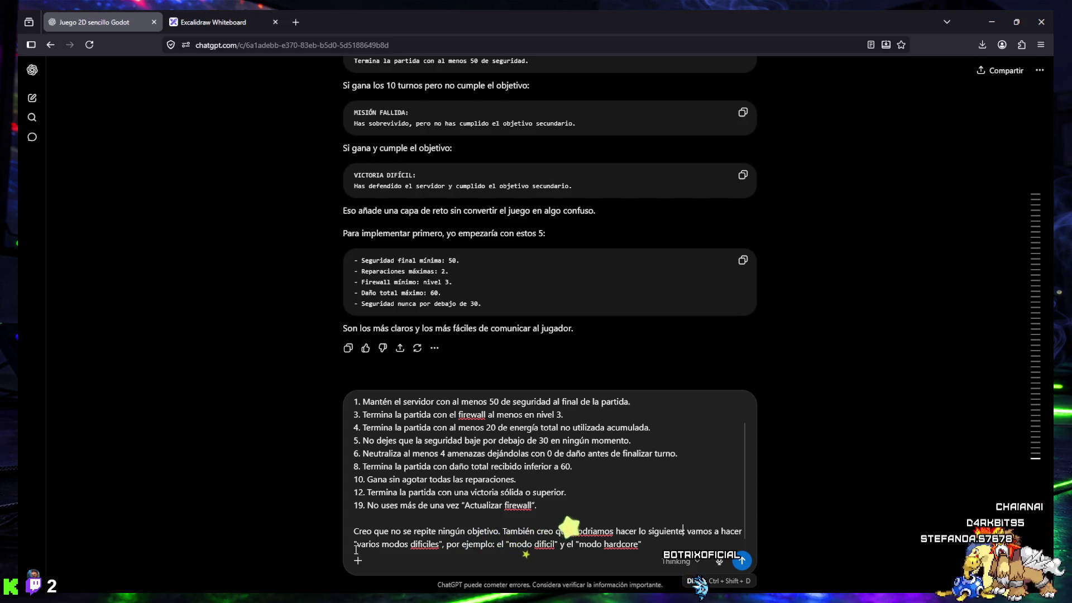
# Step: Delete 'difíciles' and insert el 'modo normal' before the other two modes
pyautogui.doubleClick(442, 545)
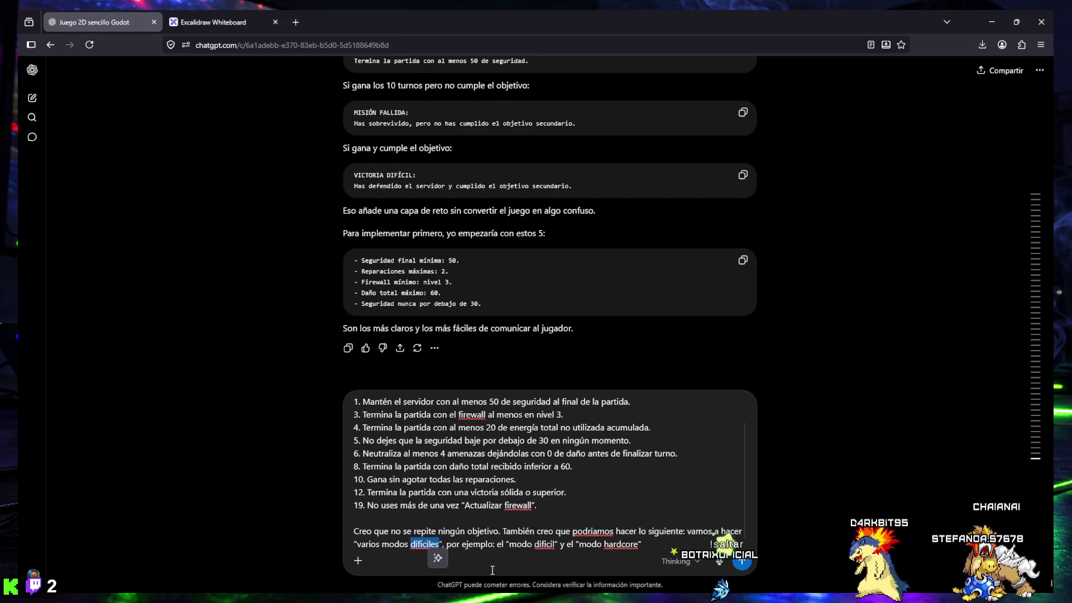
pyautogui.press('BackSpace')
pyautogui.press('BackSpace')
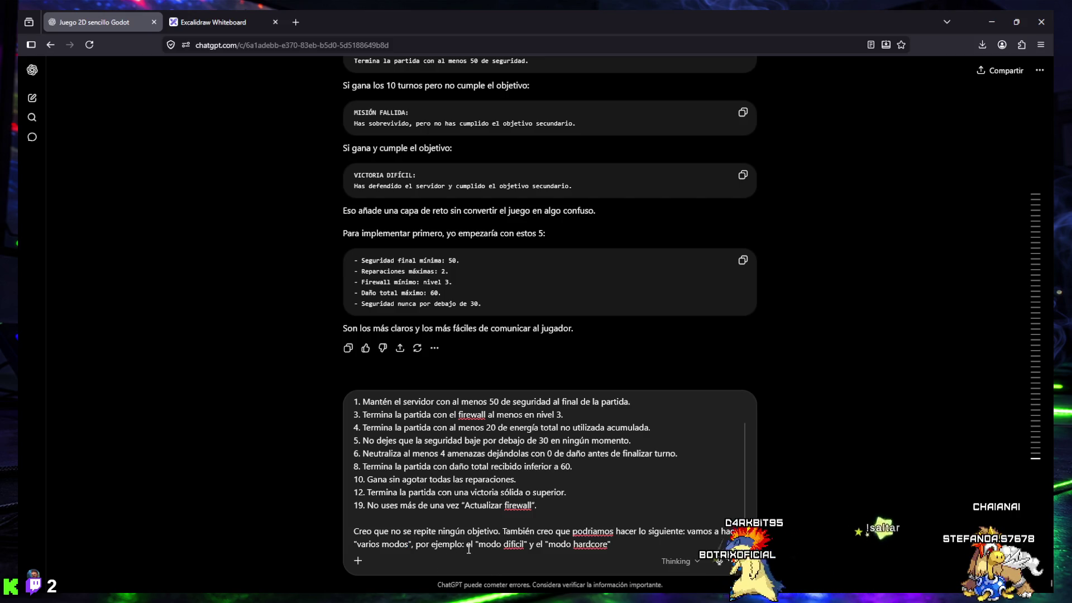
pyautogui.doubleClick(470, 544)
pyautogui.write('el "modo normal",')
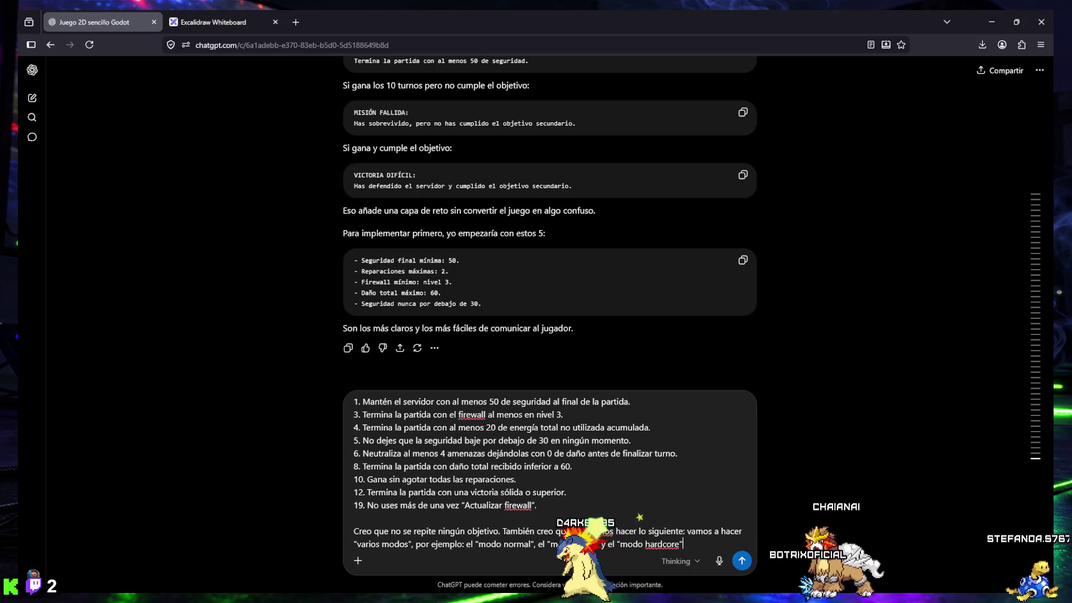
pyautogui.write('.')
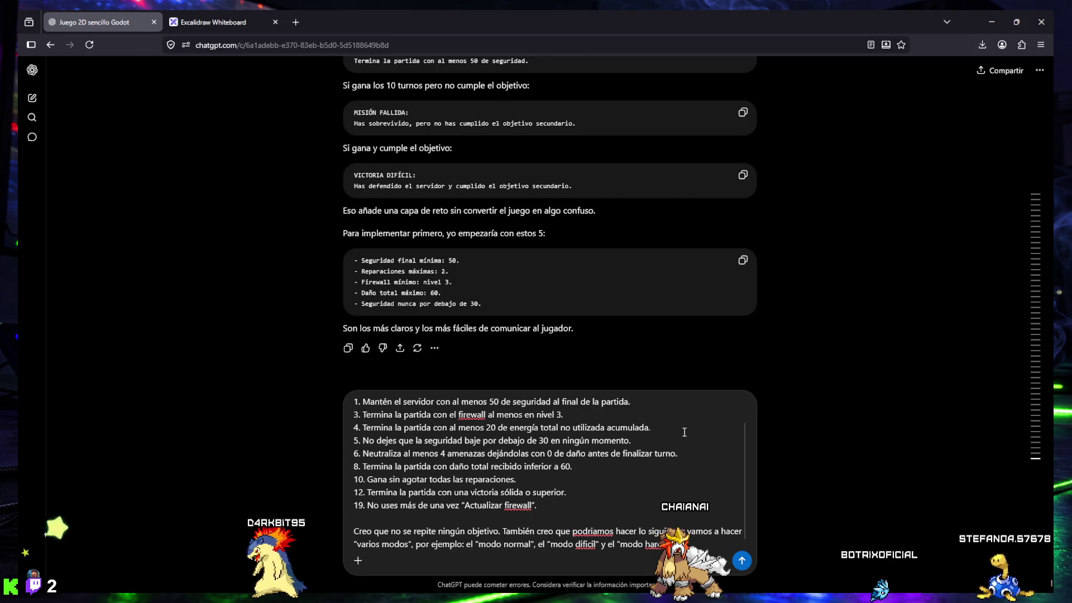
pyautogui.click(500, 584)
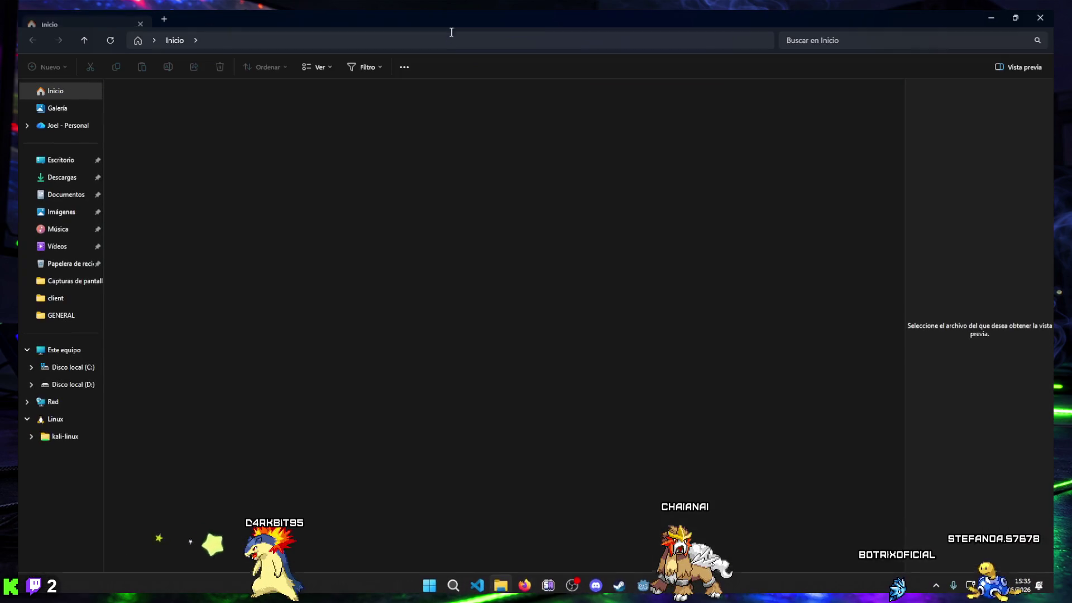
pyautogui.hotkey('alt', 'Tab')
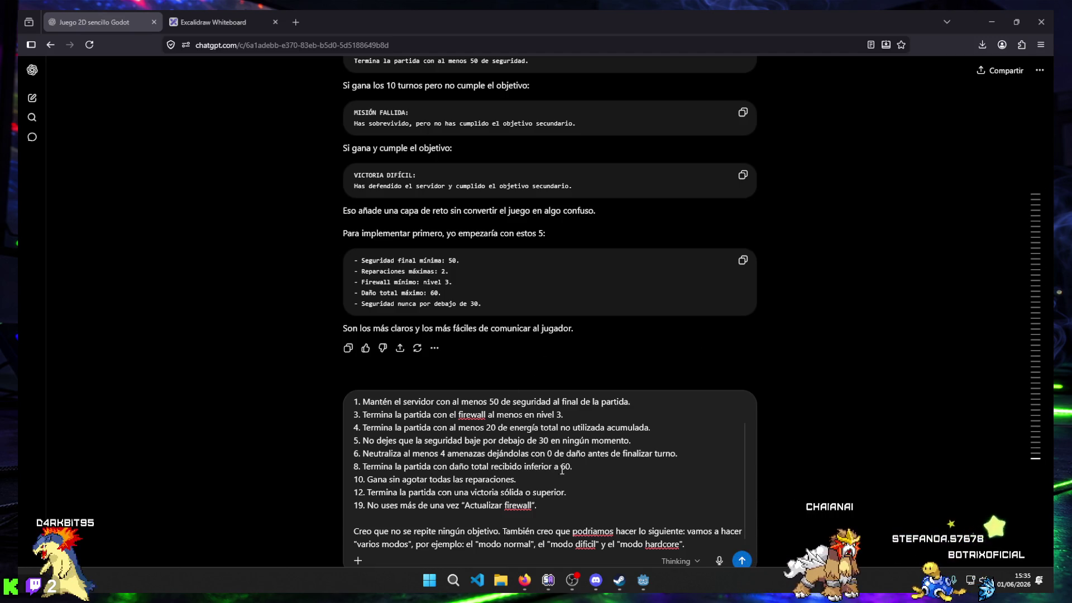
# Step: Describe the normal mode in the draft as having no secondary objectives
pyautogui.scroll(-1, 567, 487)
pyautogui.click(616, 534)
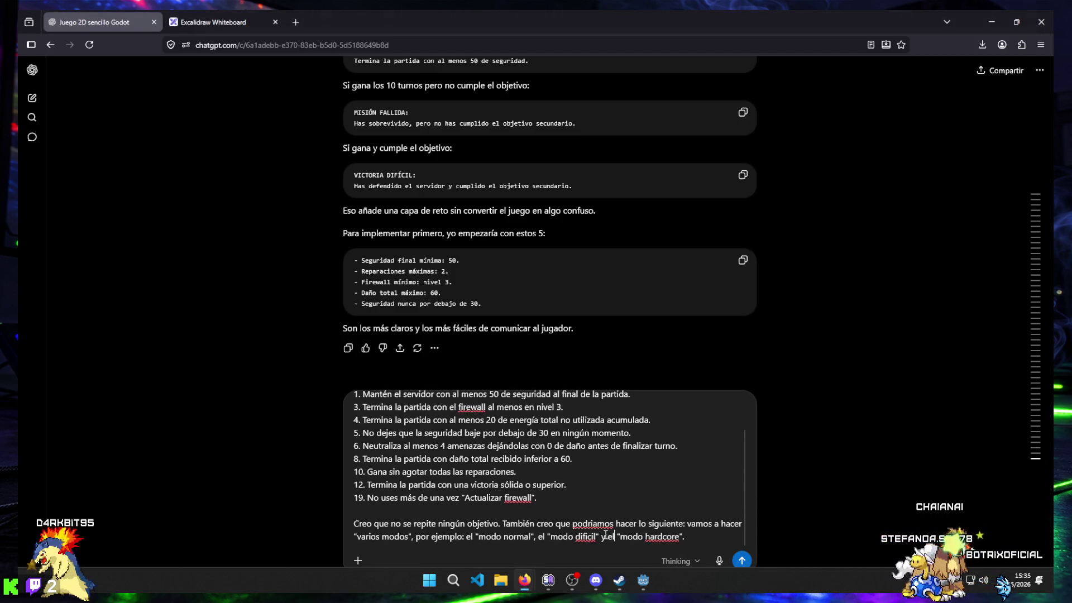
pyautogui.moveTo(353, 526)
pyautogui.mouseDown()
pyautogui.moveTo(740, 523)
pyautogui.moveTo(721, 534)
pyautogui.moveTo(464, 540)
pyautogui.moveTo(532, 537)
pyautogui.mouseUp()
pyautogui.press('End')
pyautogui.click(532, 537)
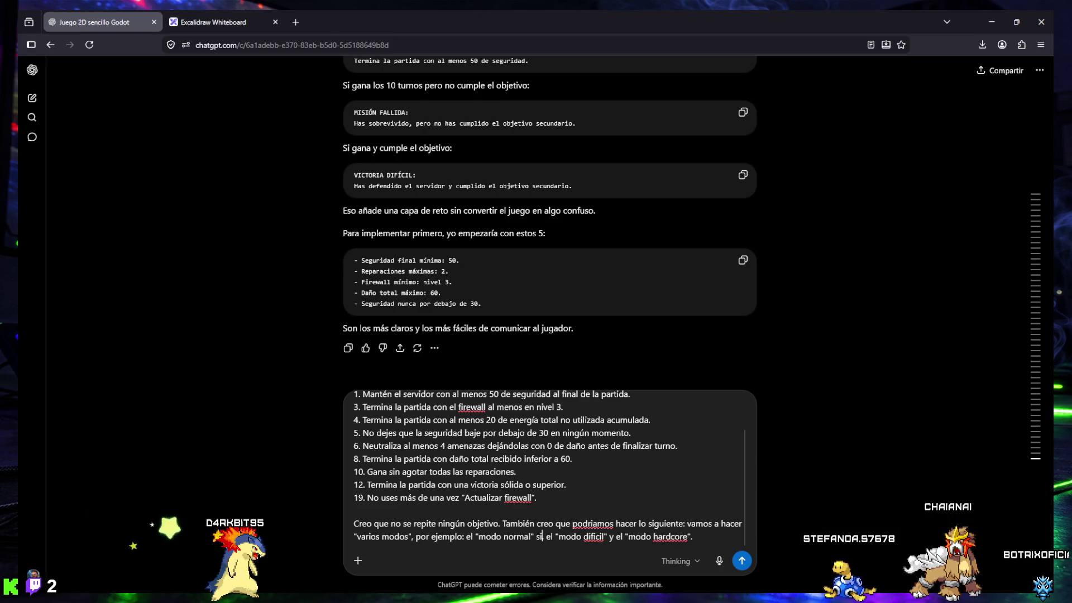
pyautogui.press('BackSpace')
pyautogui.write('s')
pyautogui.press('BackSpace')
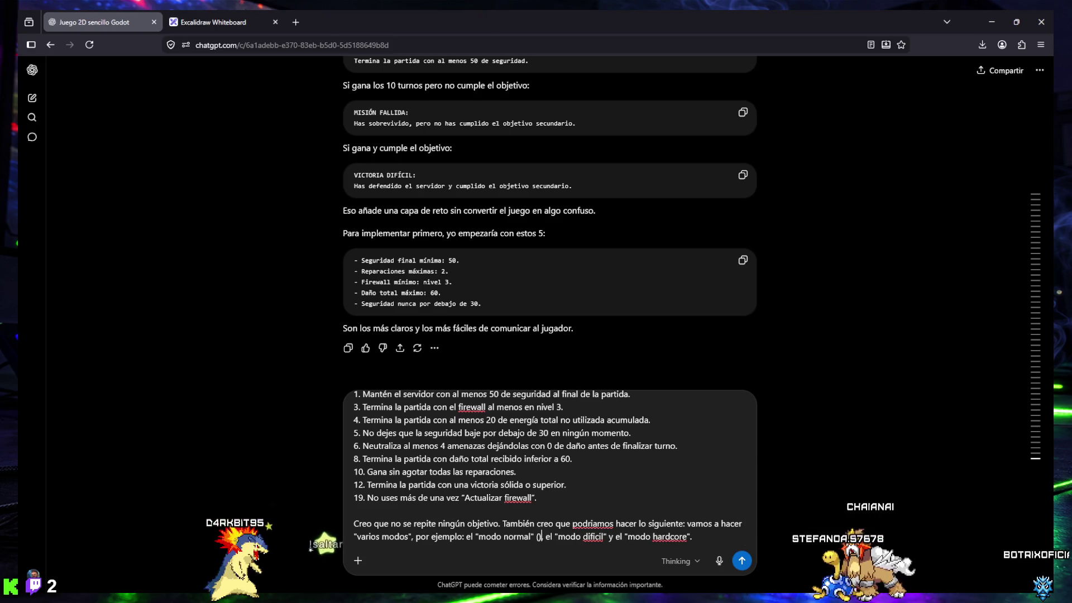
pyautogui.write('bjetivos secundarios),')
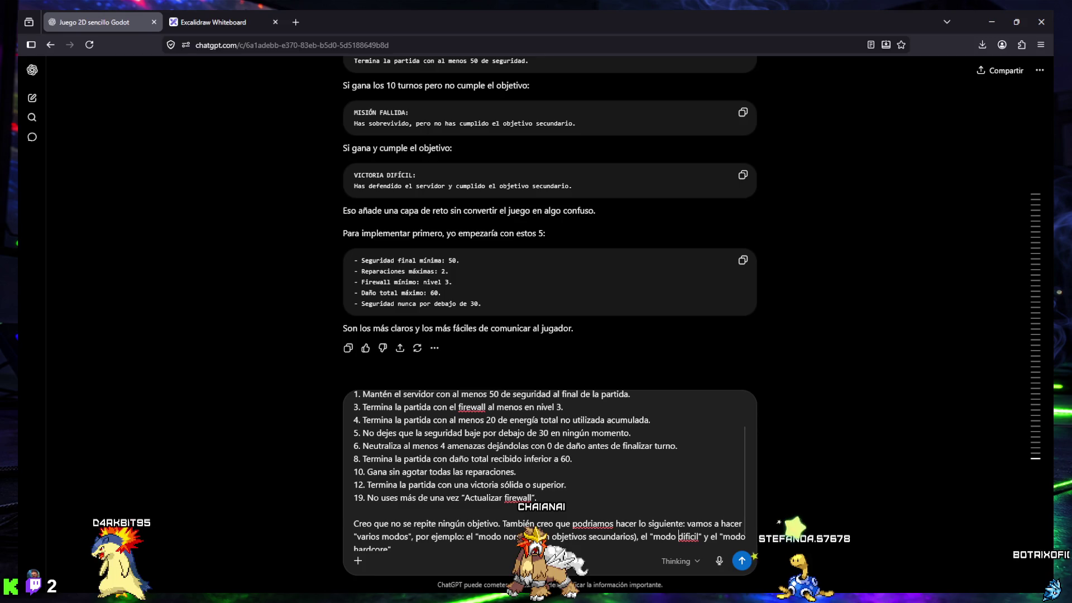
# Step: Give difícil 1 or 2 secondary objectives and hardcore 'con 3 objetivos secundarios aleatorios'
pyautogui.click(704, 537)
pyautogui.write('(con ) ')
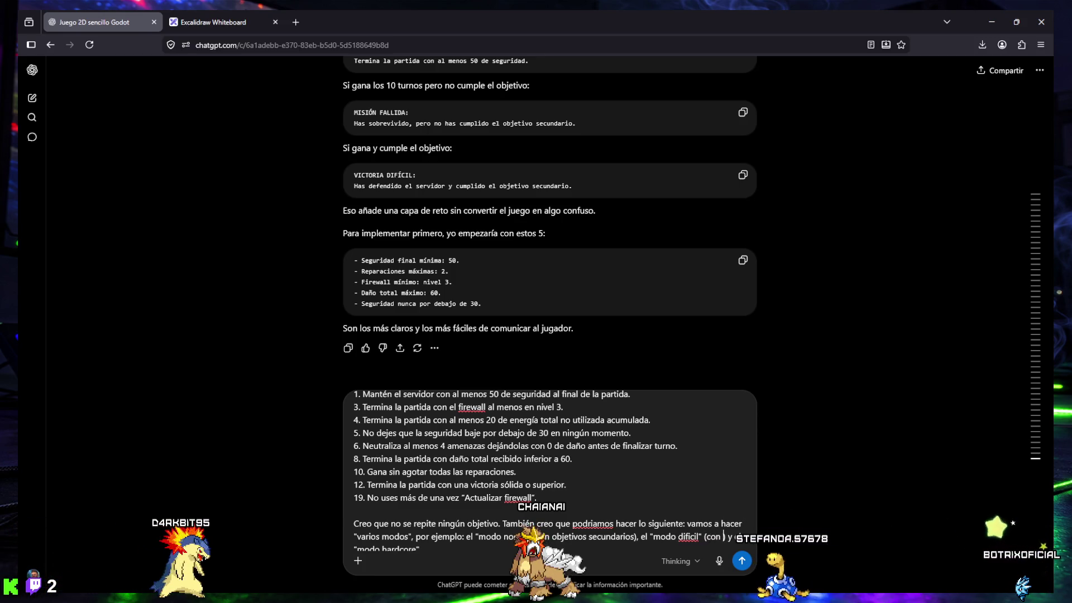
pyautogui.write('1')
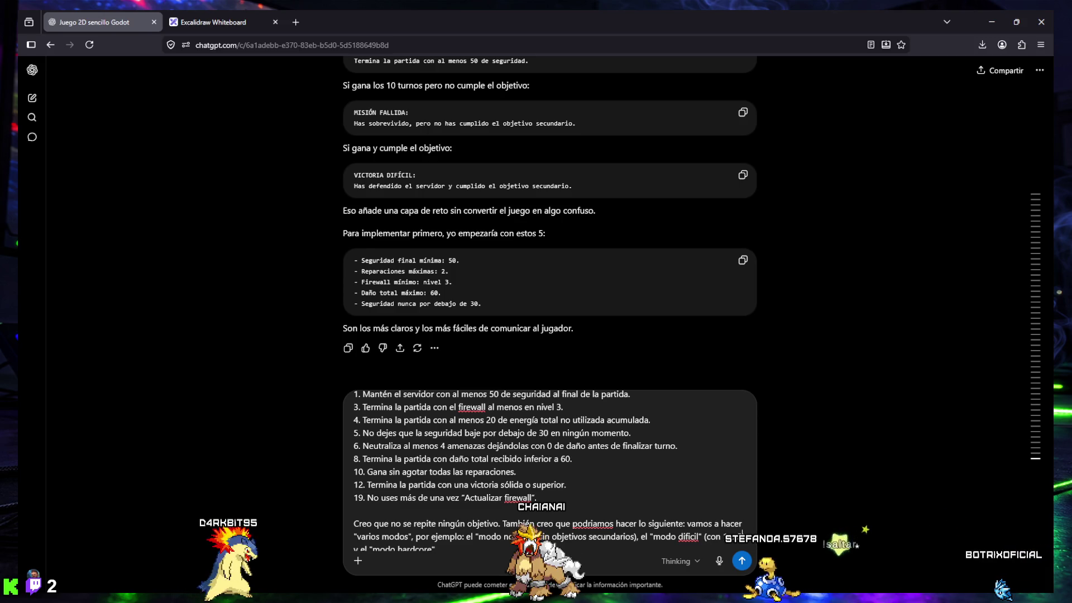
pyautogui.click(202, 17)
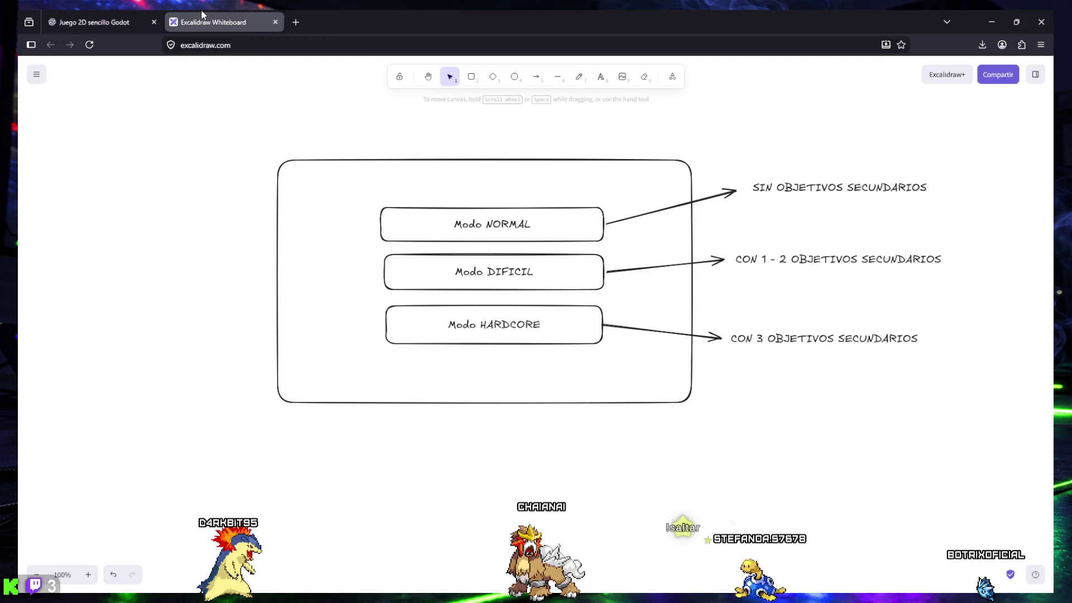
pyautogui.click(94, 21)
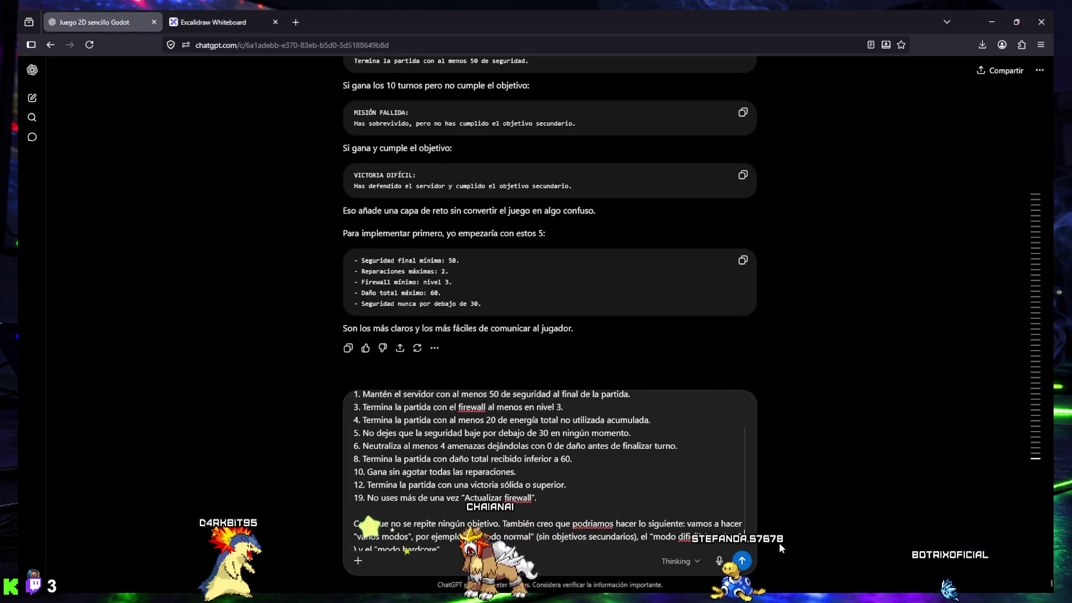
pyautogui.write('.')
pyautogui.write(' secundarios ale')
pyautogui.write('atorios')
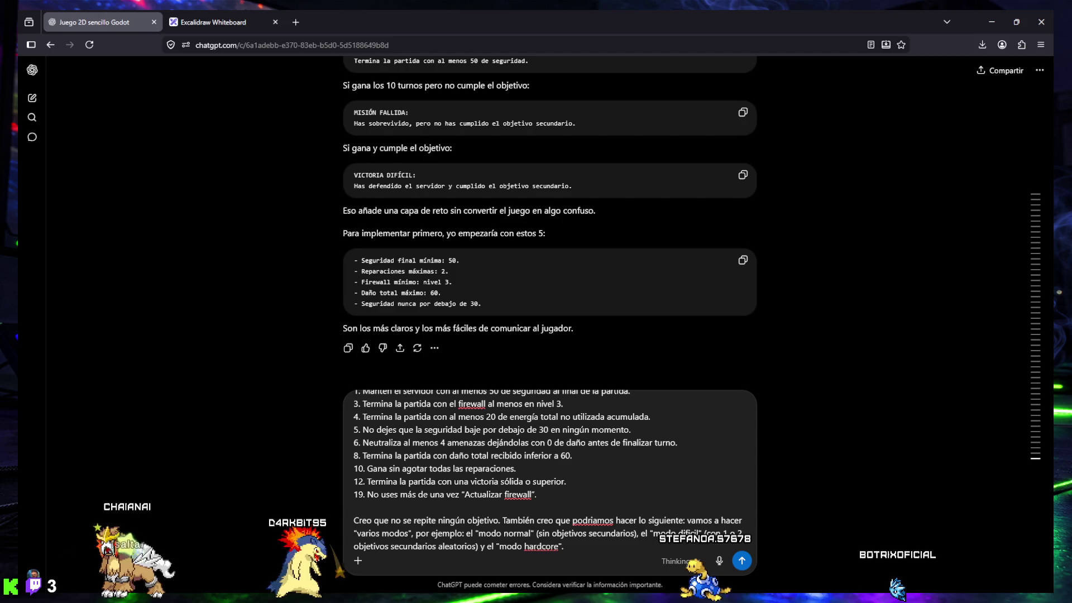
pyautogui.click(564, 546)
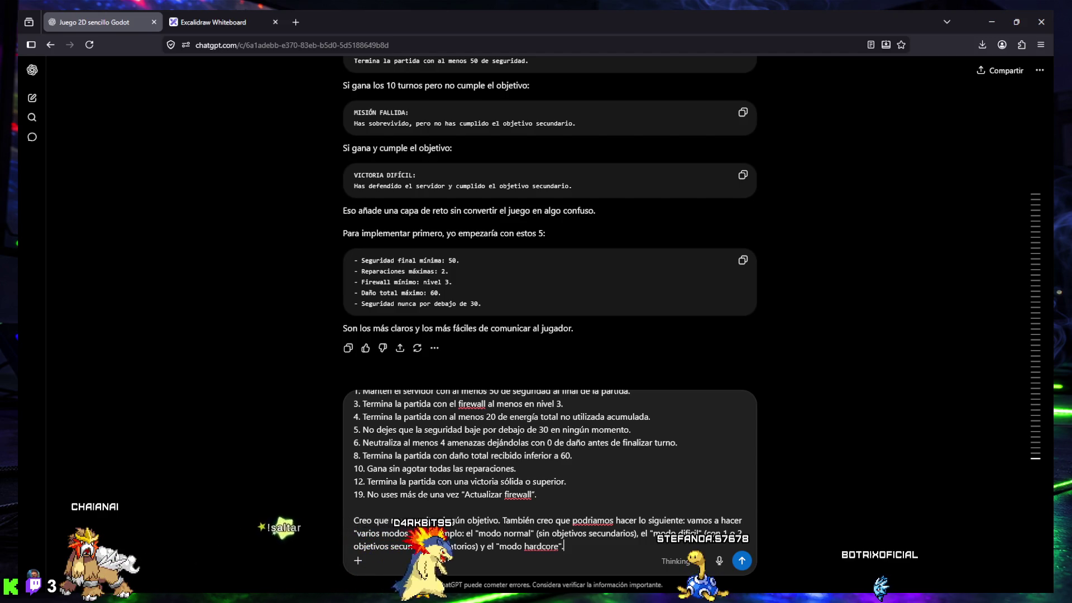
pyautogui.write('con 3 objeti')
pyautogui.write('vos secund')
pyautogui.write('a...rios')
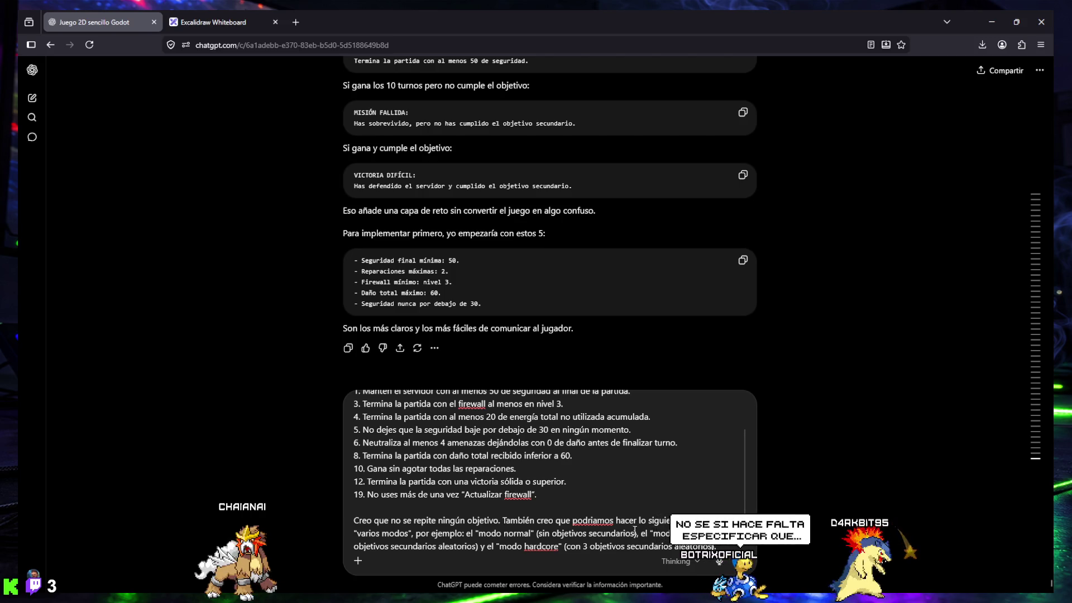
# Step: Begin the sentence 'Quizas sería buena idea que cuando el usuario abra el juego'
pyautogui.scroll(-1, 706, 547)
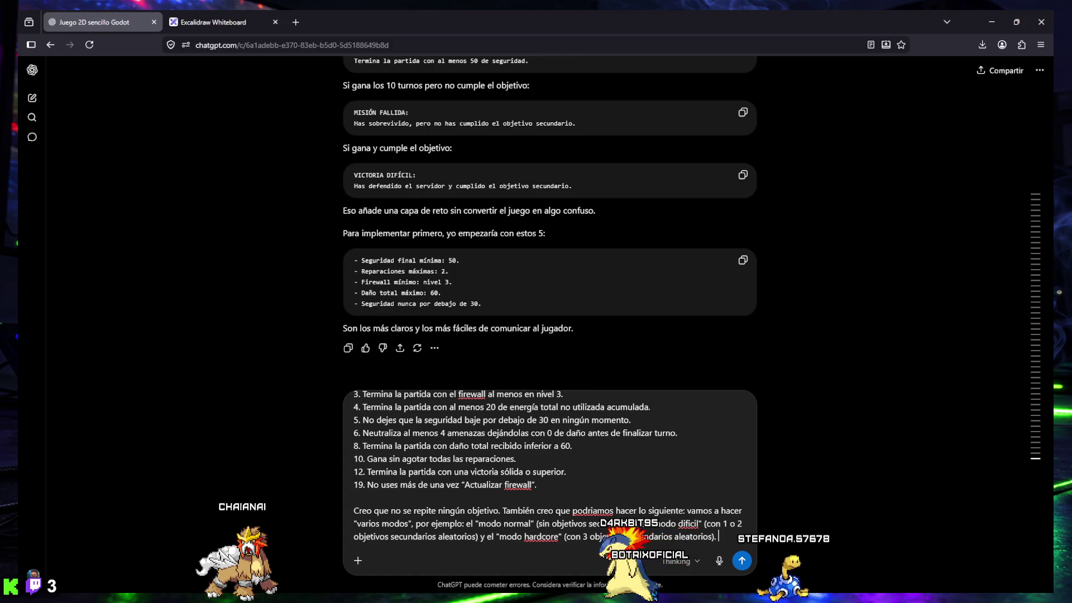
pyautogui.write('H')
pyautogui.press('BackSpace')
pyautogui.write('Quiza')
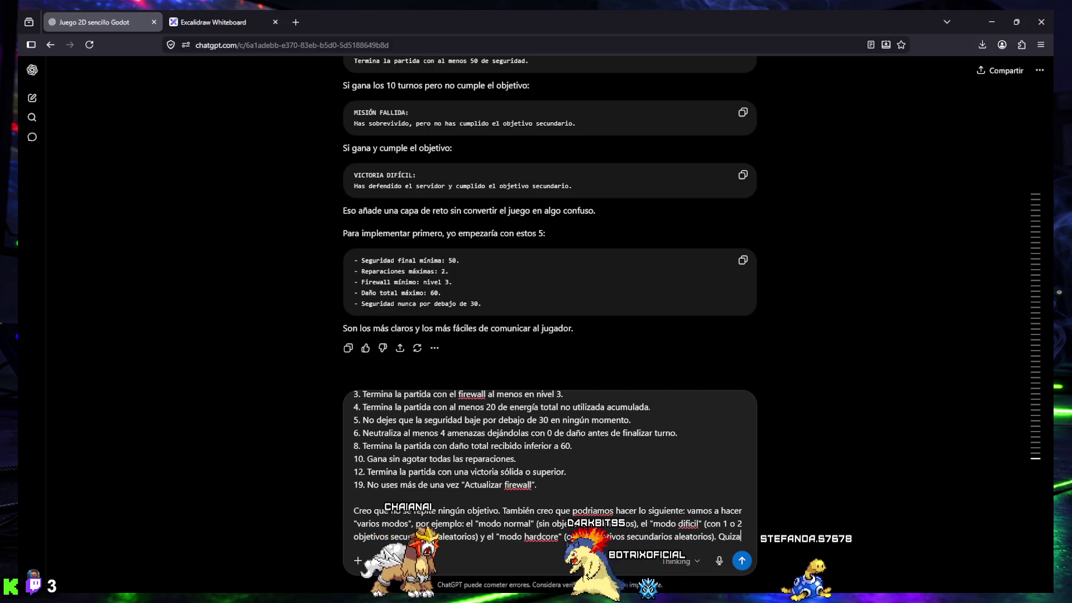
pyautogui.write('s ser')
pyautogui.write('ía buena idea que cu')
pyautogui.write('ando abra ')
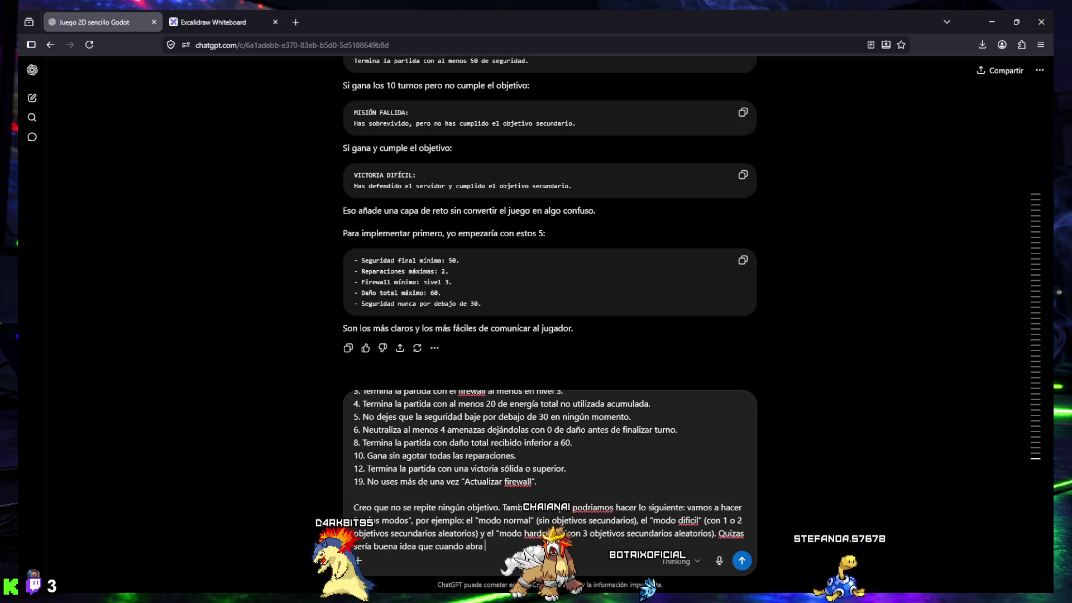
pyautogui.write('u')
pyautogui.write('ario ')
pyautogui.write('gana el j')
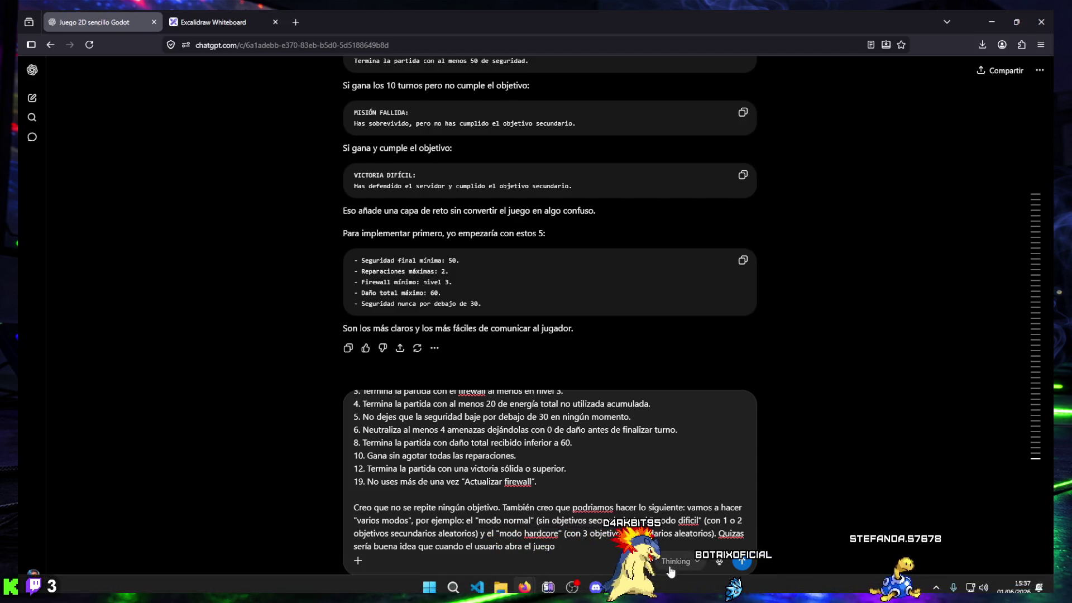
pyautogui.click(549, 580)
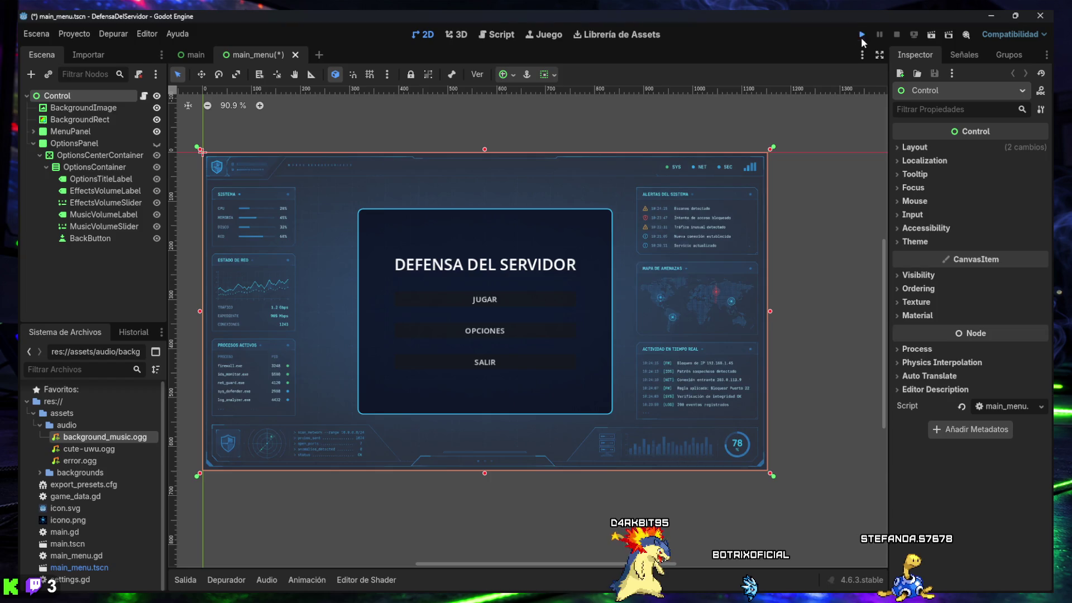
# Step: Run the project from the main menu scene, close the game window, and return to Firefox
pyautogui.click(861, 36)
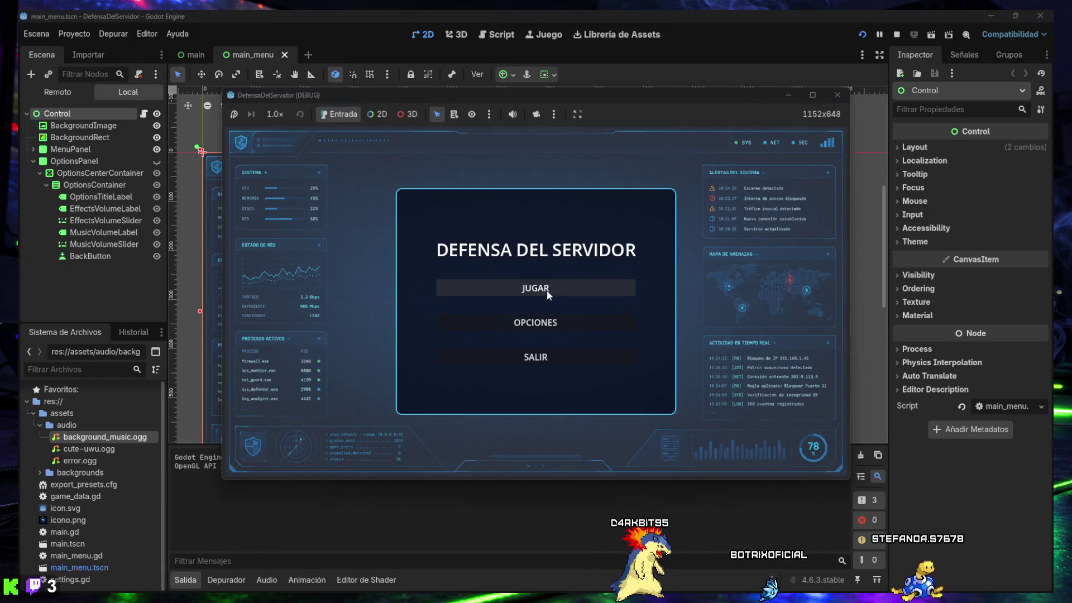
pyautogui.moveTo(501, 597)
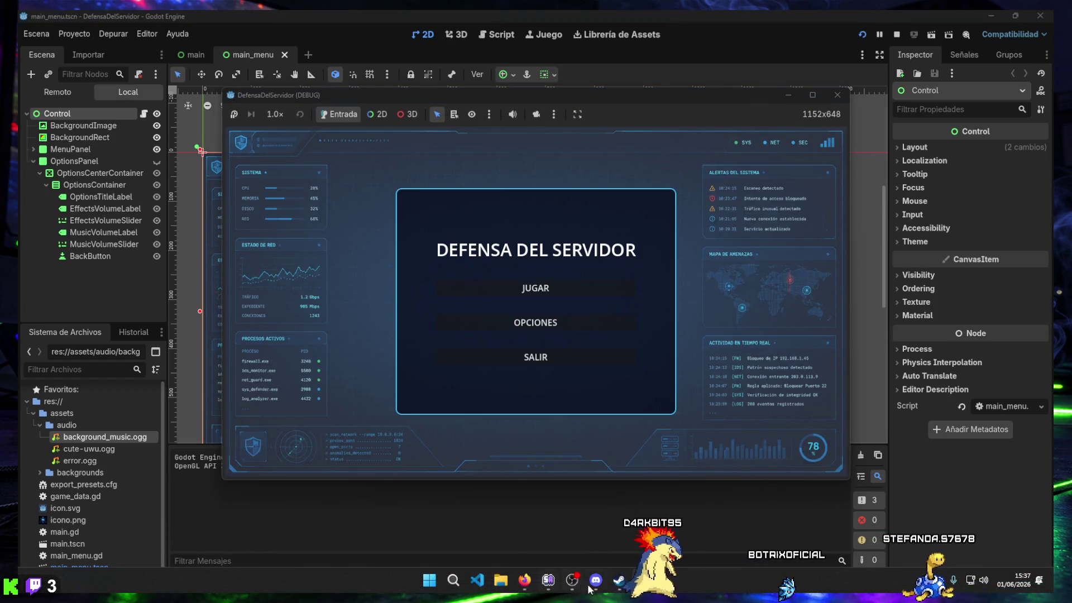
pyautogui.moveTo(525, 581)
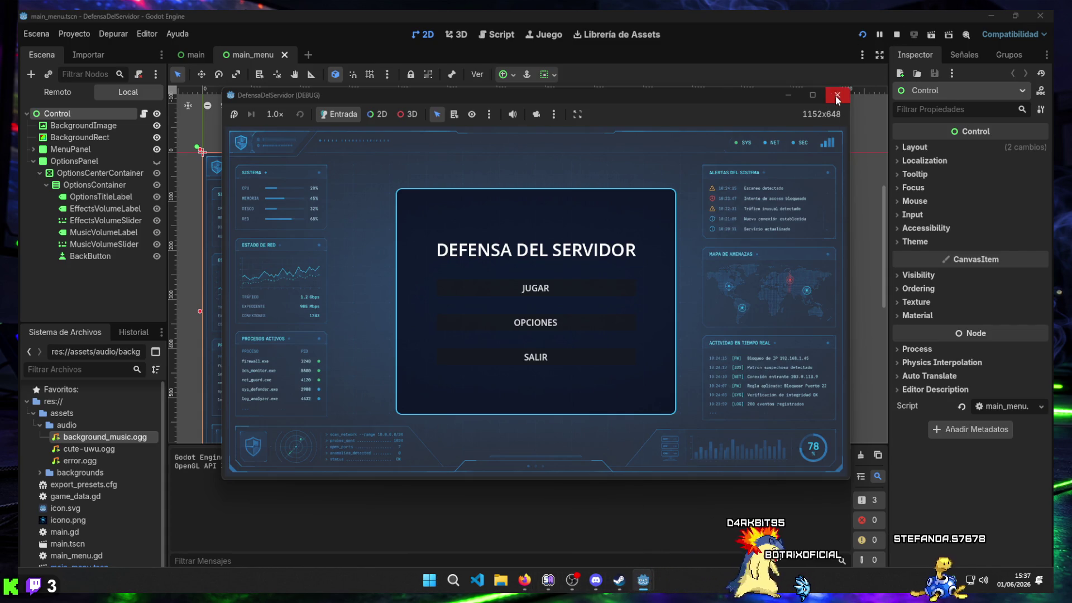
pyautogui.click(837, 95)
pyautogui.hotkey('alt', 'Tab')
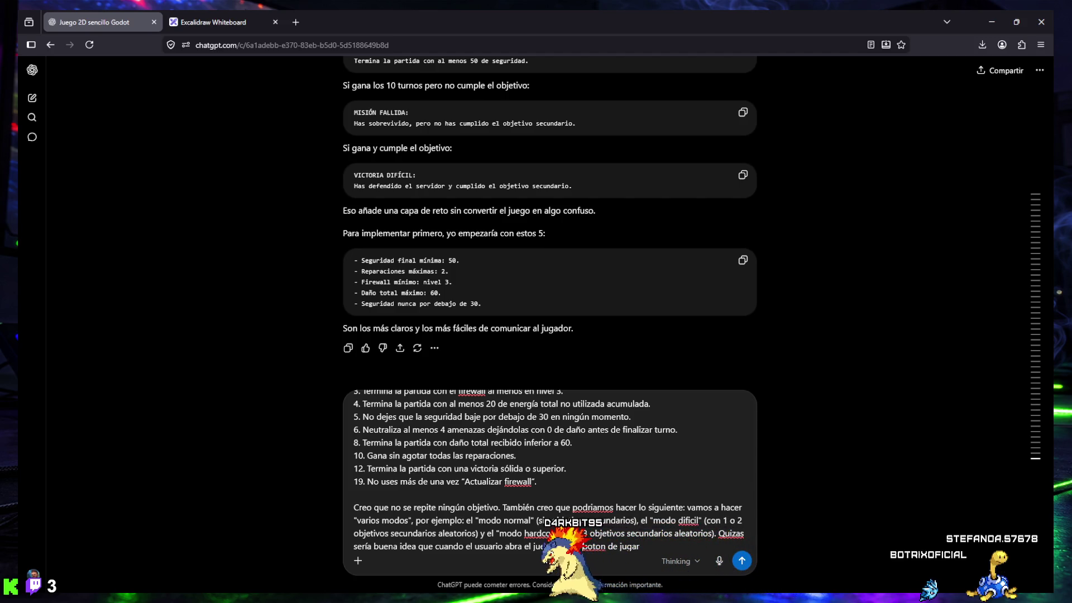
# Step: Continue the sentence with ', se abra otra ventana con los modos de juego para esa partida.'
pyautogui.write('apa')
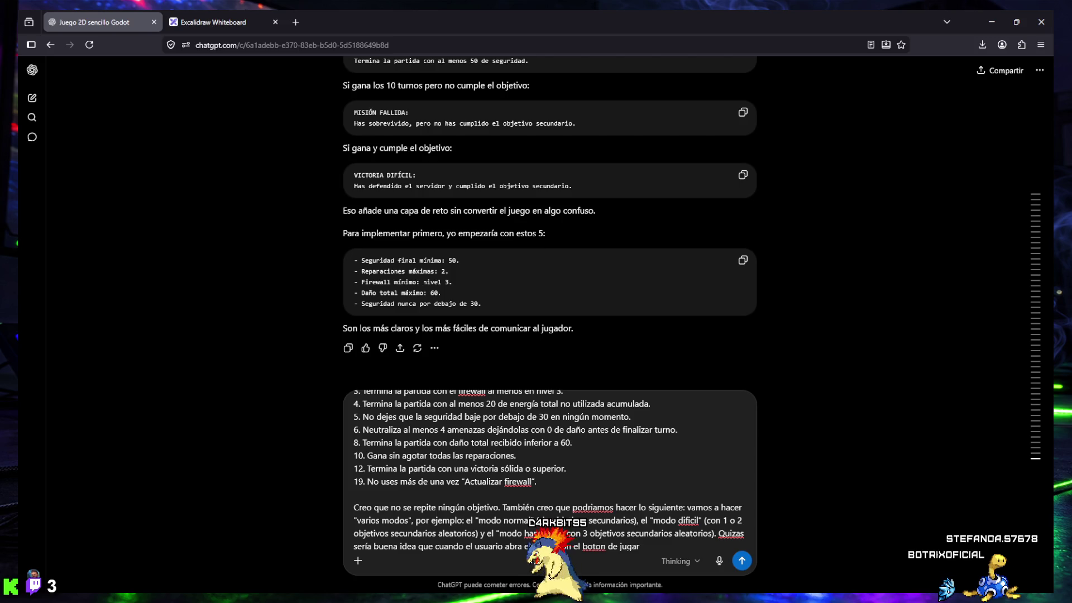
pyautogui.press('BackSpace')
pyautogui.write(', ')
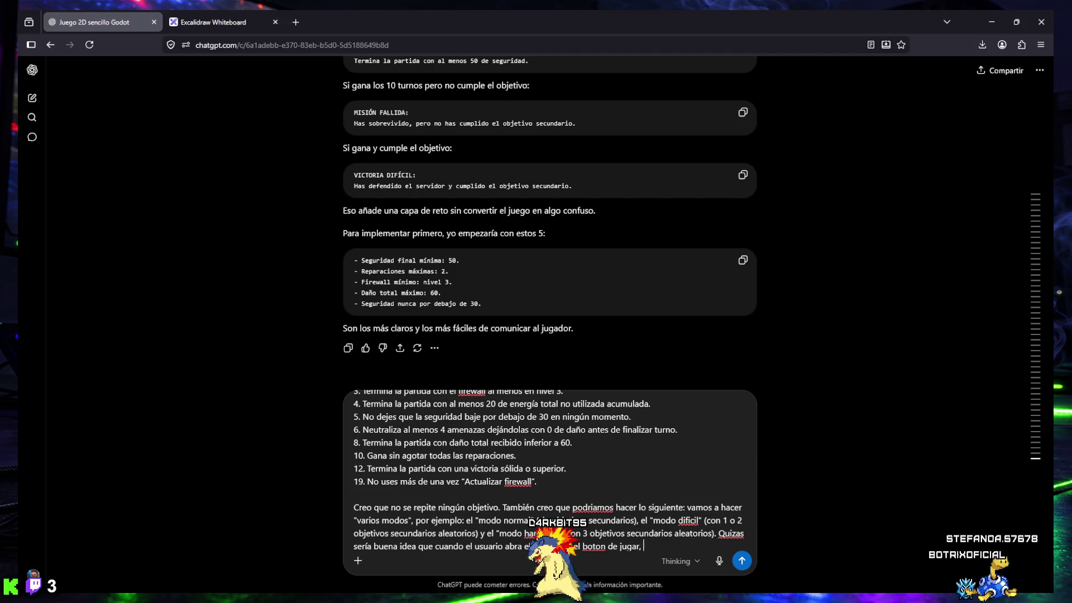
pyautogui.write('se abra otra ventana ')
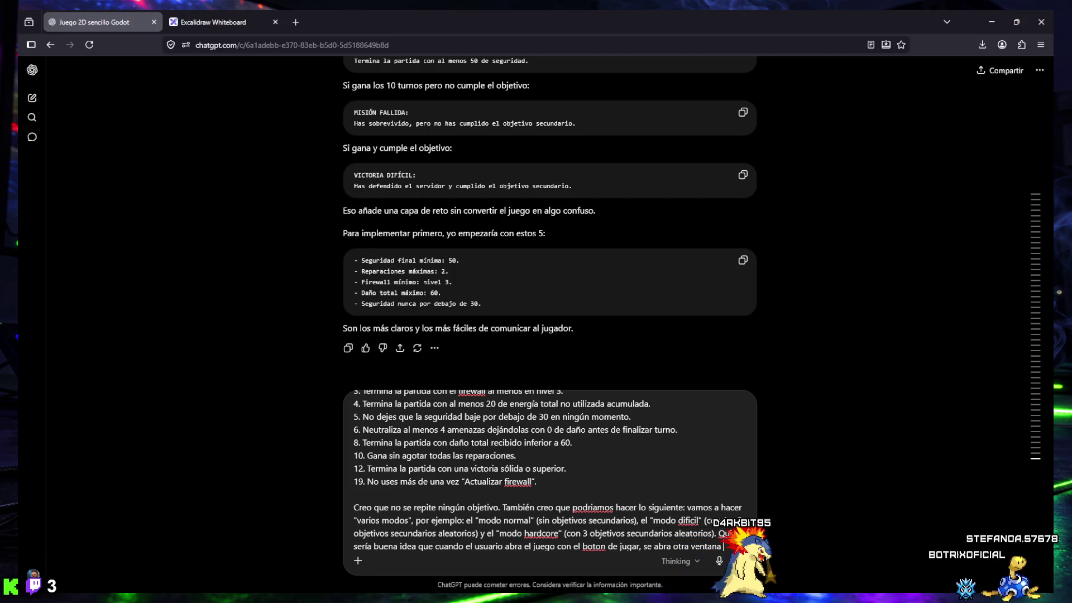
pyautogui.write('con los modos de juego pa')
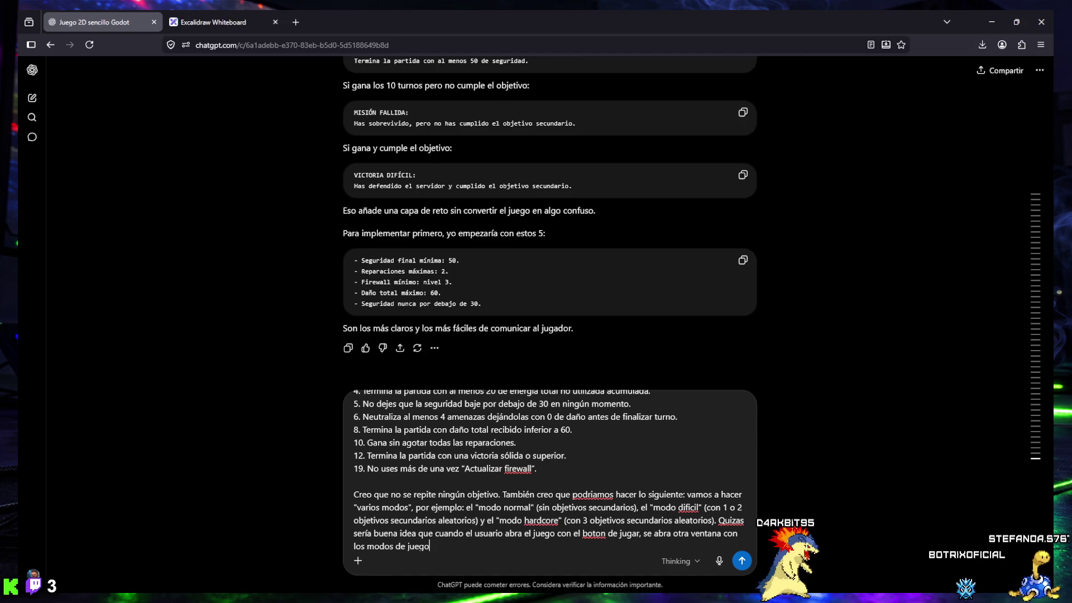
pyautogui.write('ra esa parti')
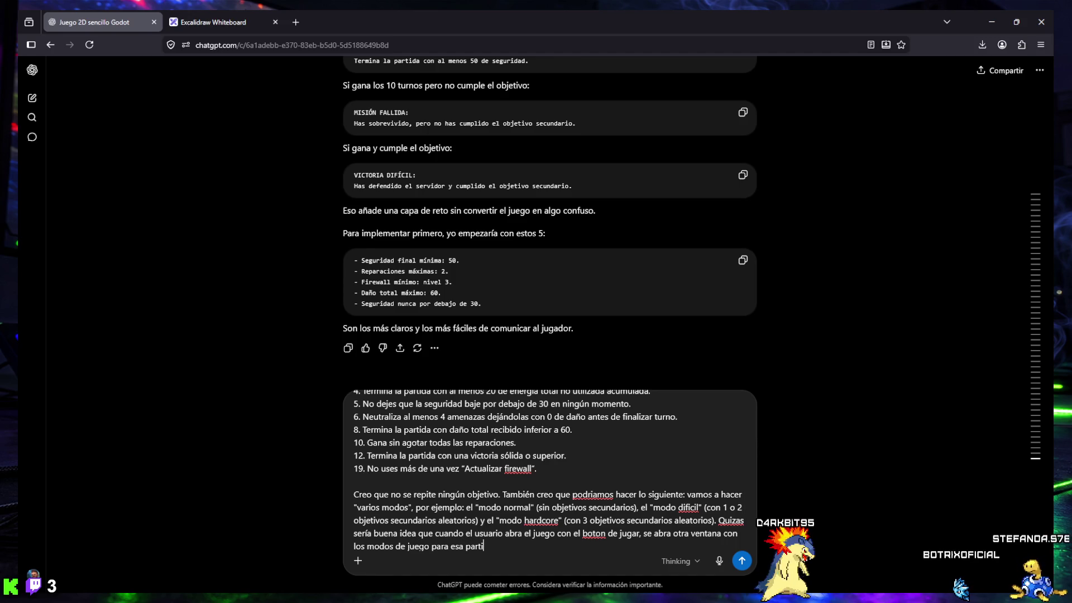
pyautogui.write('da.')
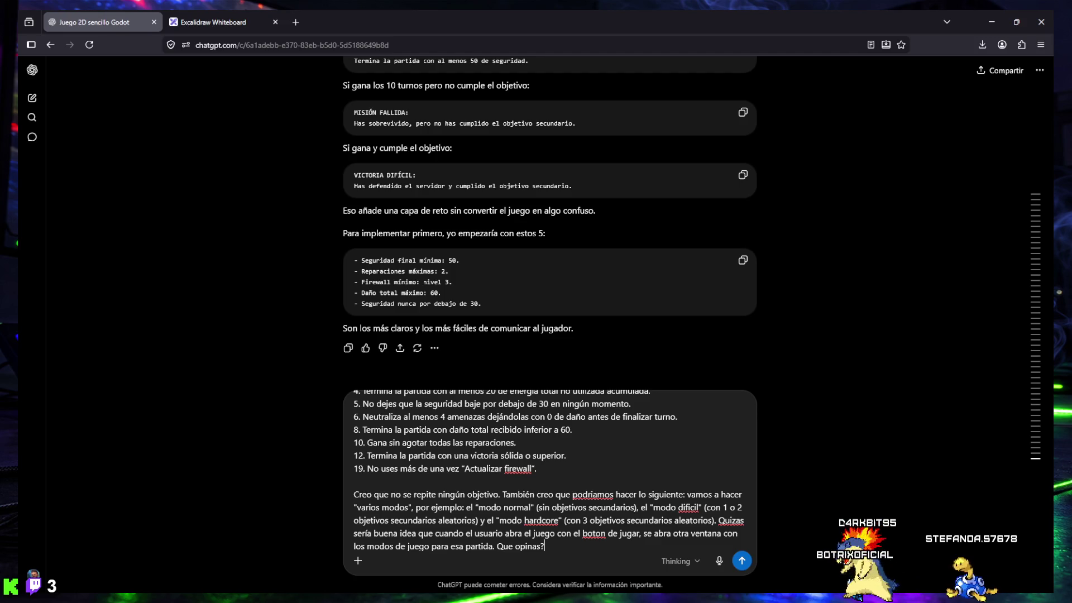
# Step: Delete the words 'vamos a' from earlier in the draft
pyautogui.scroll(3, 565, 504)
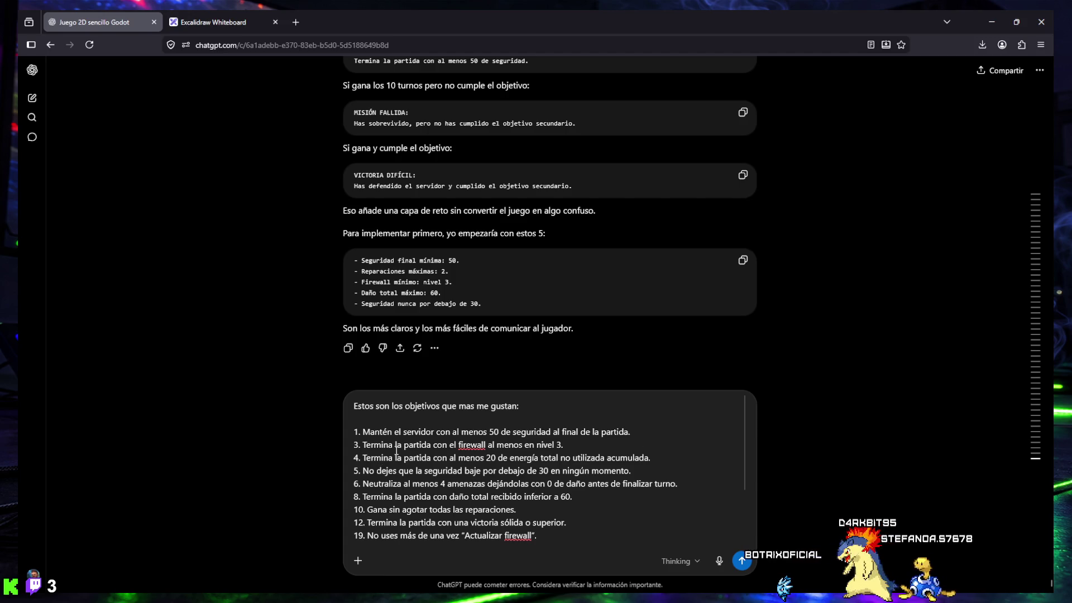
pyautogui.scroll(-3, 396, 451)
pyautogui.scroll(-1, 421, 509)
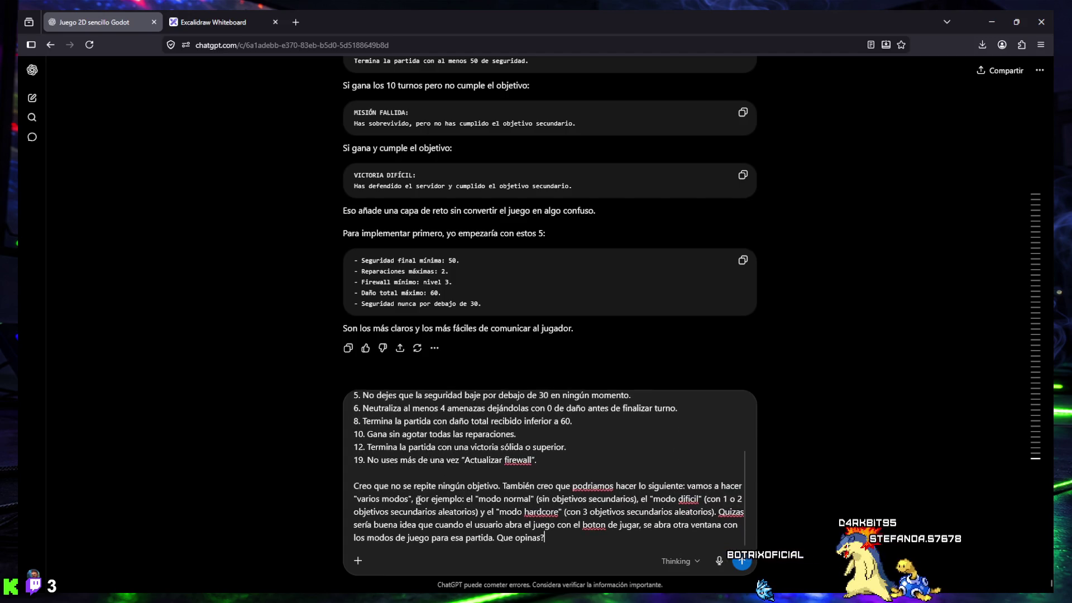
pyautogui.moveTo(509, 485)
pyautogui.mouseDown()
pyautogui.moveTo(578, 485)
pyautogui.moveTo(353, 484)
pyautogui.moveTo(737, 484)
pyautogui.mouseUp()
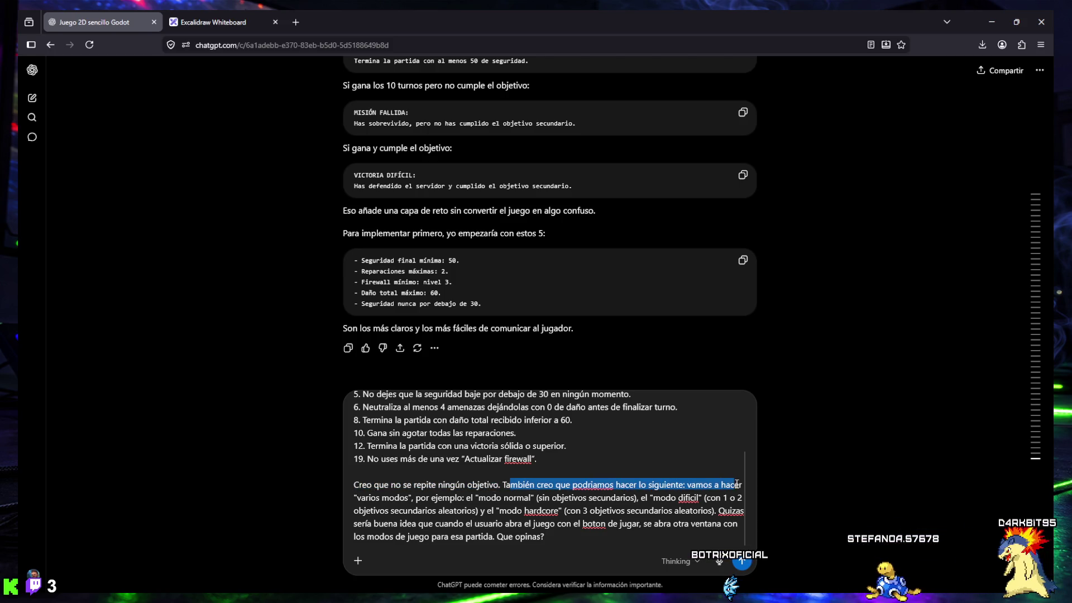
pyautogui.click(706, 486)
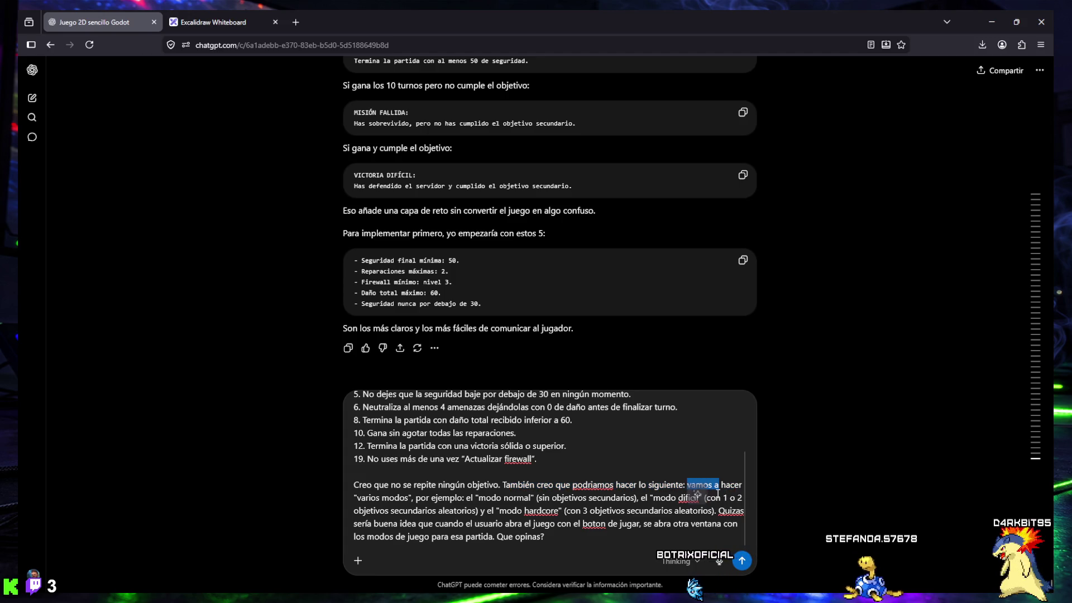
pyautogui.press('BackSpace')
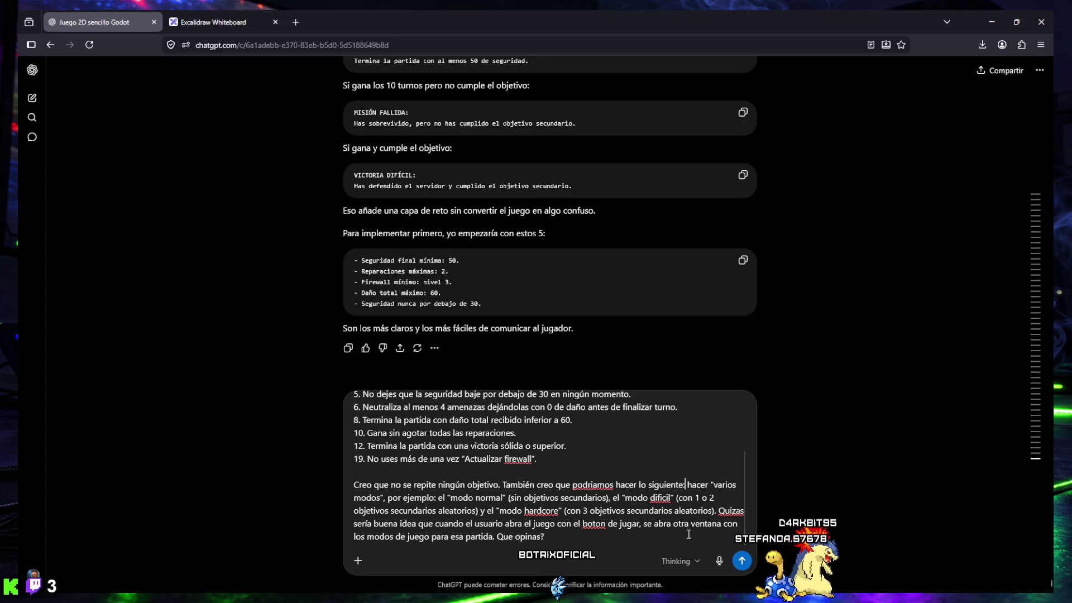
# Step: Add ', antes de empezar el juego.' after 'partida' in the draft
pyautogui.click(493, 537)
pyautogui.write('antes de')
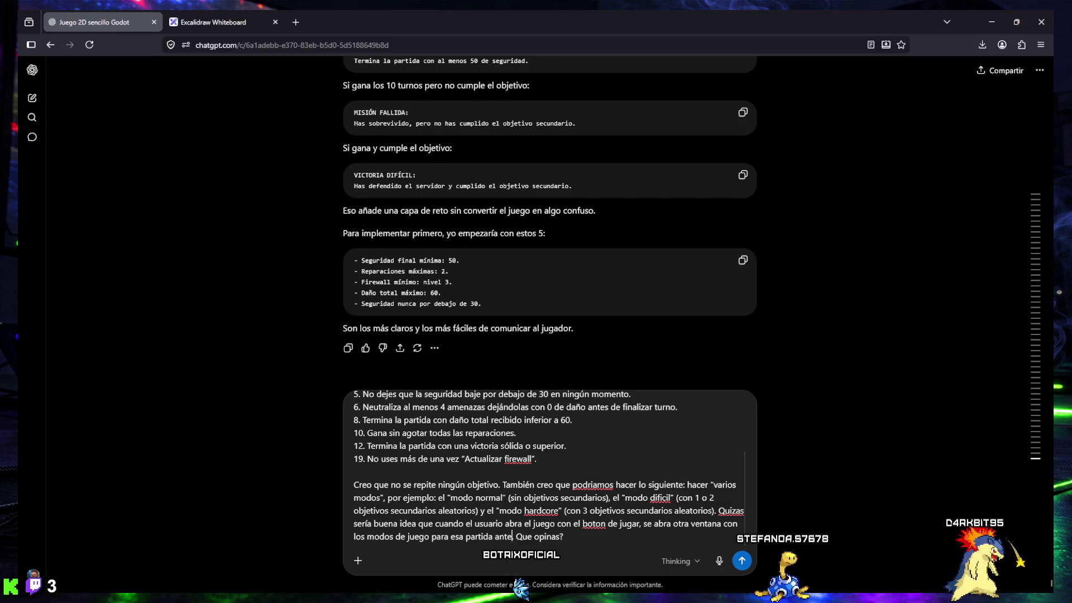
pyautogui.write(' empezar.')
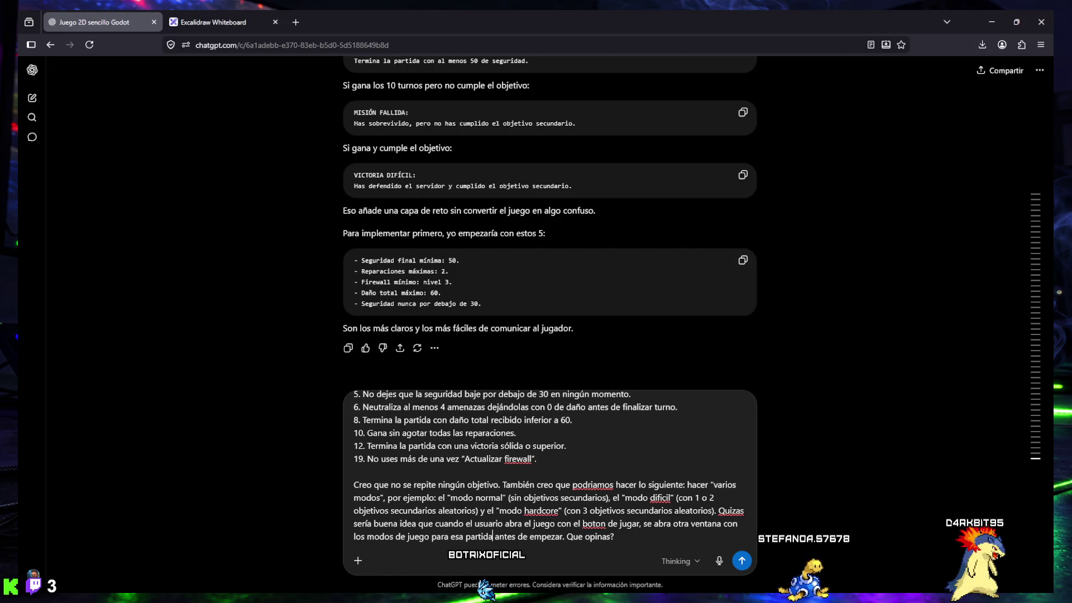
pyautogui.click(494, 537)
pyautogui.write(',')
pyautogui.click(565, 536)
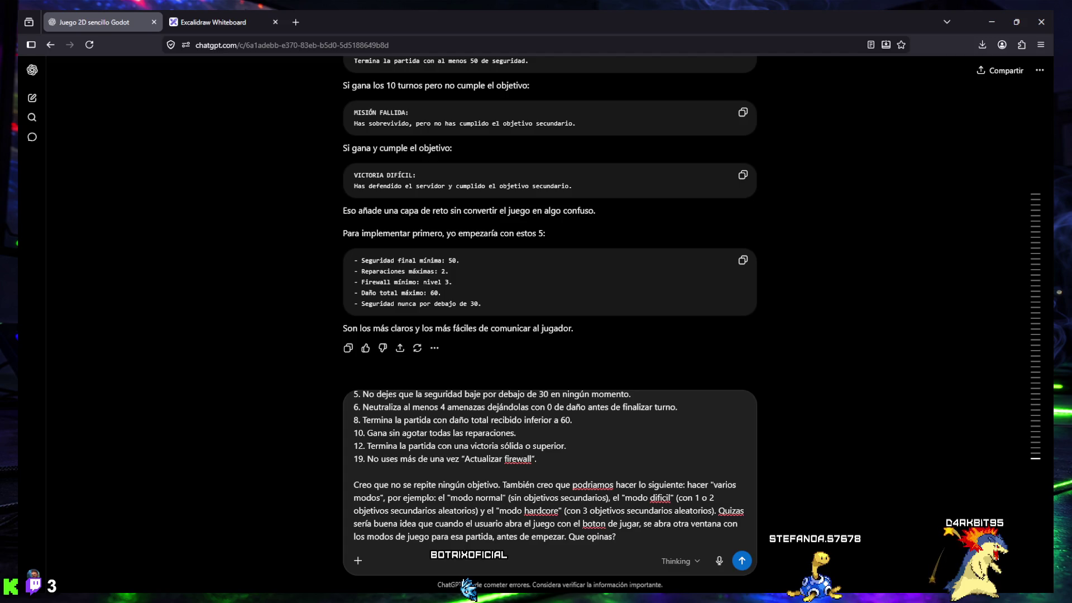
pyautogui.write('el juego')
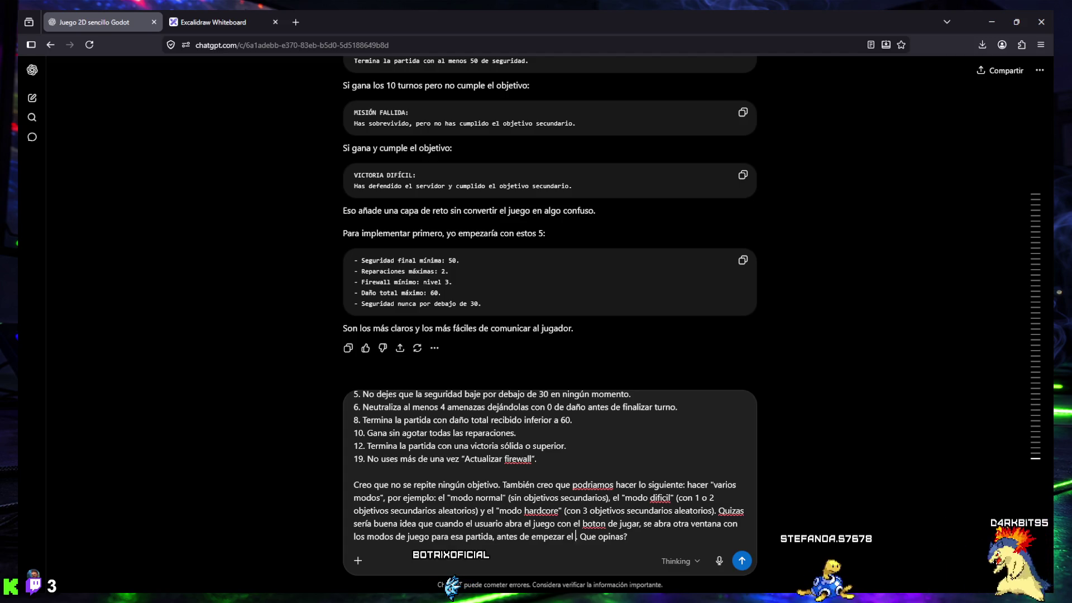
pyautogui.write('.')
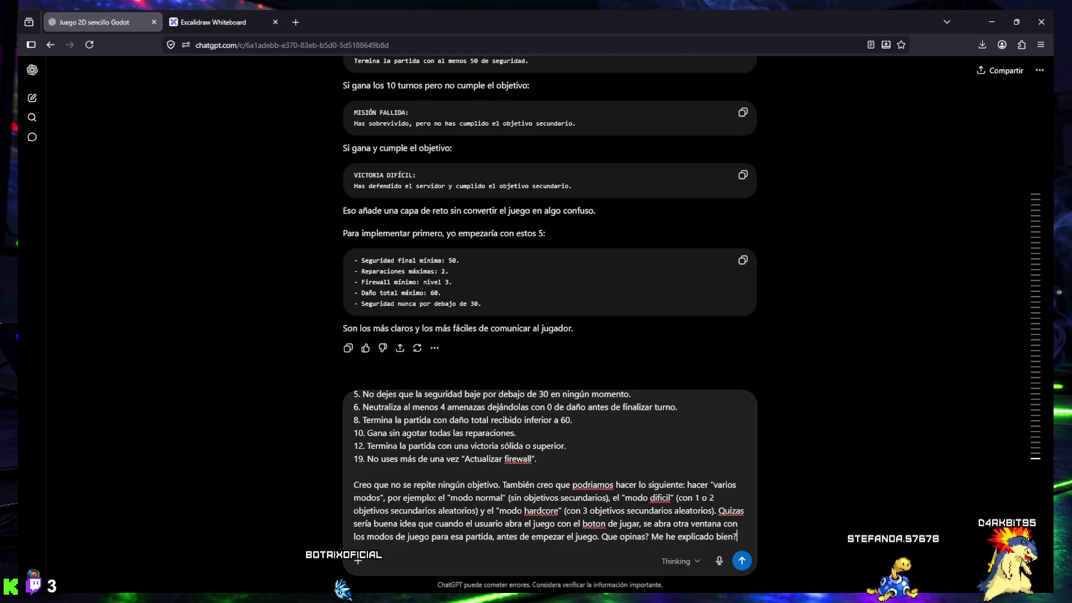
# Step: Send the message to ChatGPT, expand it, and view the Excalidraw game-modes diagram
pyautogui.press('Return')
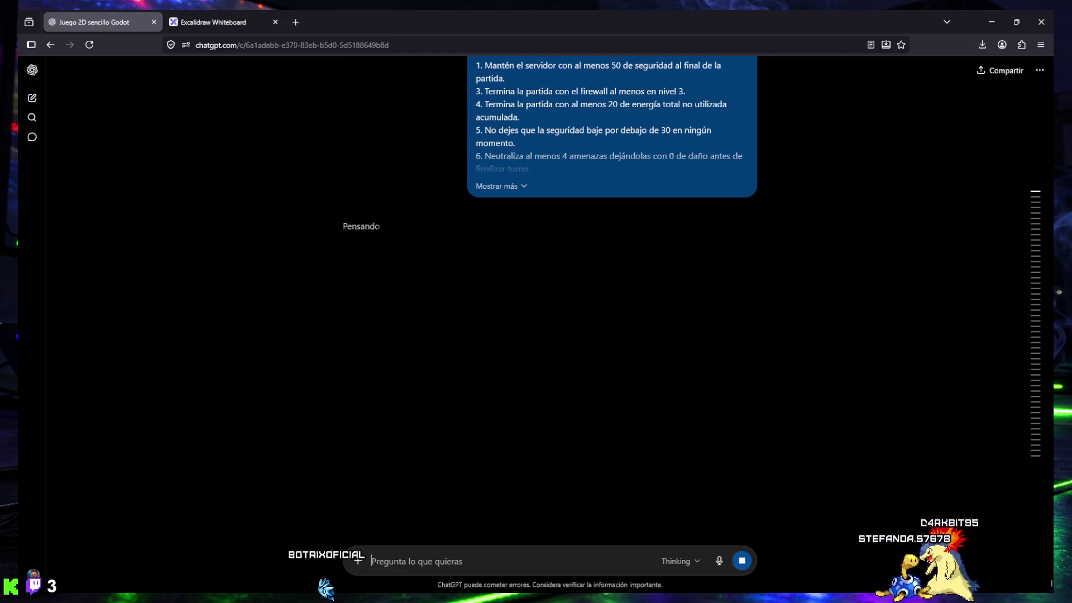
pyautogui.scroll(1, 523, 322)
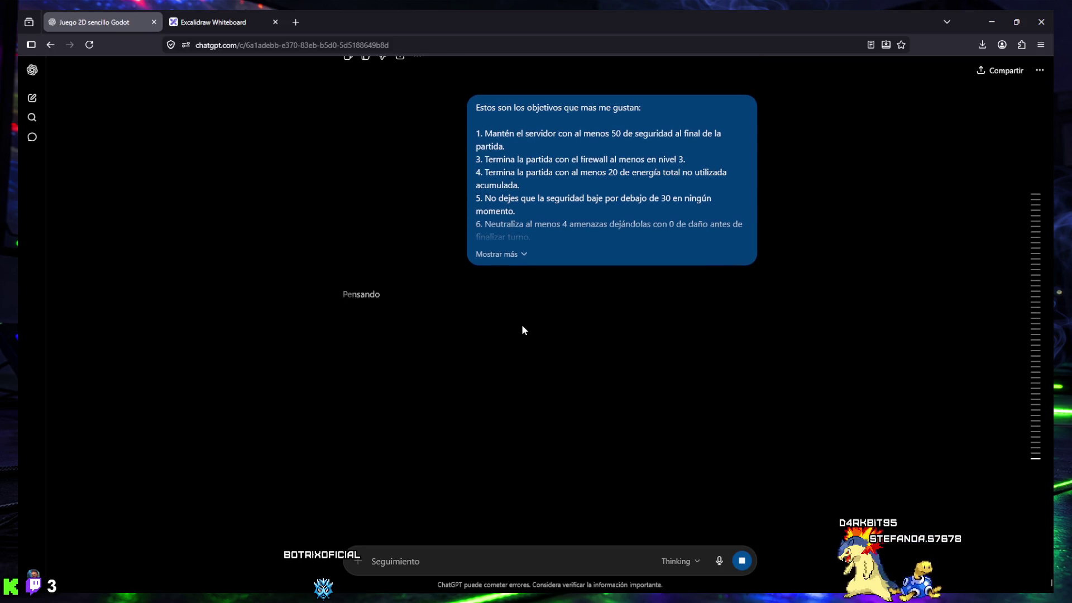
pyautogui.click(500, 255)
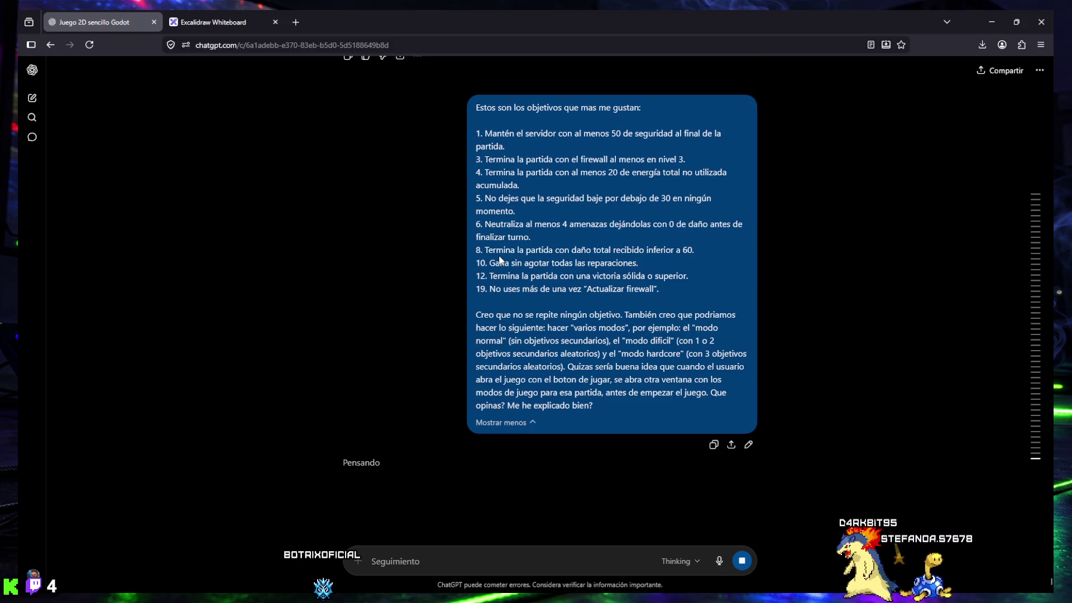
pyautogui.scroll(-1, 500, 258)
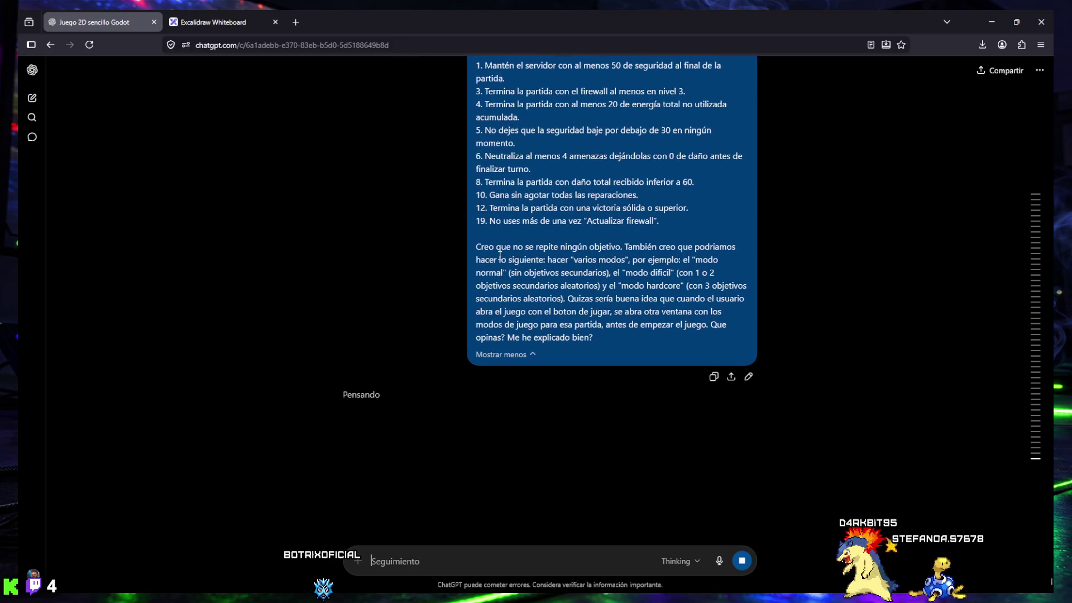
pyautogui.scroll(-1, 499, 257)
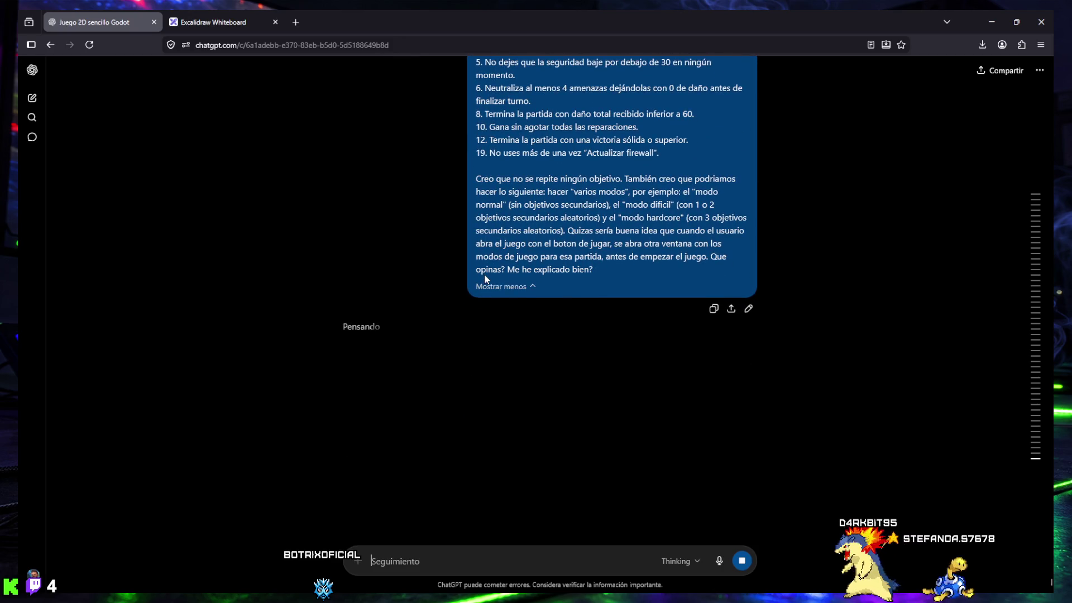
pyautogui.scroll(-2, 484, 273)
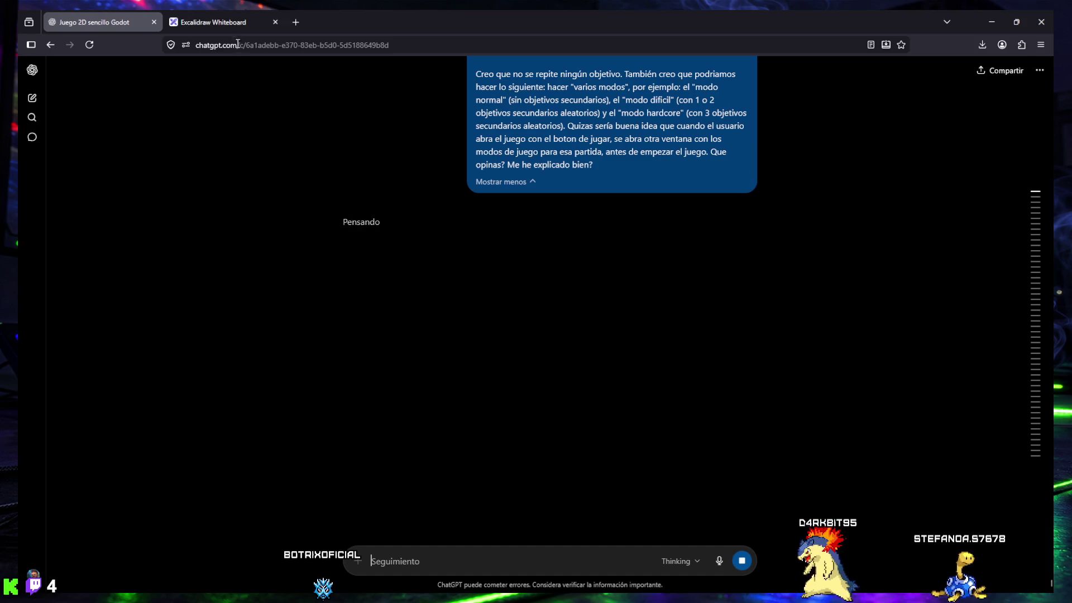
pyautogui.click(184, 22)
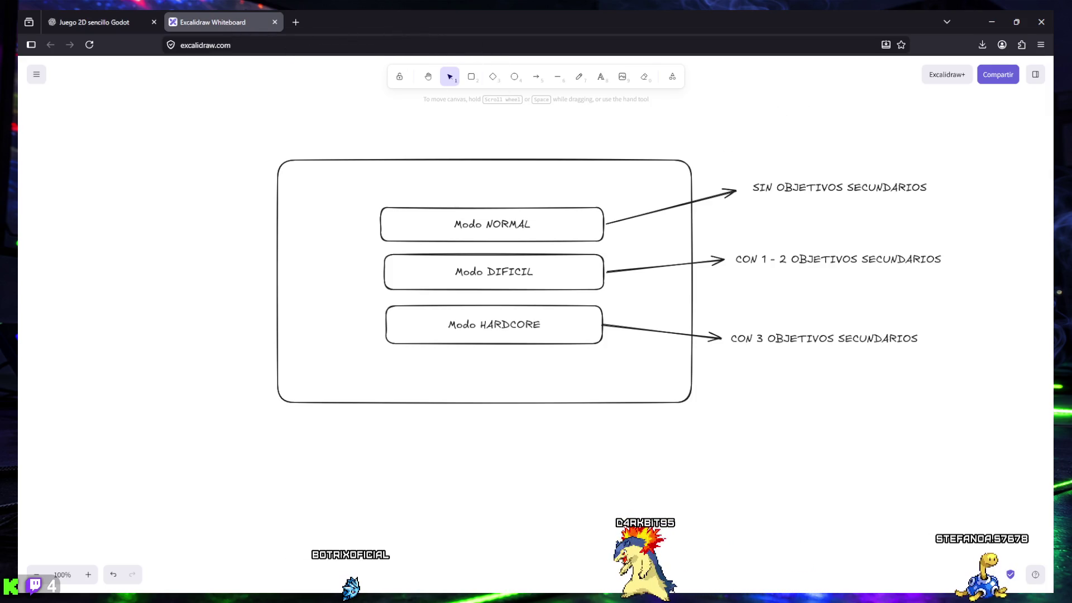
# Step: Close the Excalidraw whiteboard tab to get back to ChatGPT's reply
pyautogui.hotkey('ctrl', 'w')
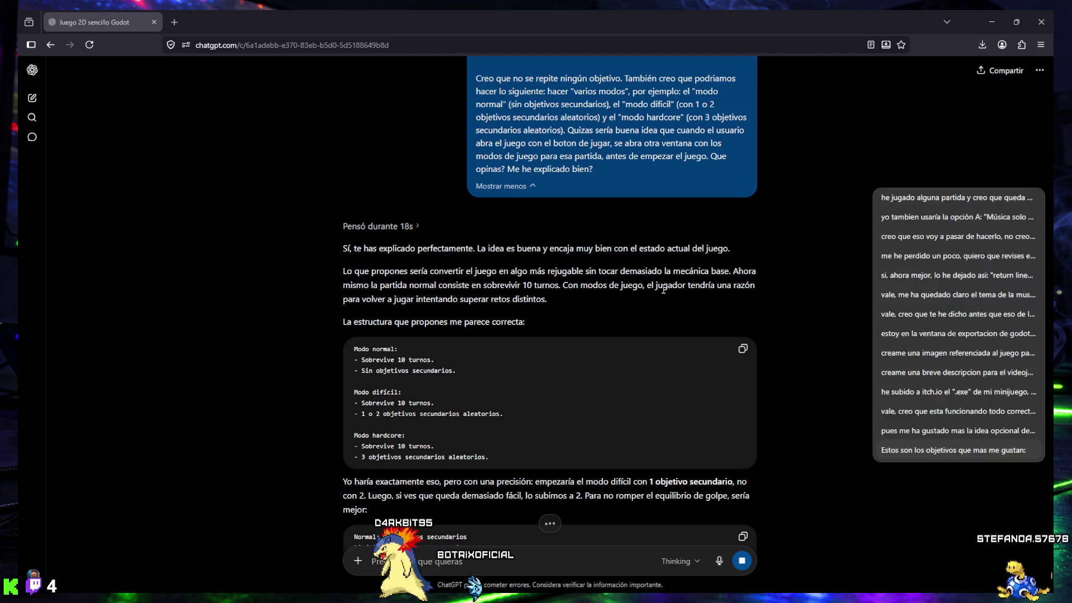
pyautogui.moveTo(343, 249); pyautogui.dragTo(735, 257)
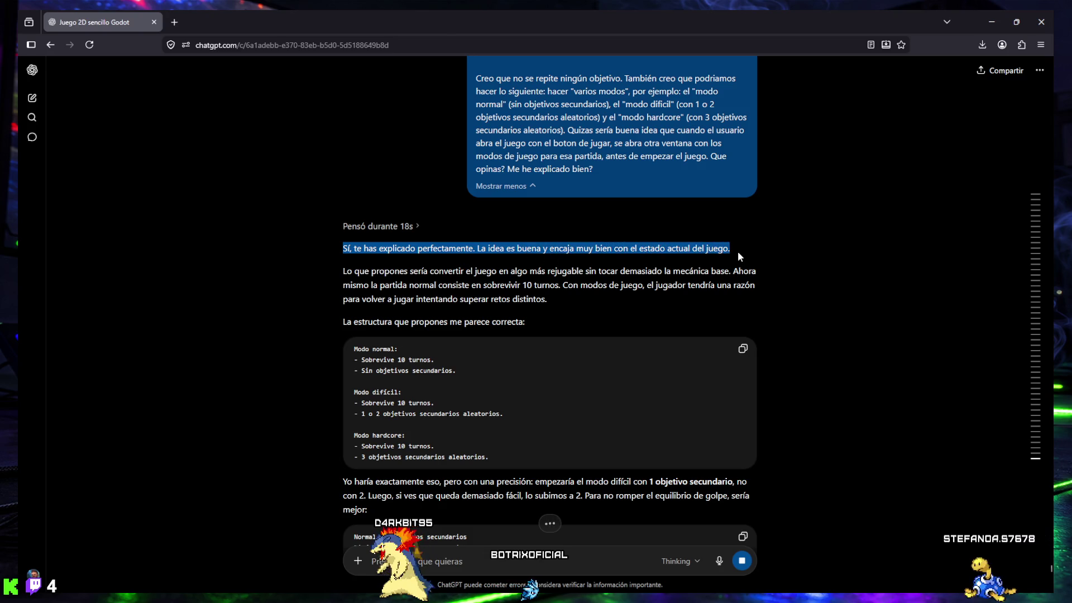
pyautogui.moveTo(342, 272)
pyautogui.mouseDown()
pyautogui.moveTo(757, 273)
pyautogui.moveTo(398, 288)
pyautogui.moveTo(564, 287)
pyautogui.mouseUp()
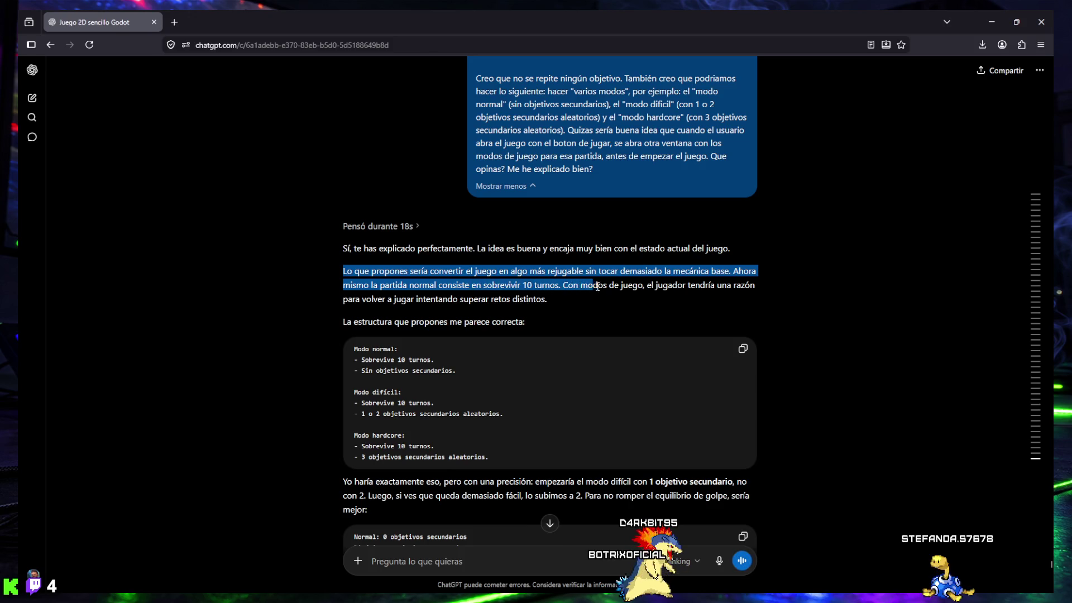
pyautogui.moveTo(767, 292); pyautogui.dragTo(376, 309)
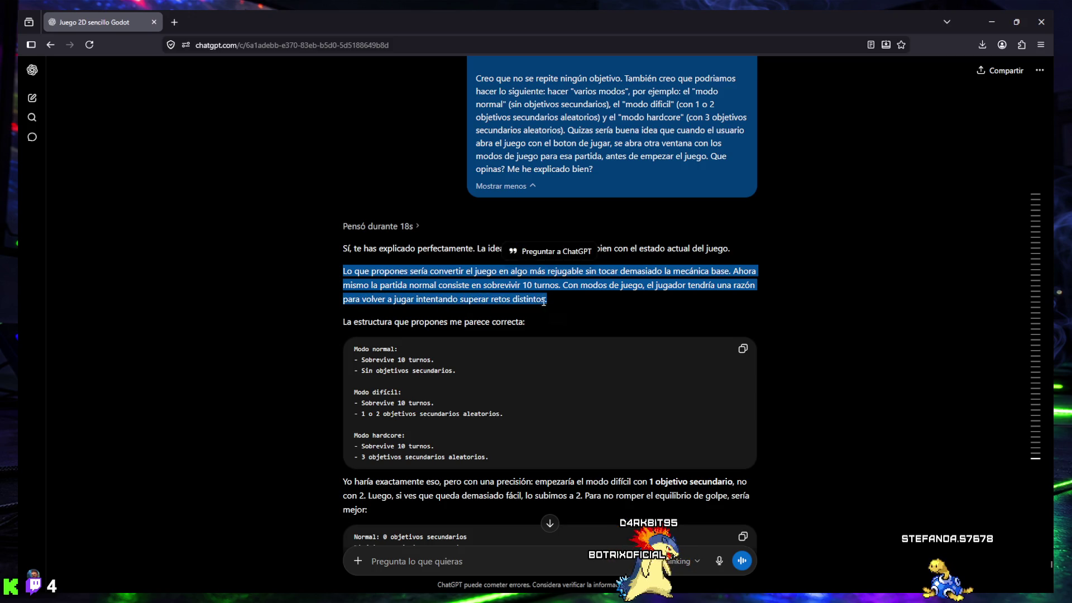
pyautogui.moveTo(343, 322); pyautogui.dragTo(415, 322)
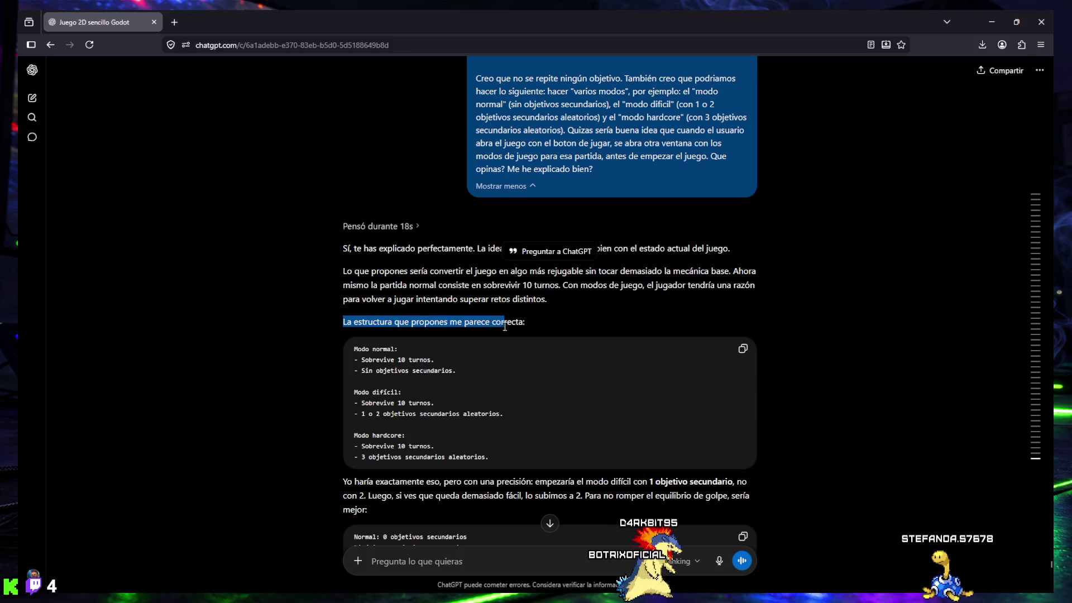
pyautogui.moveTo(353, 349)
pyautogui.mouseDown()
pyautogui.moveTo(463, 371)
pyautogui.moveTo(465, 403)
pyautogui.moveTo(363, 418)
pyautogui.mouseUp()
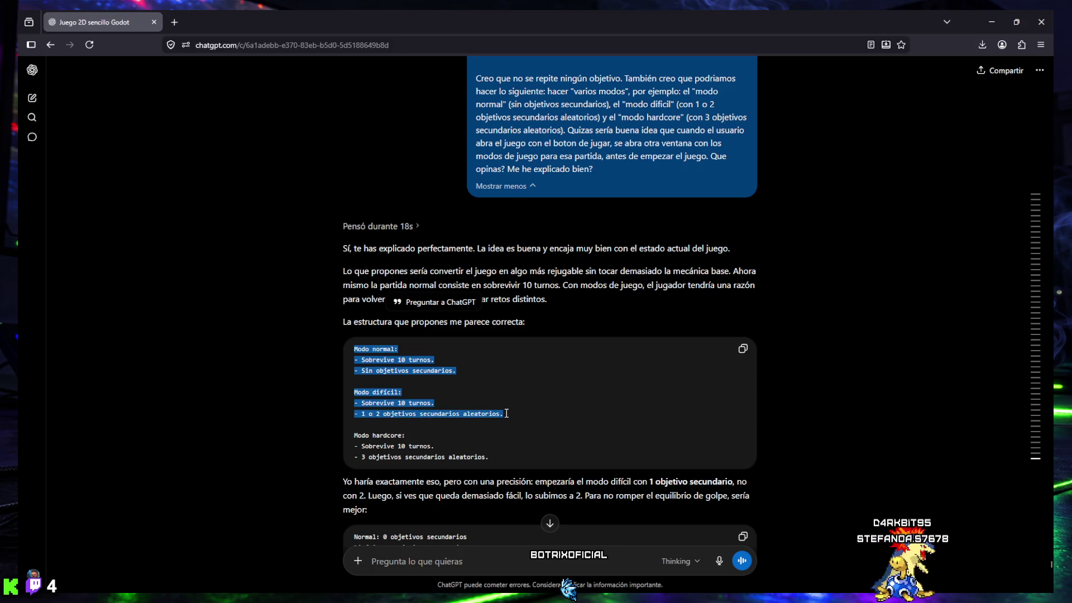
pyautogui.moveTo(508, 413); pyautogui.dragTo(380, 442)
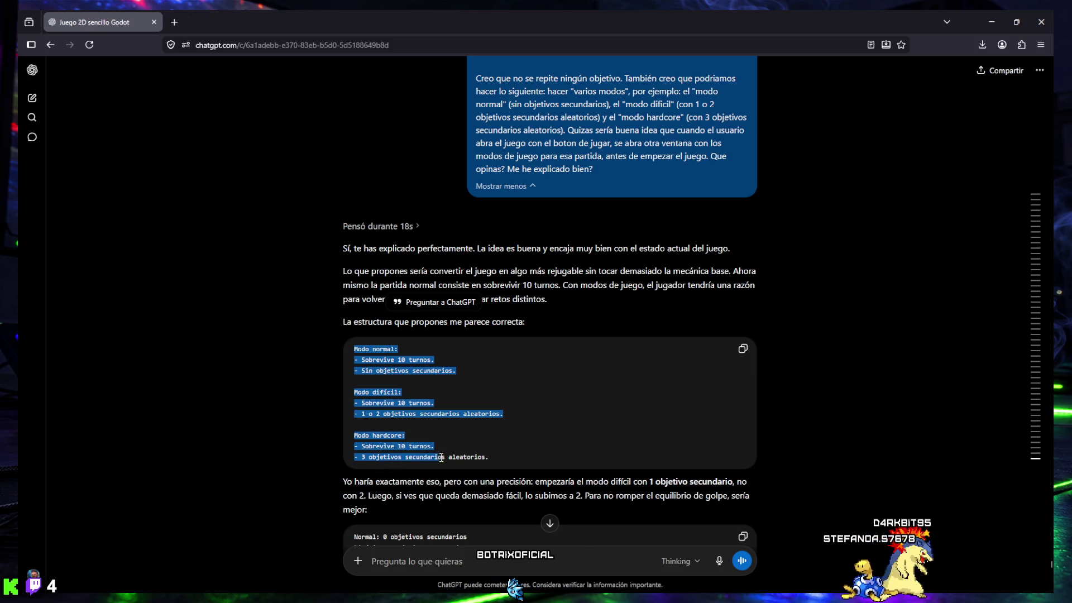
pyautogui.scroll(-4, 491, 425)
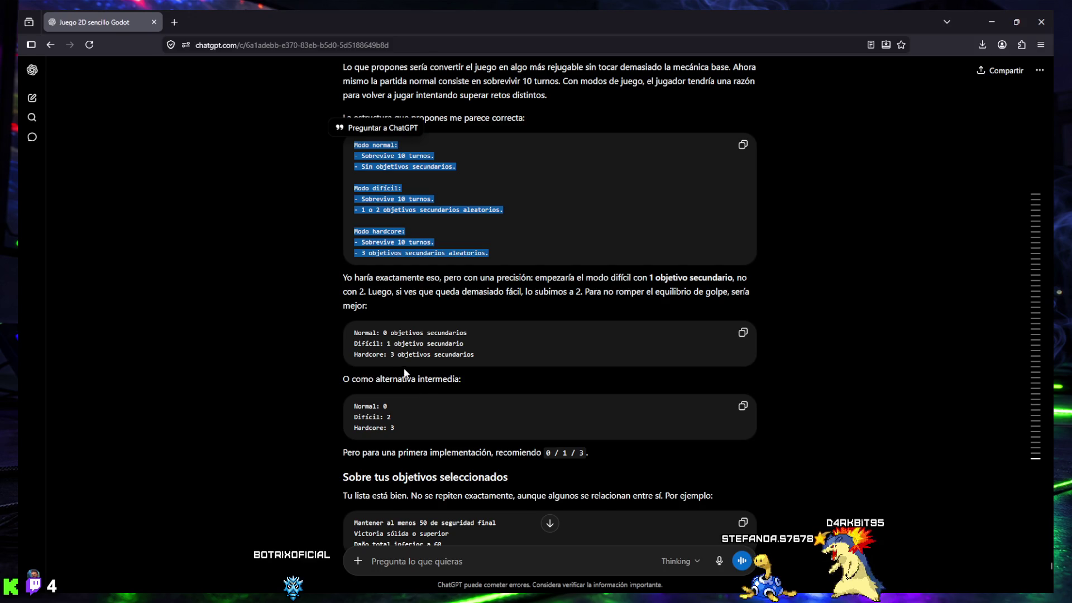
pyautogui.scroll(-2, 406, 373)
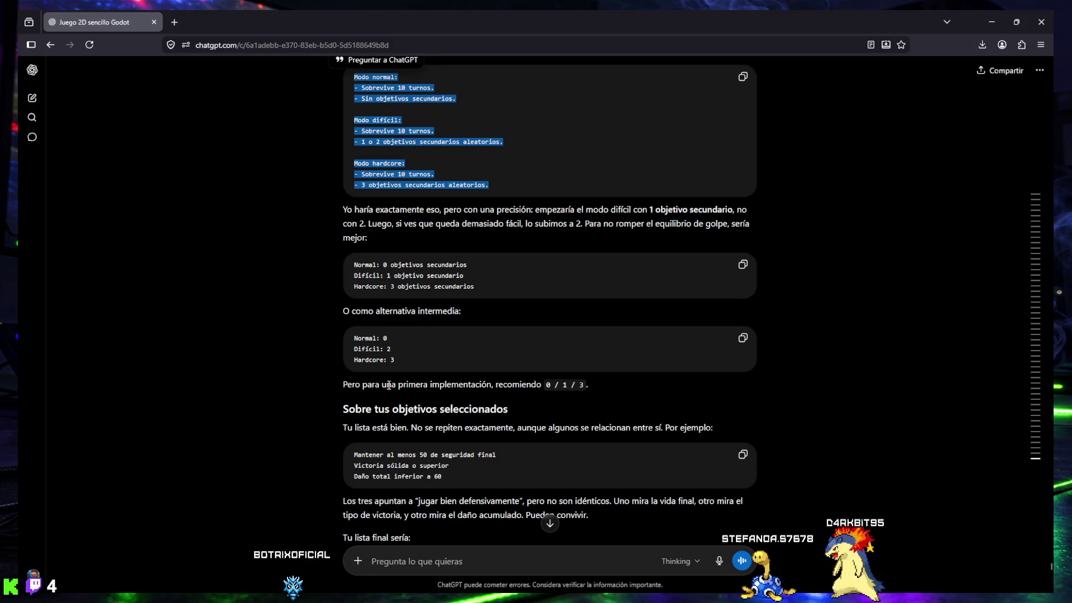
pyautogui.moveTo(496, 384); pyautogui.dragTo(595, 381)
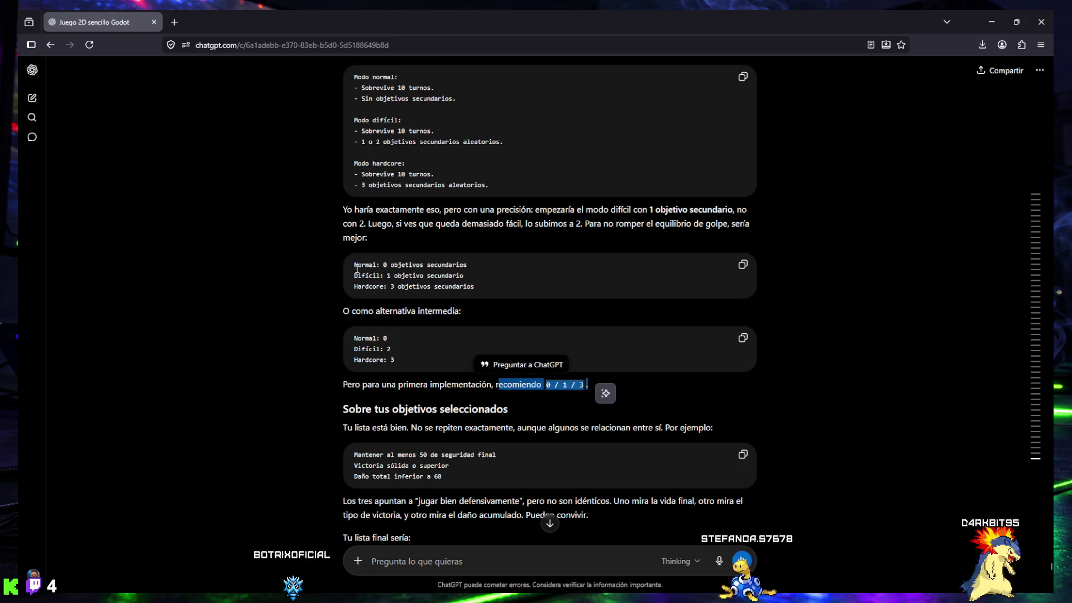
# Step: Copy the Normal 0 / Difícil 1 / Hardcore 3 objective counts into the message box
pyautogui.click(743, 266)
pyautogui.click(476, 459)
pyautogui.hotkey('ctrl', 'v')
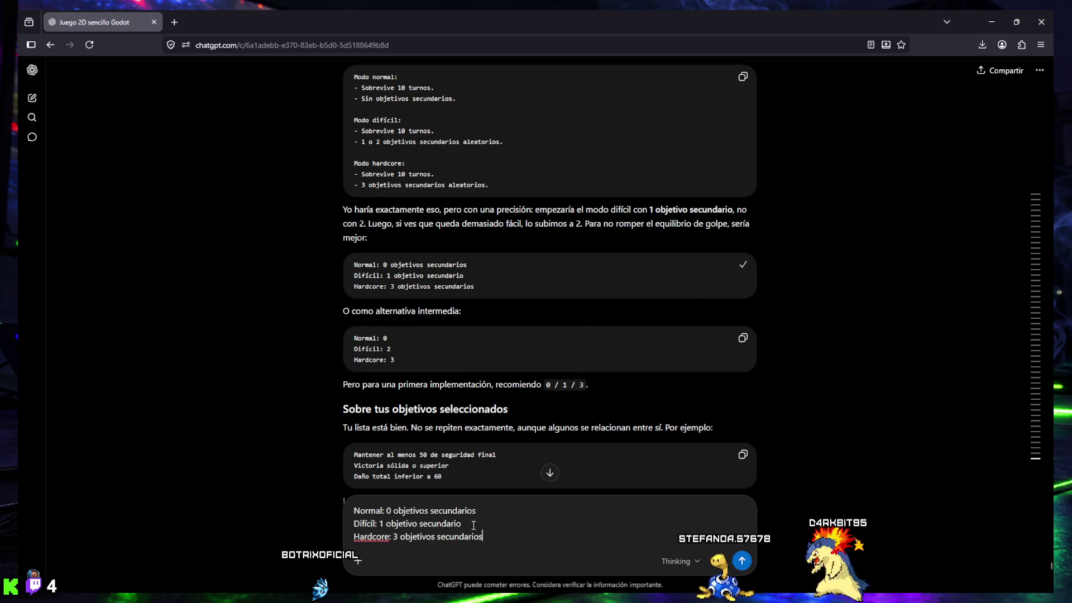
pyautogui.scroll(-2, 459, 355)
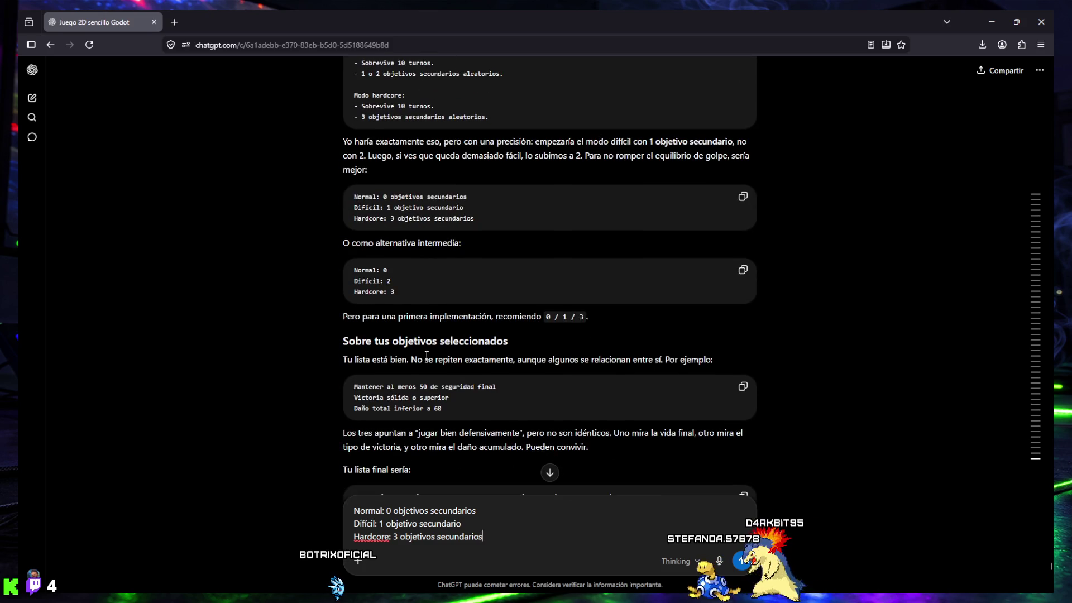
pyautogui.scroll(-2, 426, 355)
# Step: Review ChatGPT's reply, highlighting the selected-objectives heading, then centre the stream window
pyautogui.moveTo(346, 273)
pyautogui.mouseDown()
pyautogui.moveTo(505, 273)
pyautogui.moveTo(363, 304)
pyautogui.moveTo(720, 291)
pyautogui.mouseUp()
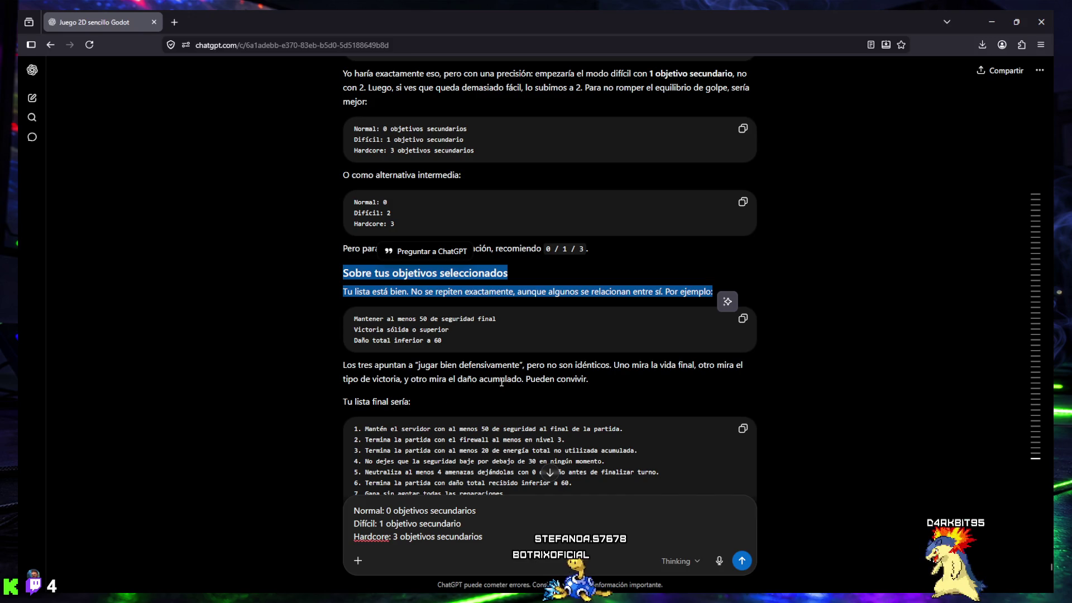
pyautogui.scroll(-1, 594, 380)
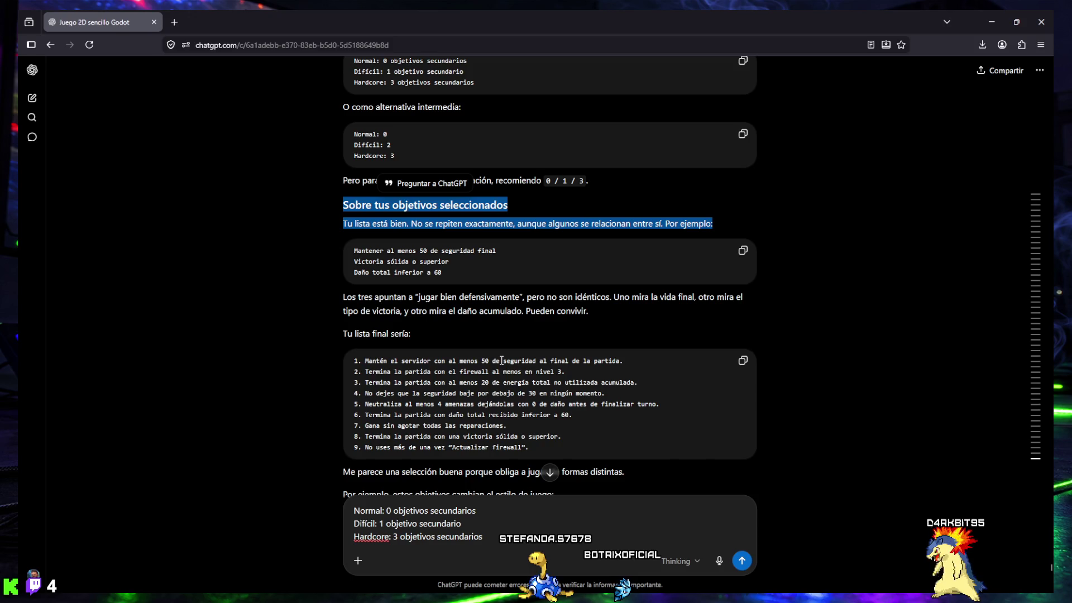
pyautogui.scroll(15, 501, 360)
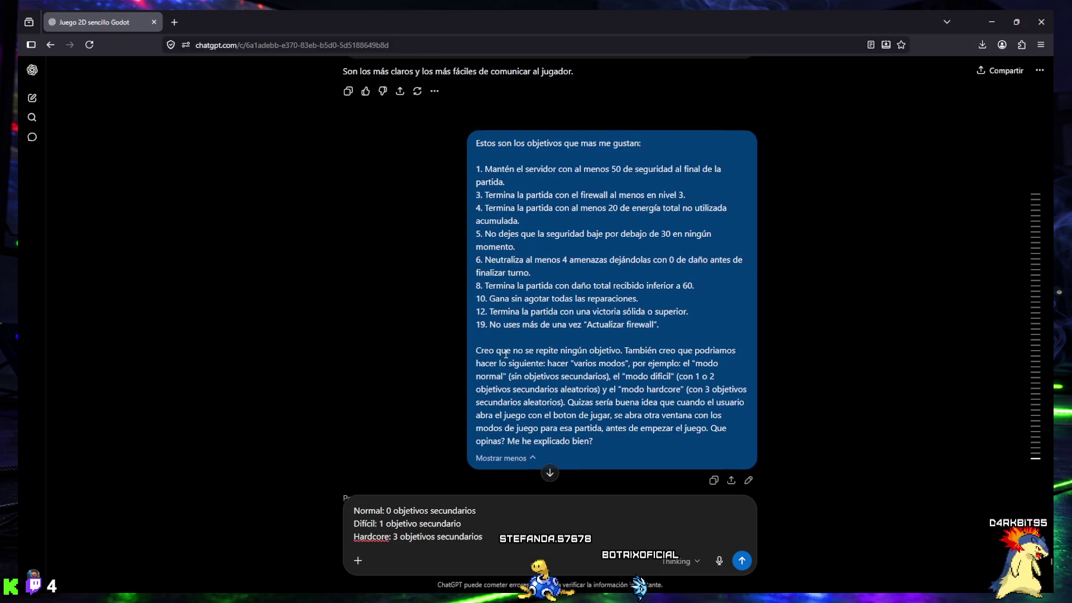
pyautogui.scroll(-15, 506, 355)
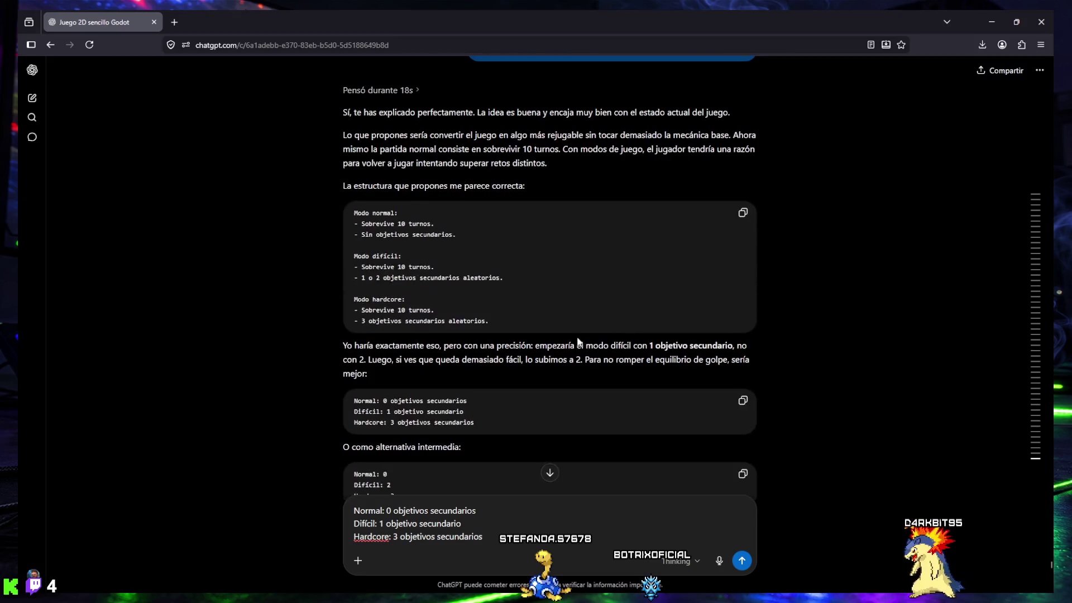
pyautogui.moveTo(343, 341); pyautogui.dragTo(713, 359)
pyautogui.scroll(-4, 560, 342)
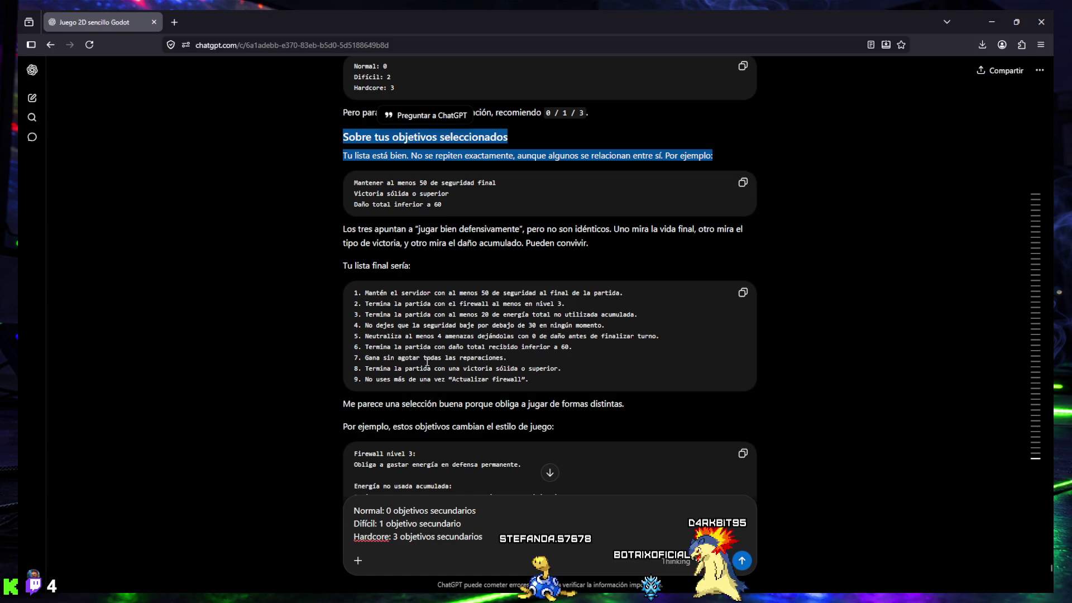
pyautogui.scroll(-3, 436, 362)
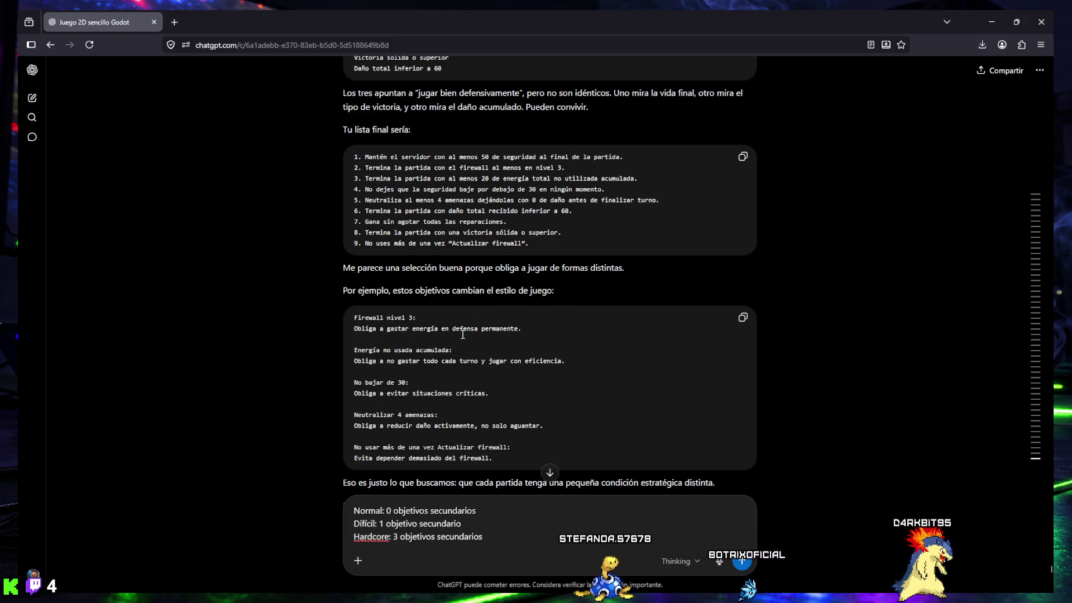
pyautogui.scroll(-1, 464, 310)
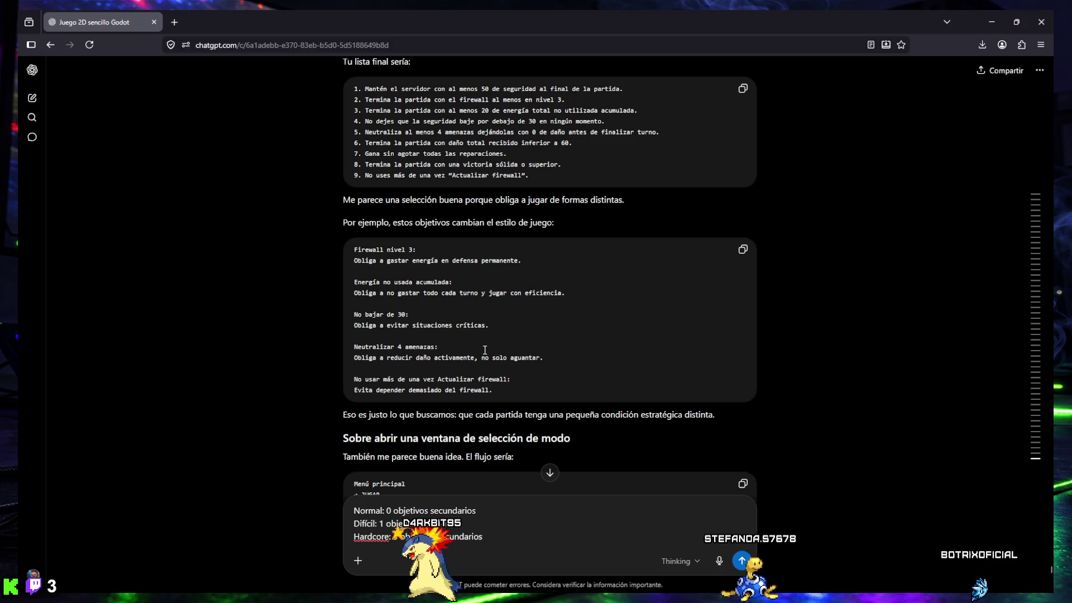
pyautogui.scroll(-2, 446, 351)
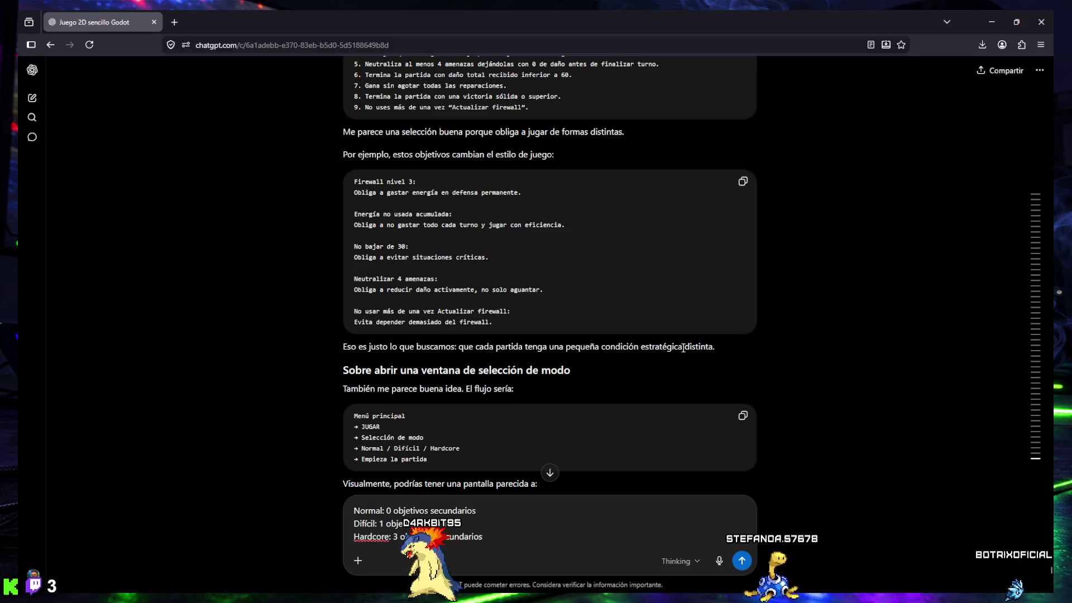
pyautogui.scroll(-5, 452, 369)
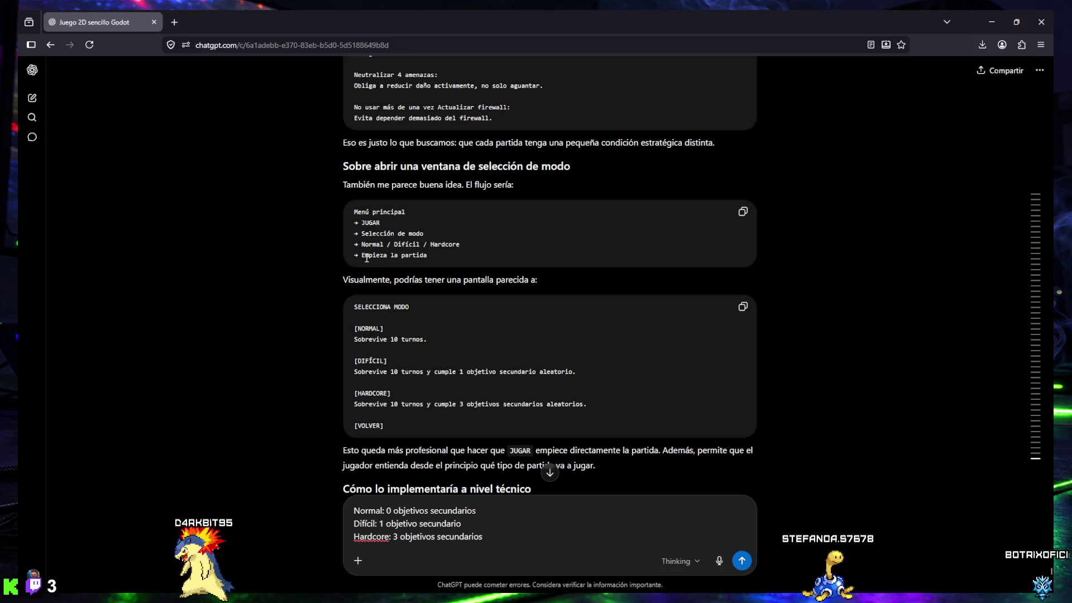
pyautogui.scroll(-1, 376, 269)
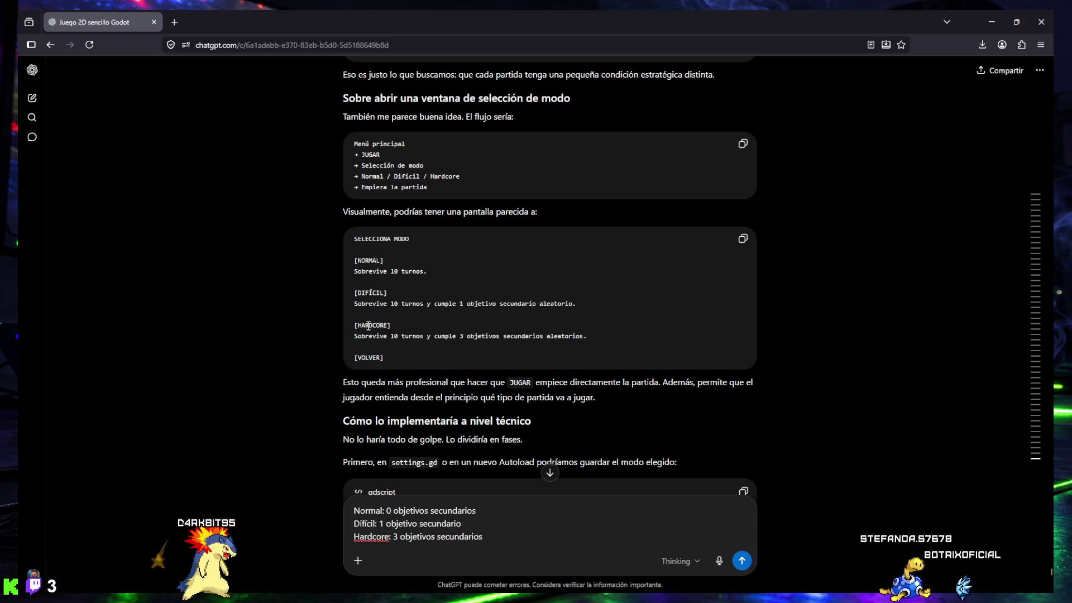
pyautogui.scroll(-2, 368, 324)
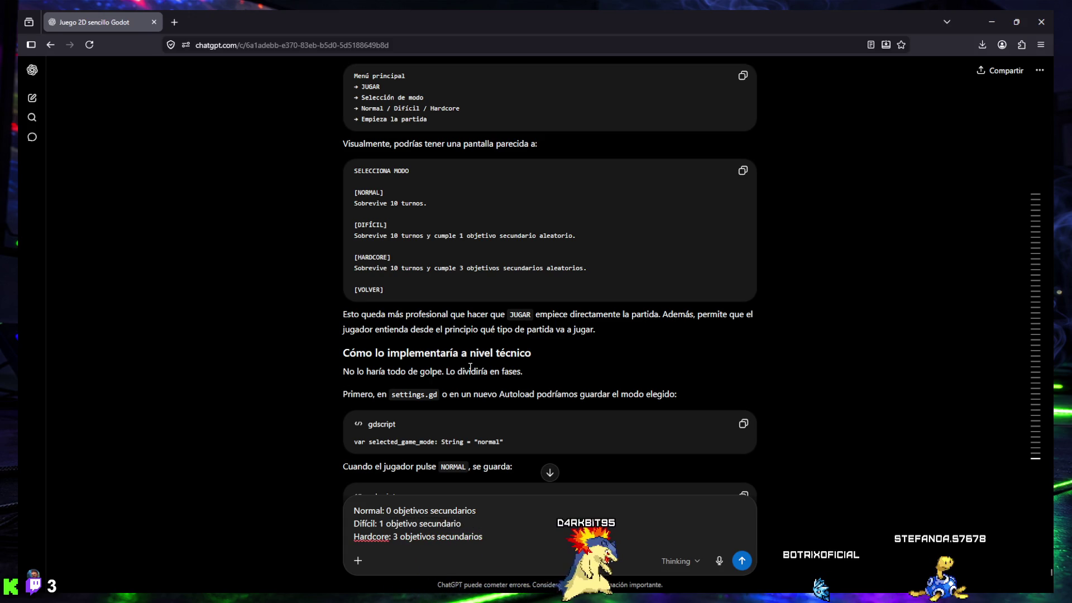
pyautogui.scroll(-4, 375, 391)
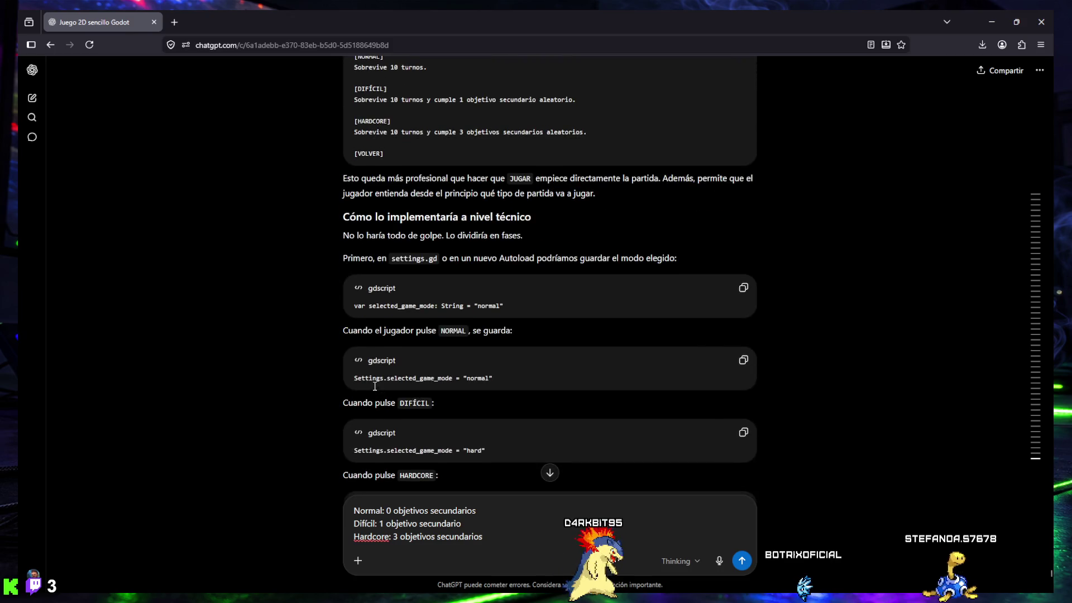
pyautogui.scroll(-1, 375, 381)
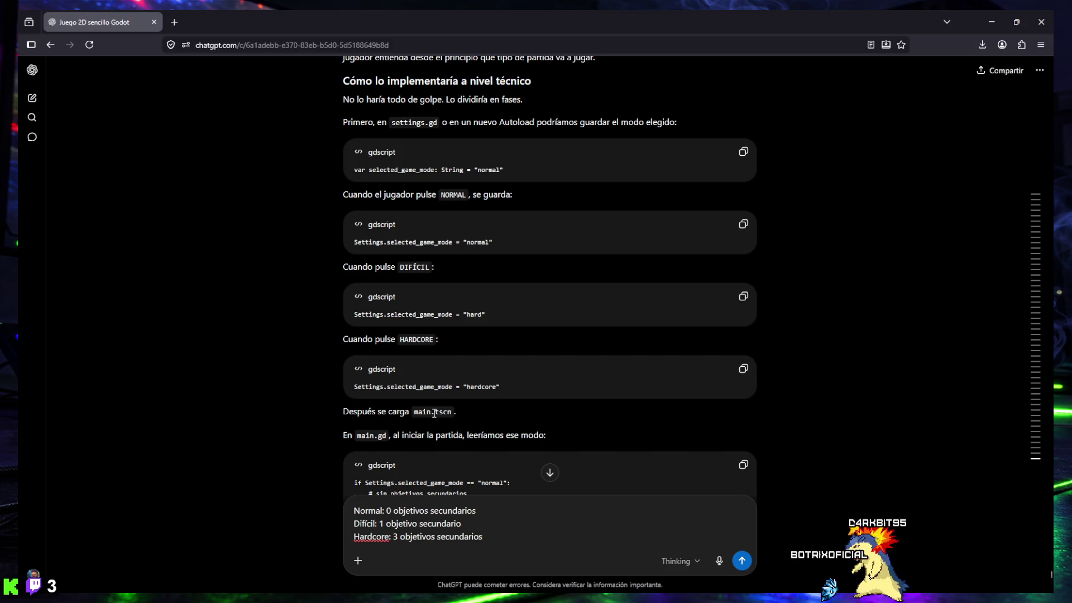
pyautogui.scroll(-3, 457, 412)
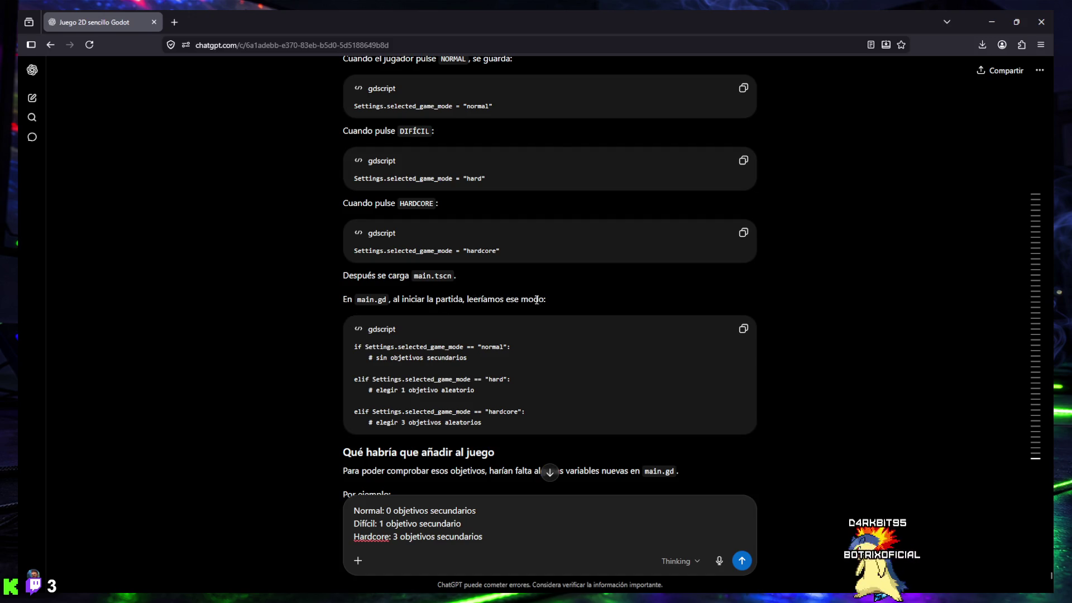
pyautogui.scroll(-2, 586, 301)
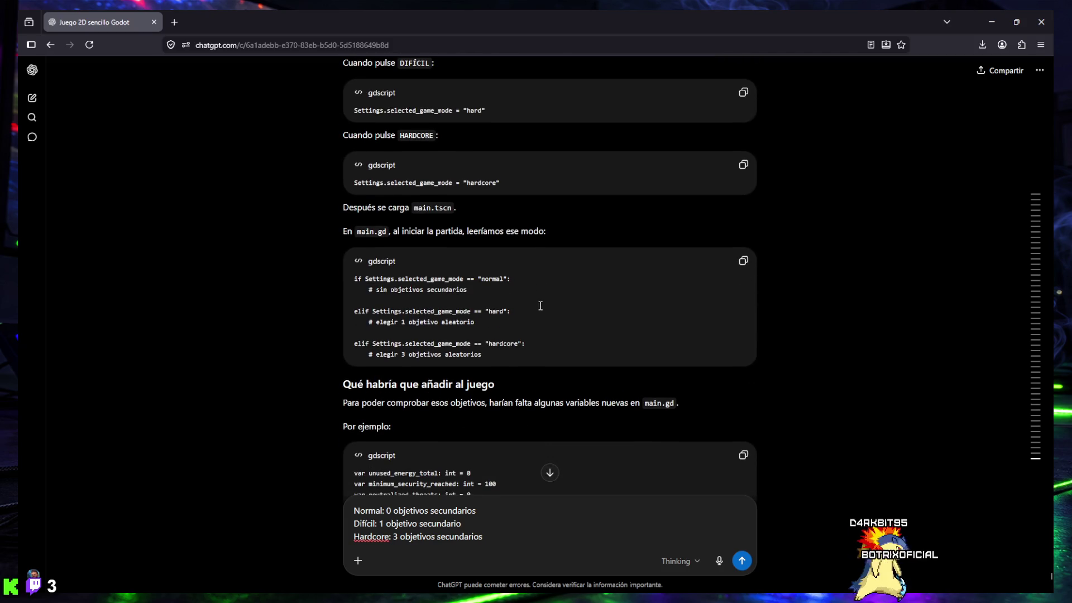
pyautogui.scroll(-2, 499, 350)
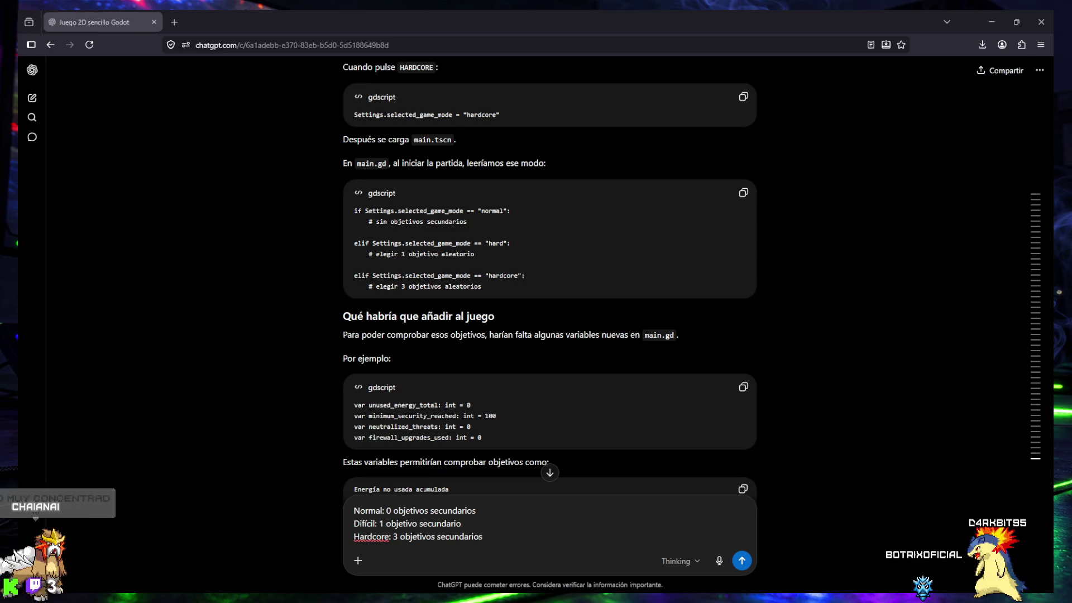
pyautogui.moveTo(1035, 452)
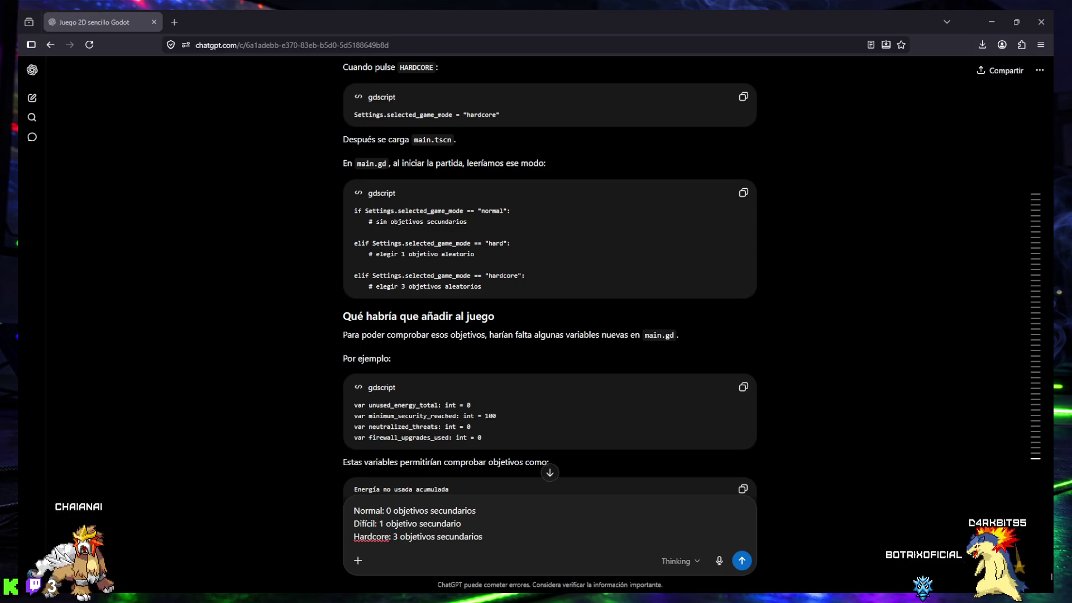
pyautogui.moveTo(393, 160); pyautogui.dragTo(644, 95)
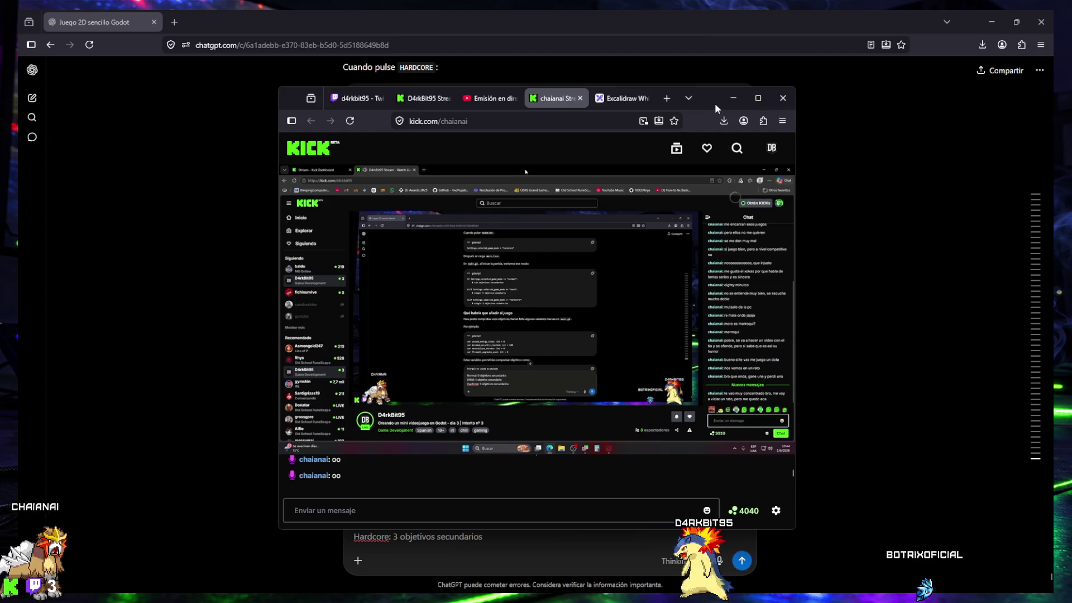
pyautogui.moveTo(706, 100); pyautogui.dragTo(769, 108)
pyautogui.click(797, 107)
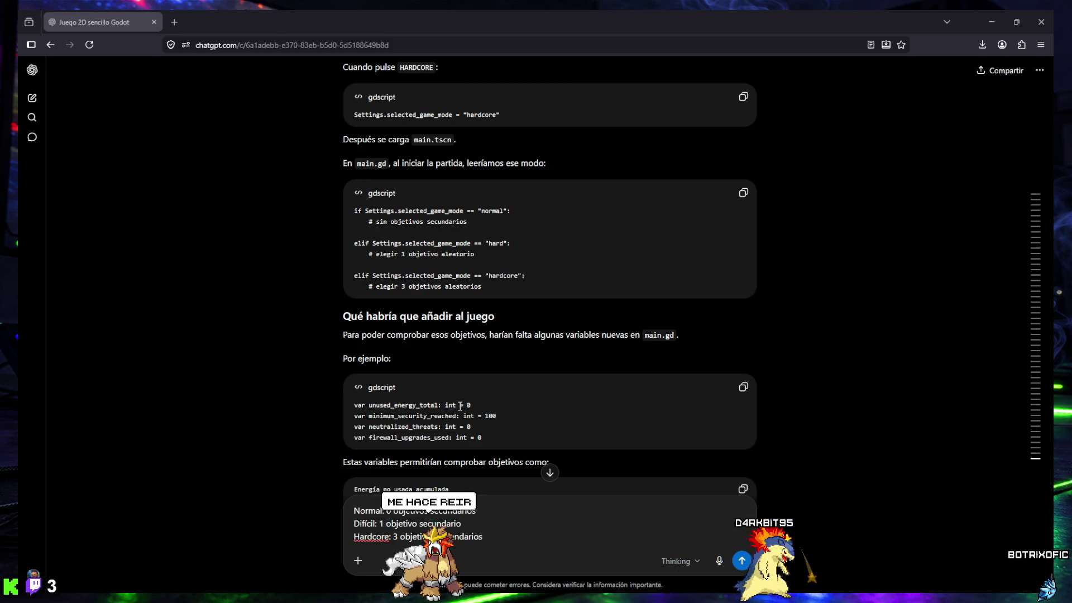
pyautogui.moveTo(306, 577)
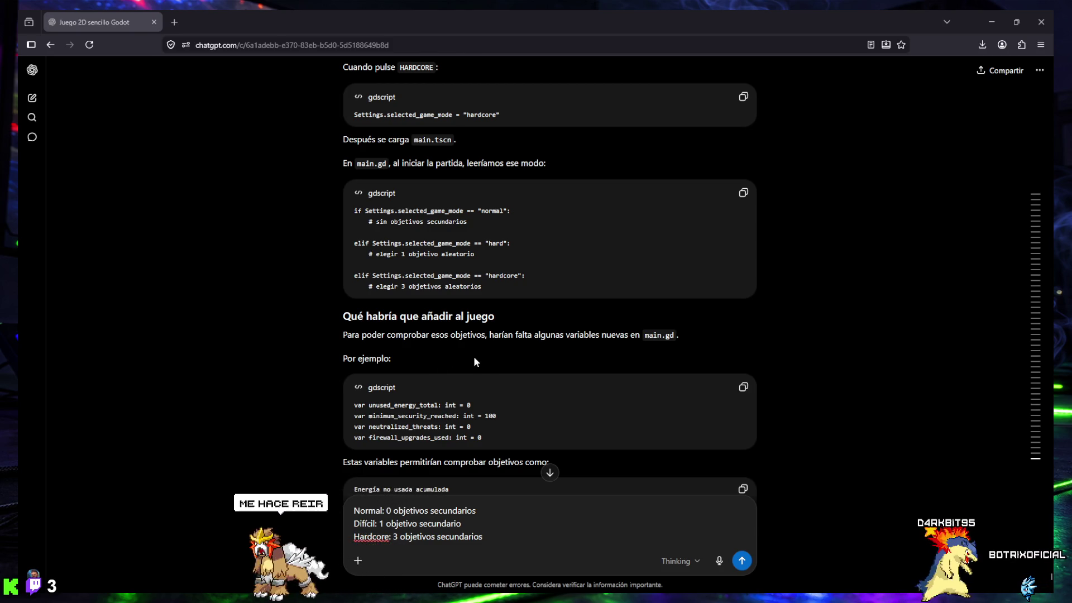
pyautogui.scroll(-1, 473, 359)
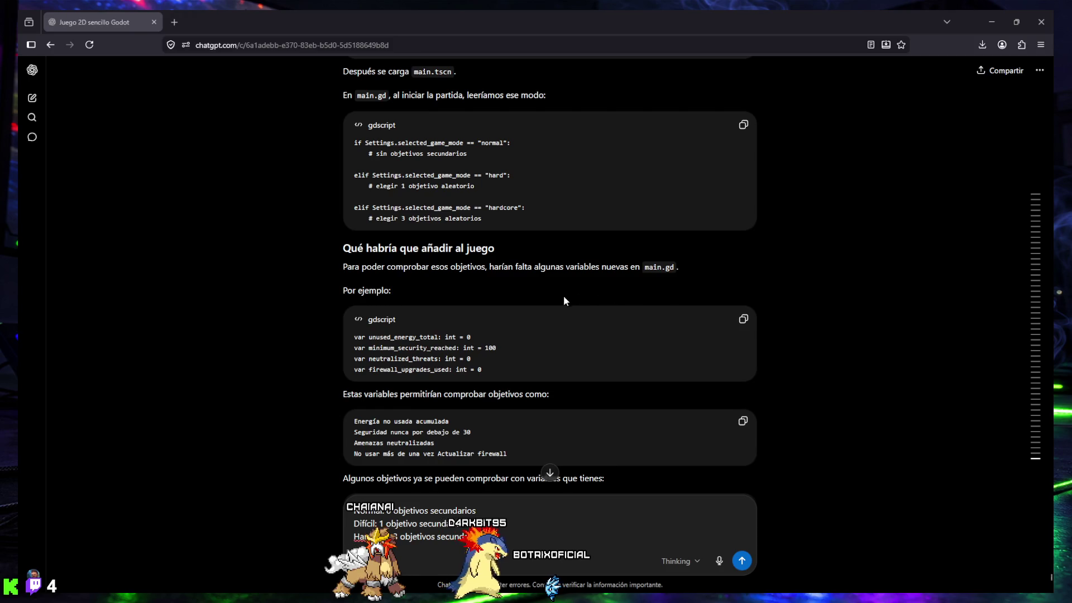
pyautogui.scroll(-2, 383, 282)
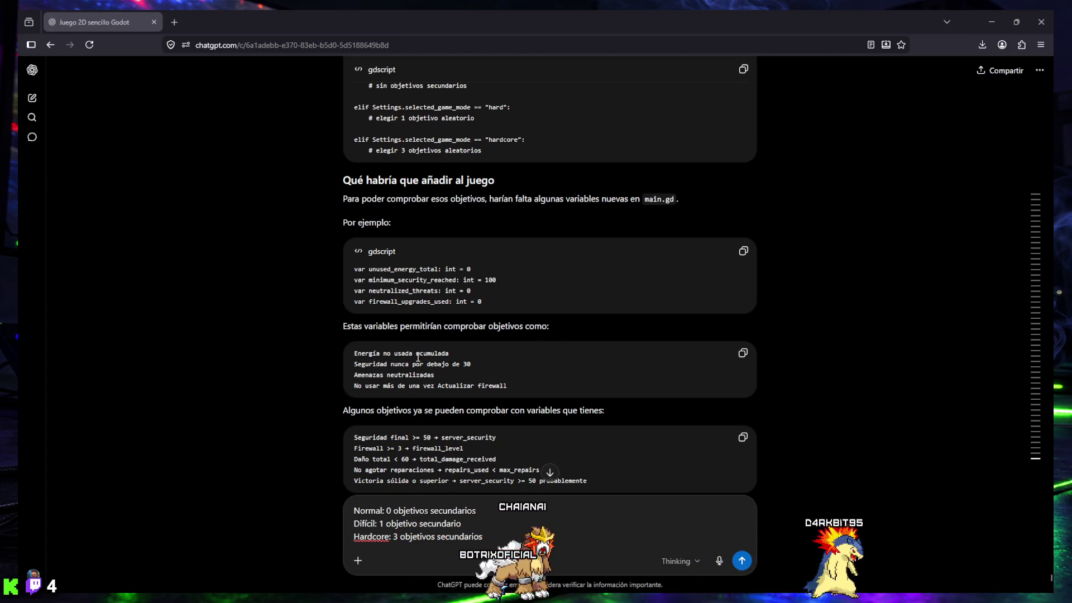
pyautogui.scroll(-2, 418, 358)
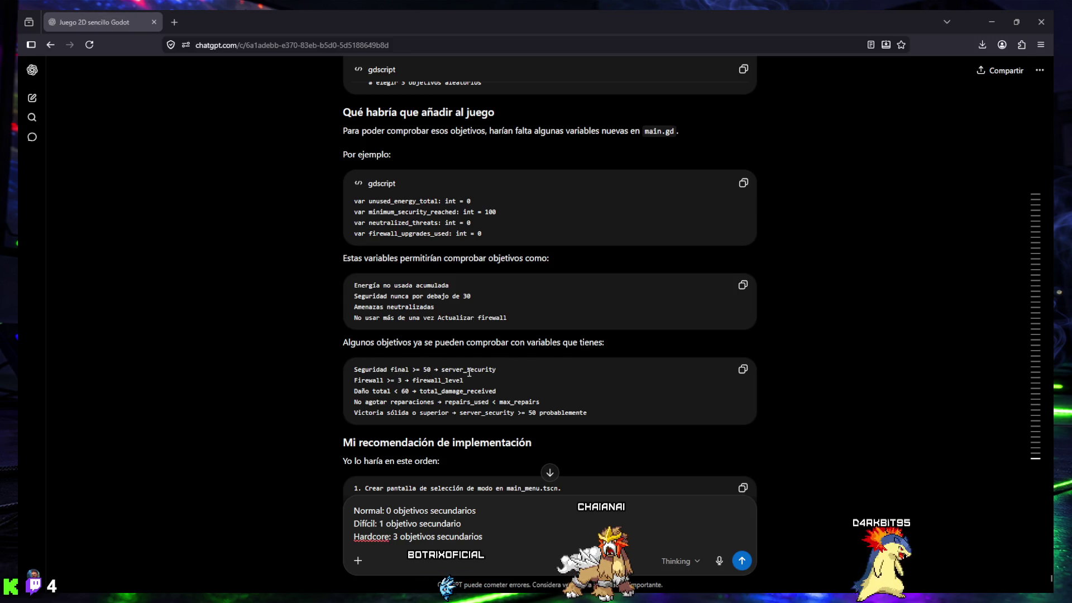
pyautogui.scroll(-2, 480, 376)
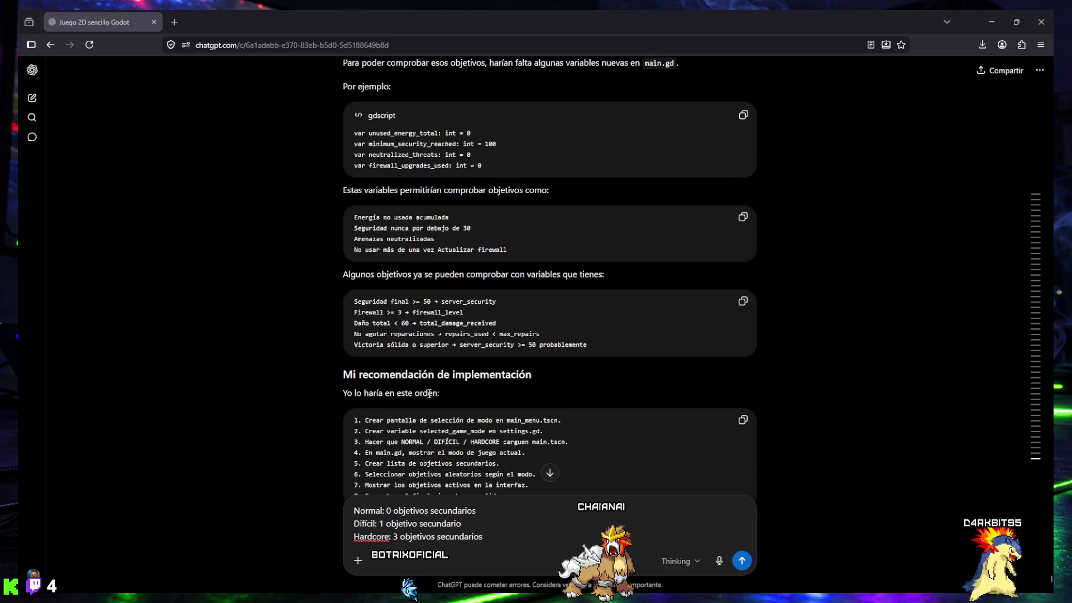
pyautogui.scroll(-4, 376, 414)
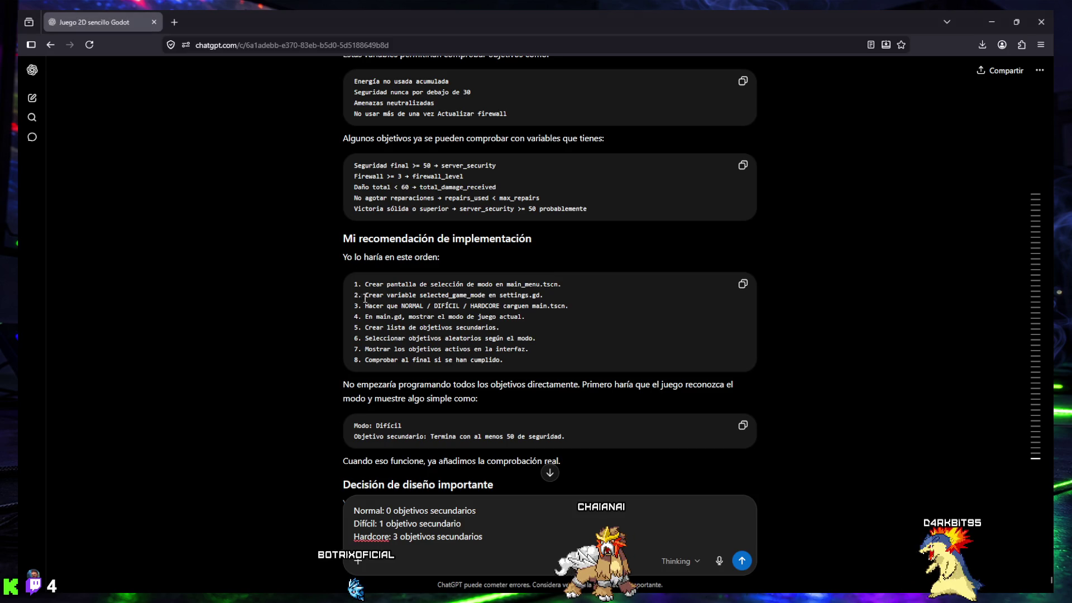
pyautogui.moveTo(487, 292); pyautogui.dragTo(543, 295)
pyautogui.moveTo(357, 307); pyautogui.dragTo(568, 306)
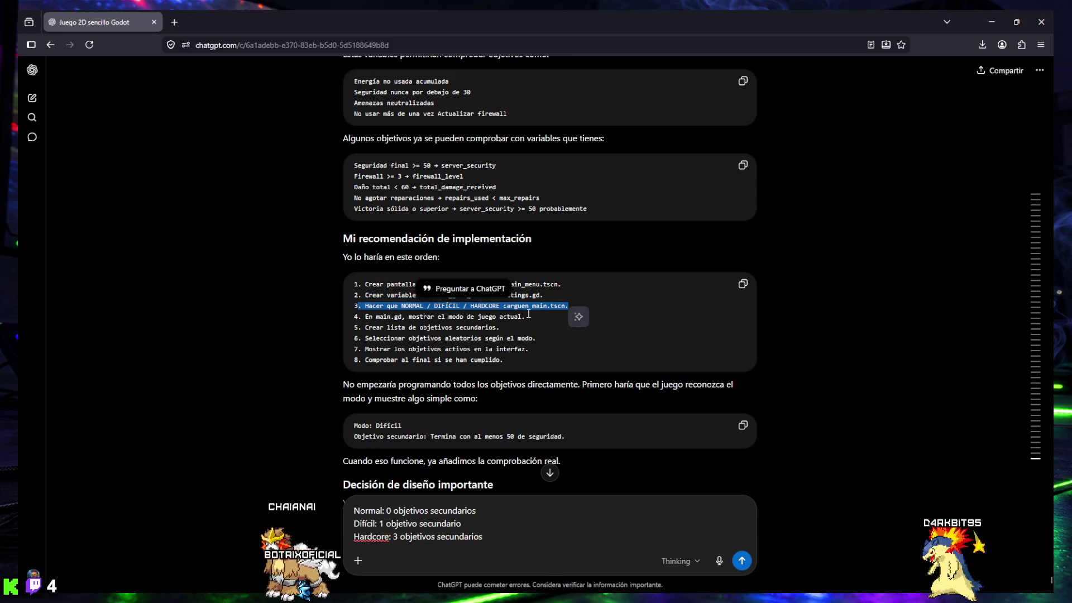
pyautogui.moveTo(355, 317); pyautogui.dragTo(439, 318)
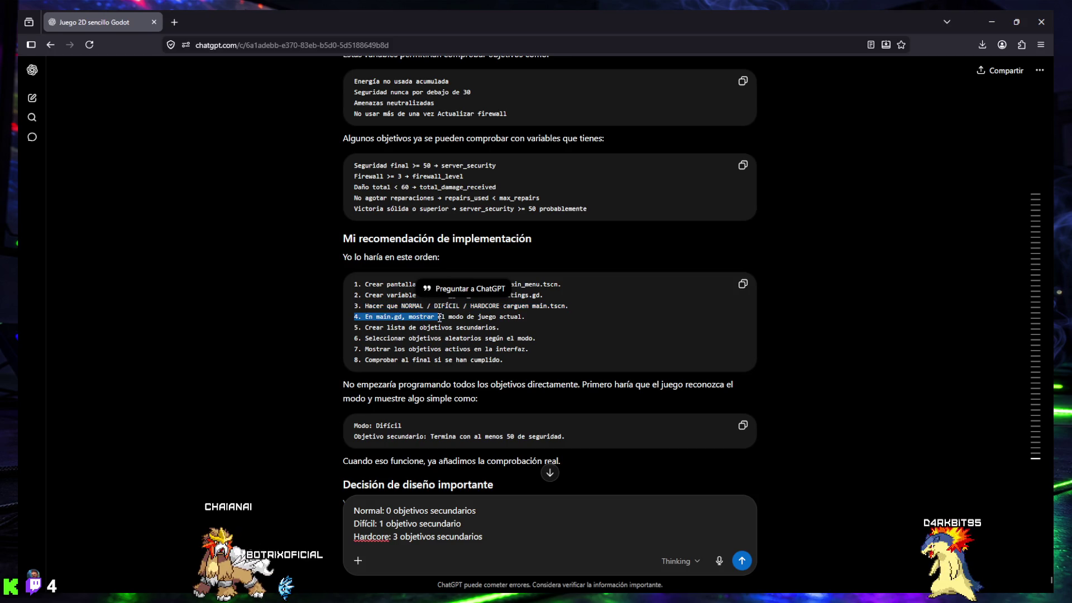
pyautogui.moveTo(530, 317); pyautogui.dragTo(528, 316)
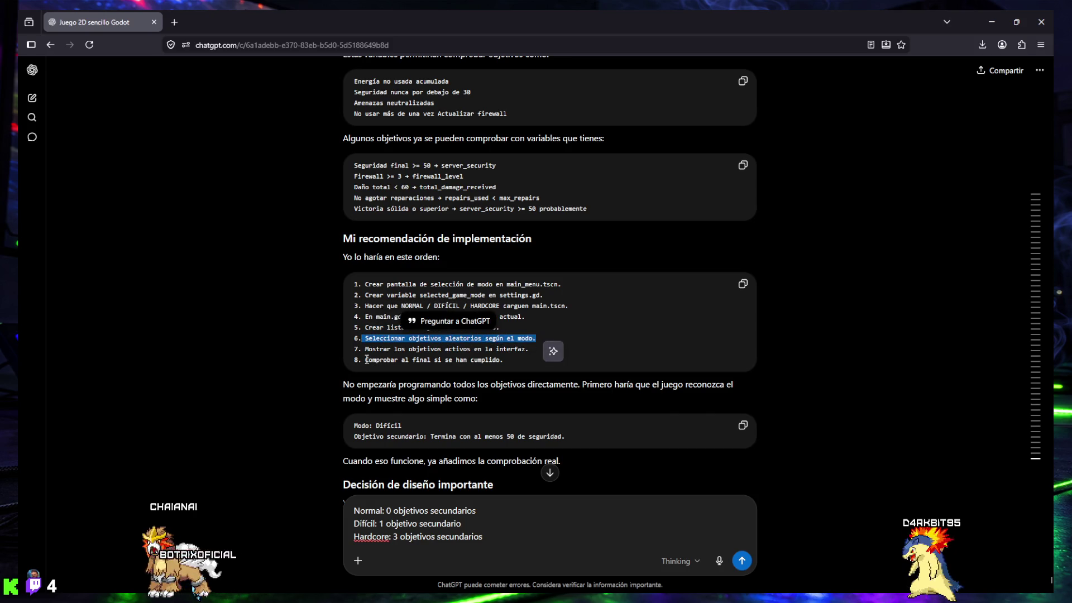
pyautogui.moveTo(355, 350); pyautogui.dragTo(530, 353)
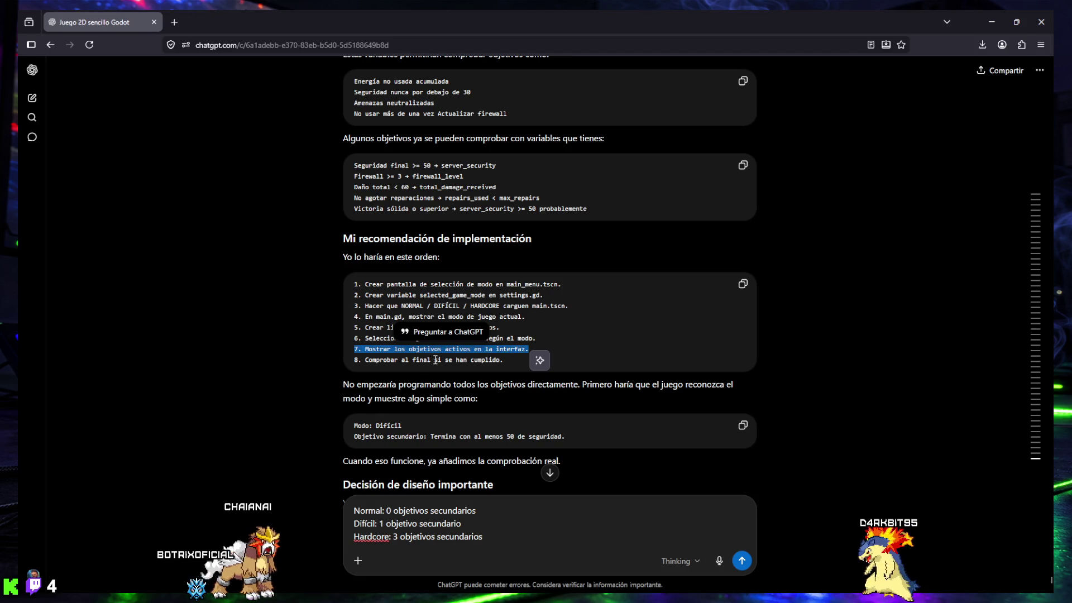
pyautogui.moveTo(367, 361); pyautogui.dragTo(502, 362)
pyautogui.click(544, 361)
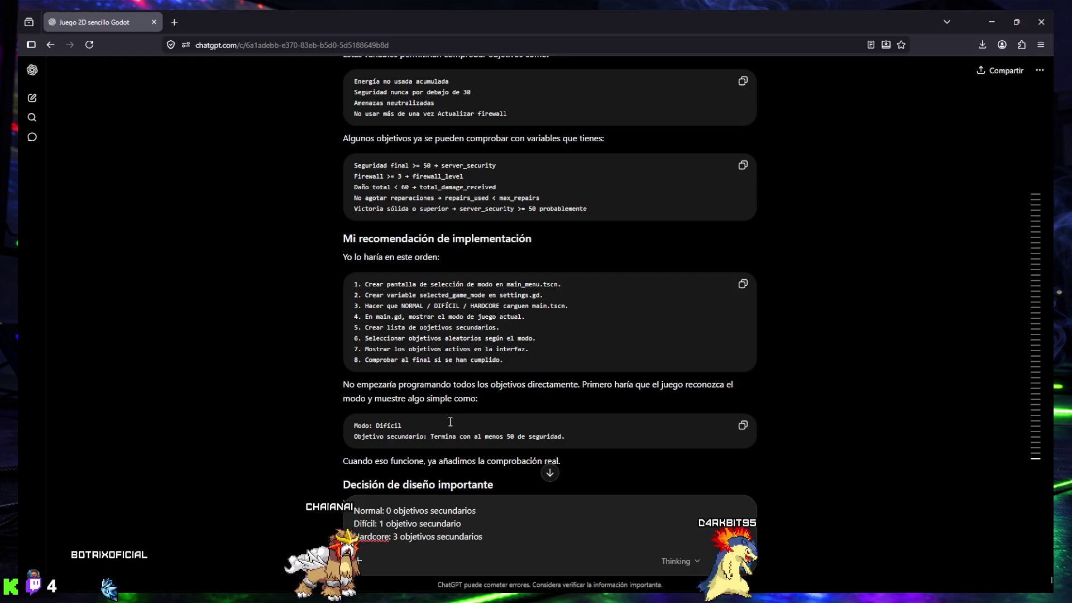
pyautogui.scroll(-2, 557, 399)
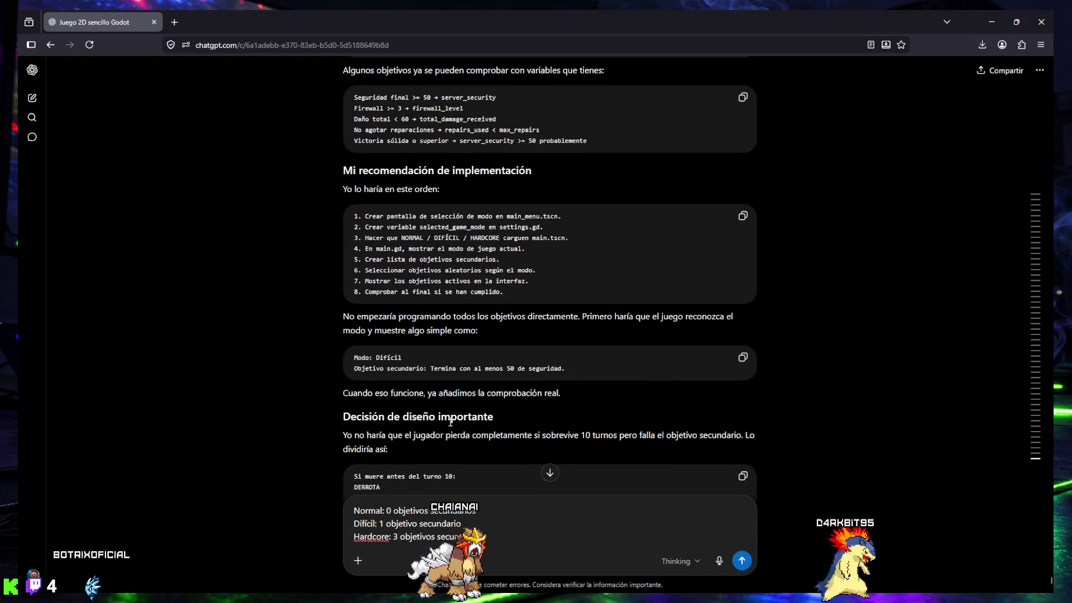
# Step: Paste the DERROTA / SUPERVIVENCIA INCOMPLETA / VICTORIA rules below the mode lines, separated by blank lines
pyautogui.scroll(-2, 558, 399)
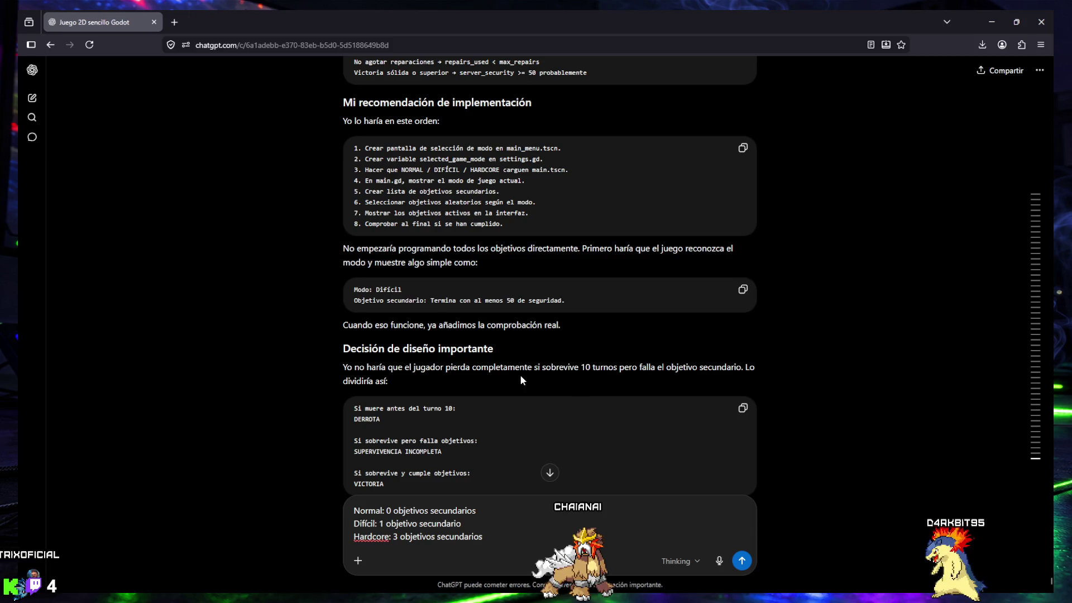
pyautogui.scroll(-1, 519, 376)
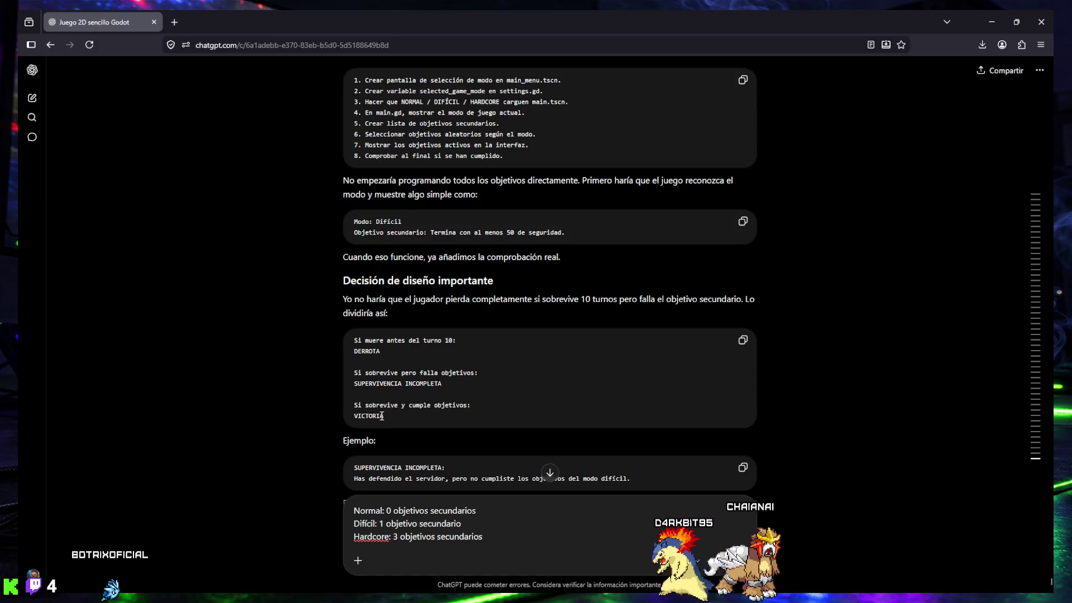
pyautogui.scroll(-1, 393, 403)
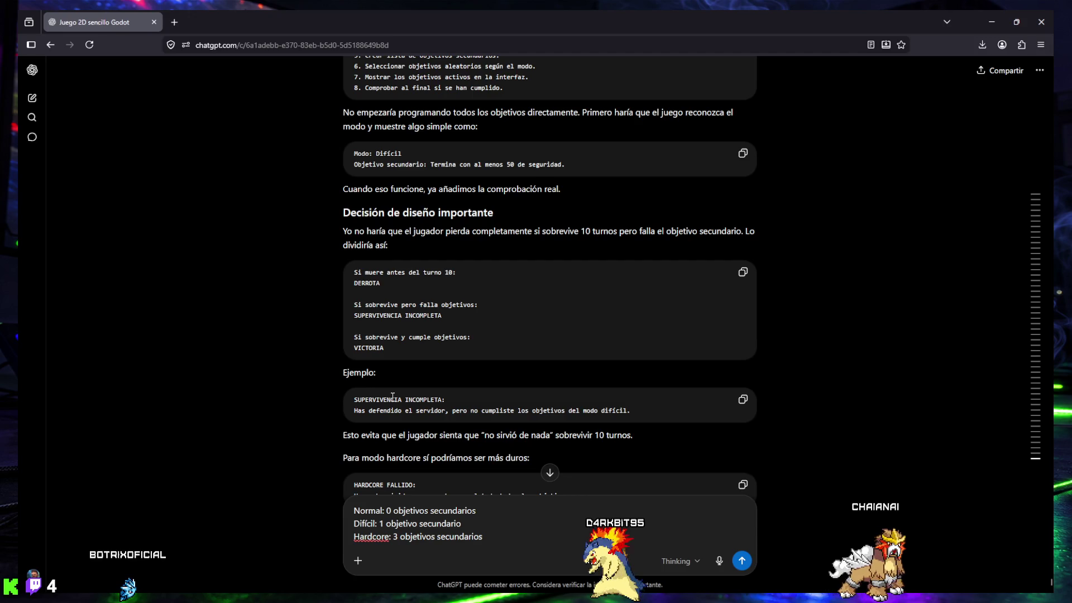
pyautogui.scroll(-1, 392, 397)
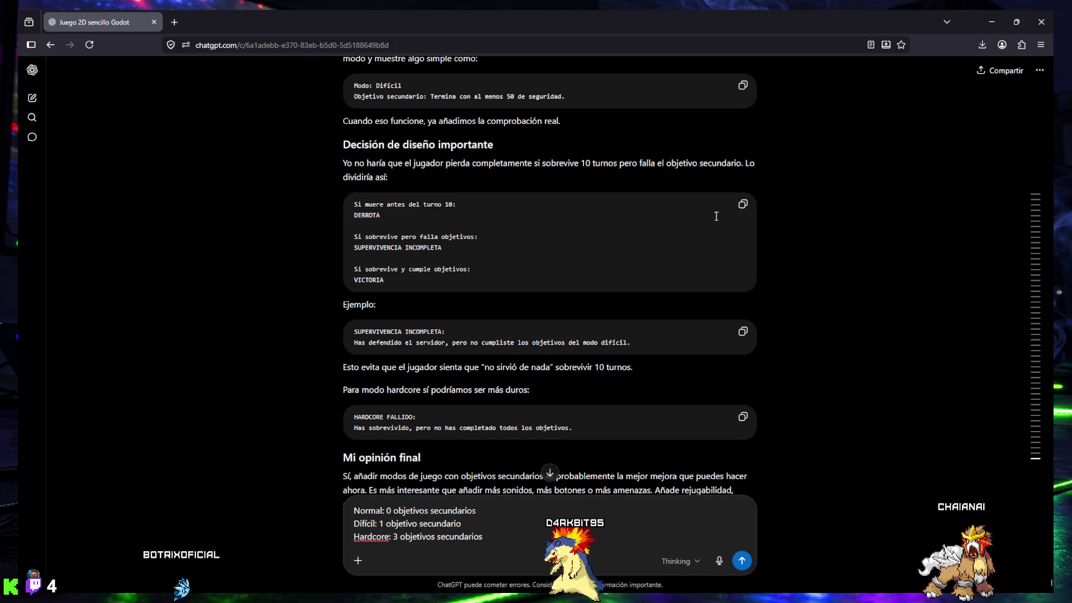
pyautogui.click(743, 205)
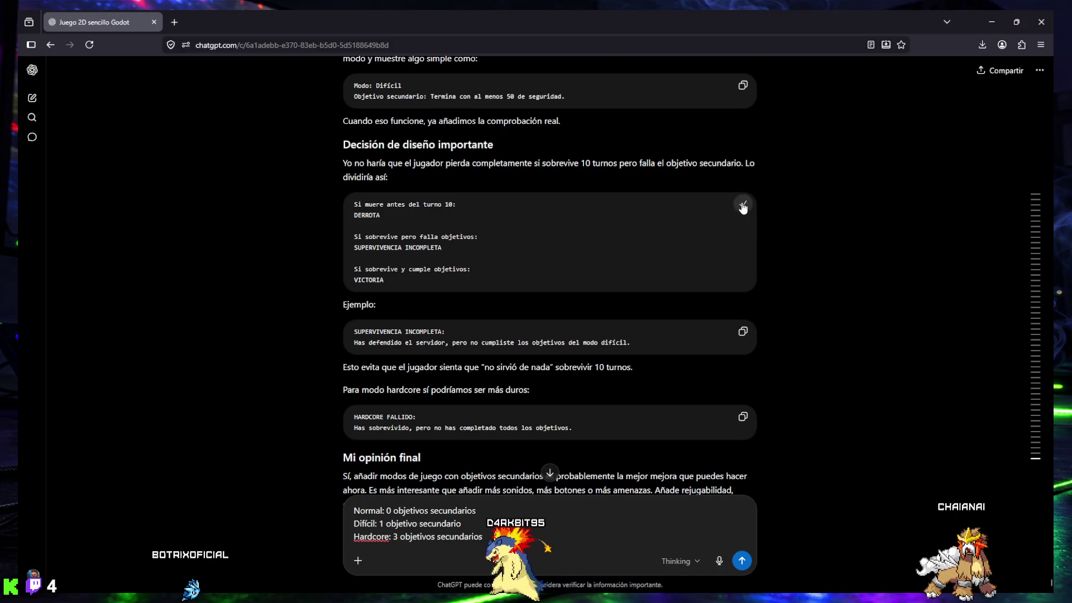
pyautogui.click(511, 538)
pyautogui.hotkey('shift', 'Return')
pyautogui.hotkey('shift', 'Return')
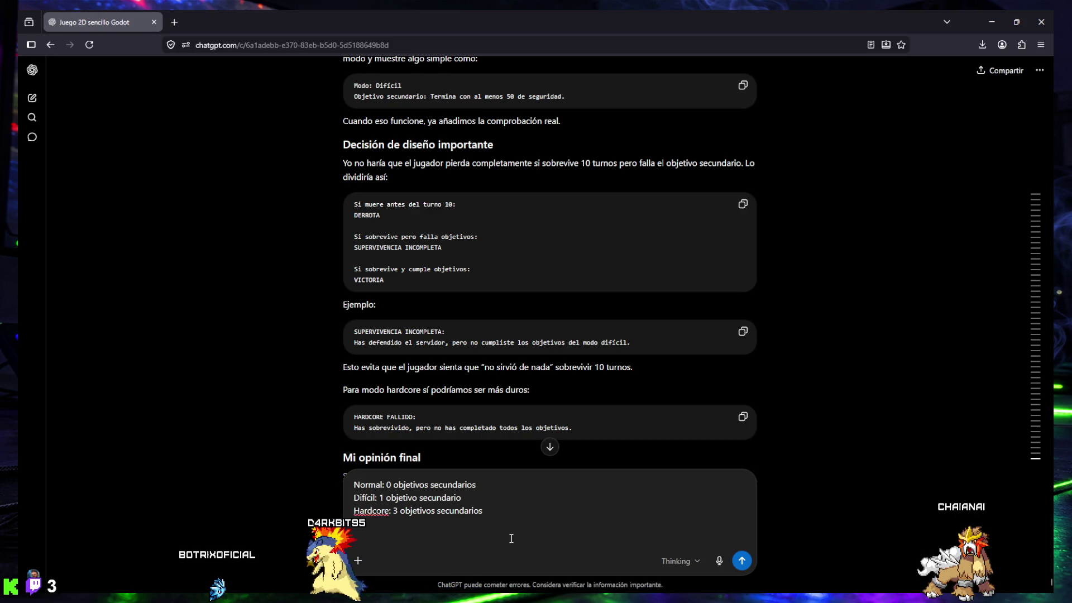
pyautogui.hotkey('ctrl', 'v')
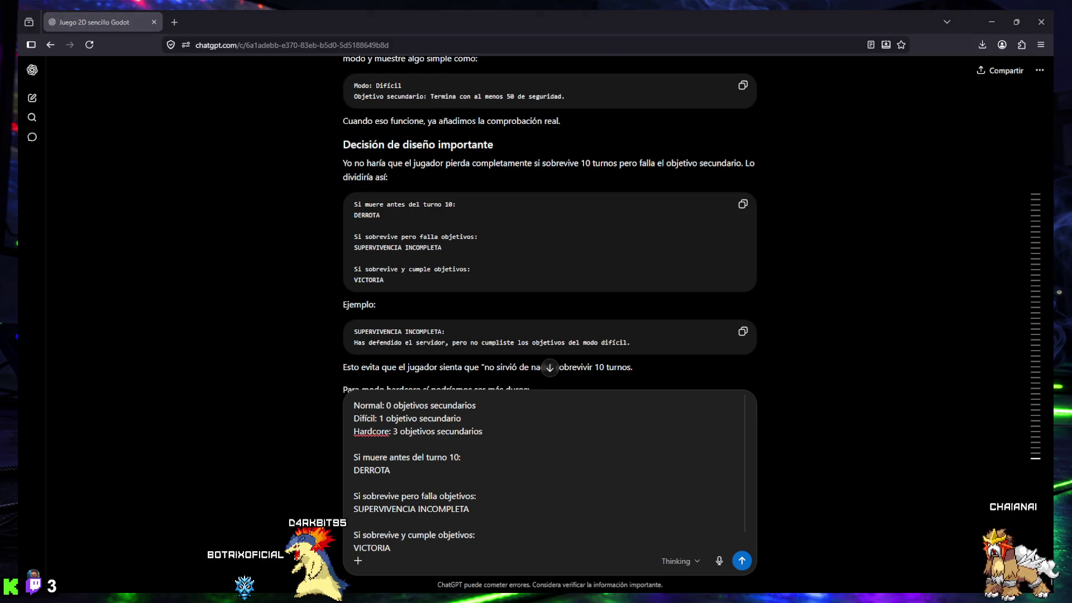
pyautogui.click(402, 444)
pyautogui.hotkey('shift', 'Return')
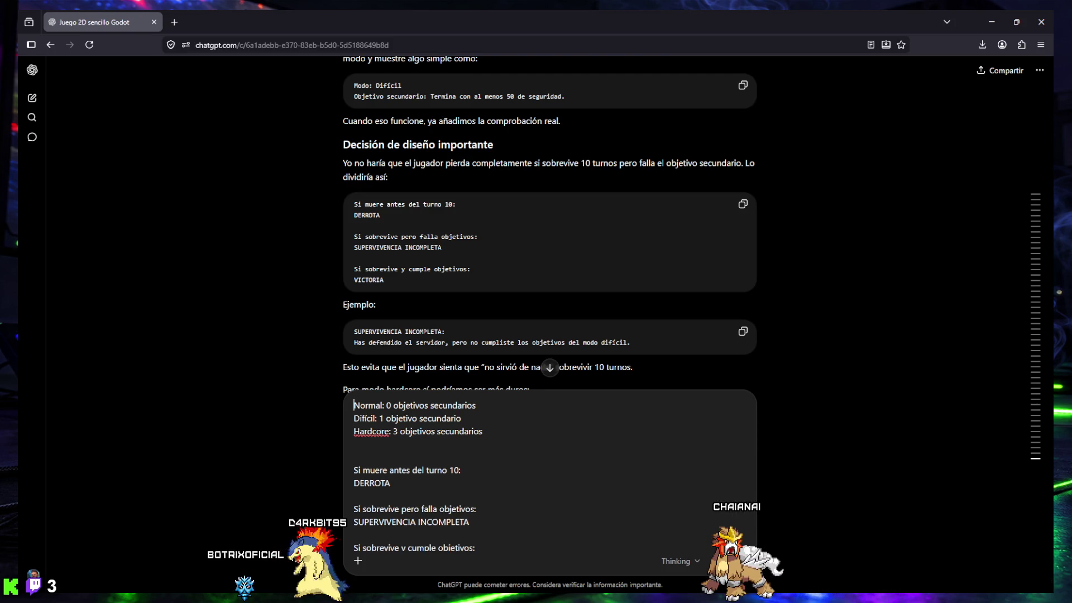
pyautogui.scroll(-1, 414, 315)
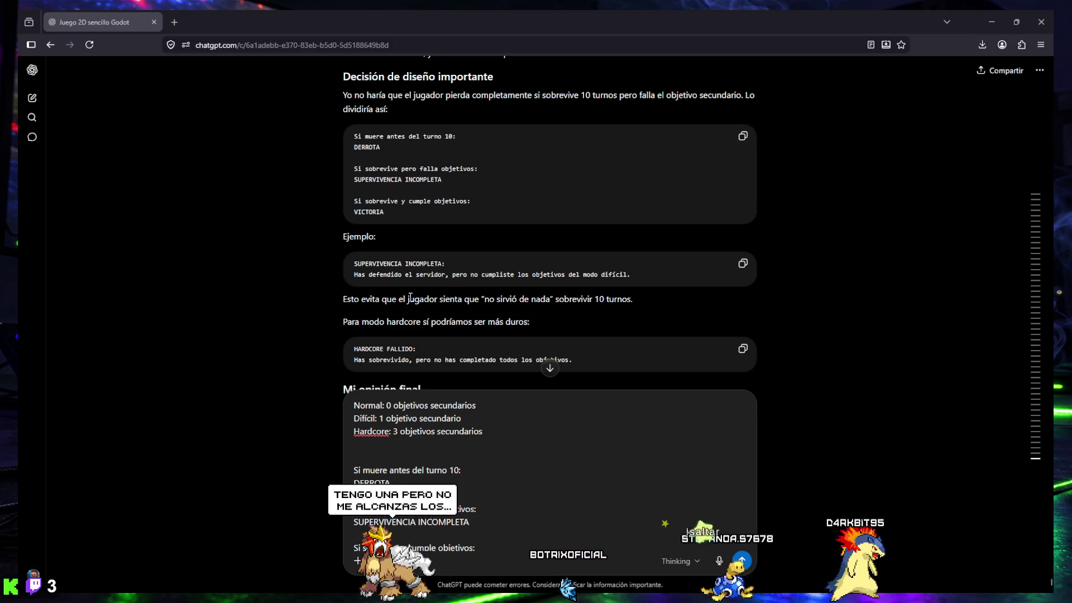
pyautogui.scroll(-2, 481, 272)
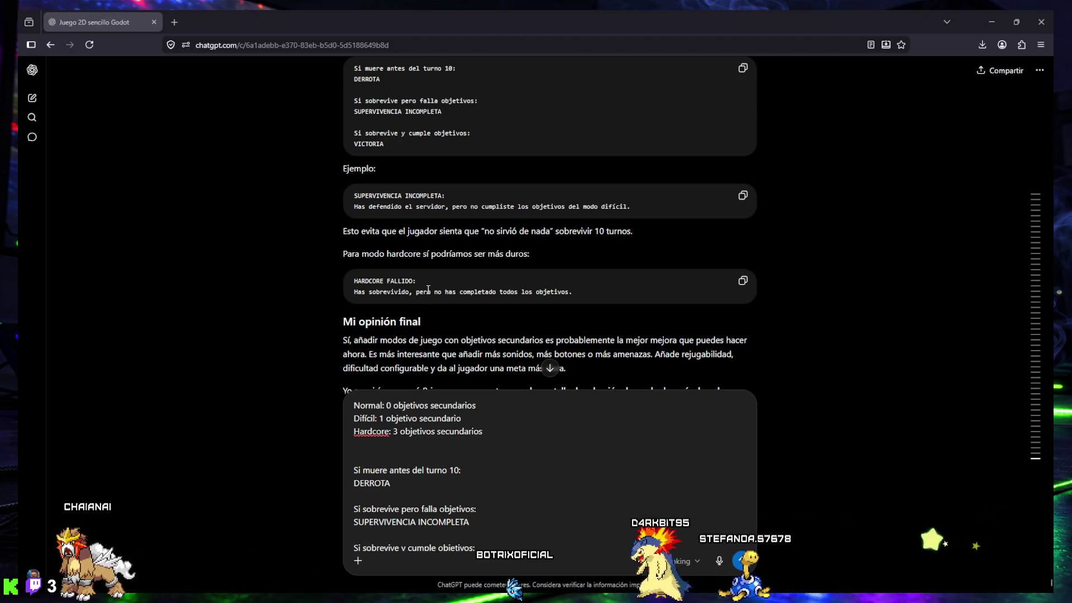
pyautogui.scroll(-2, 387, 341)
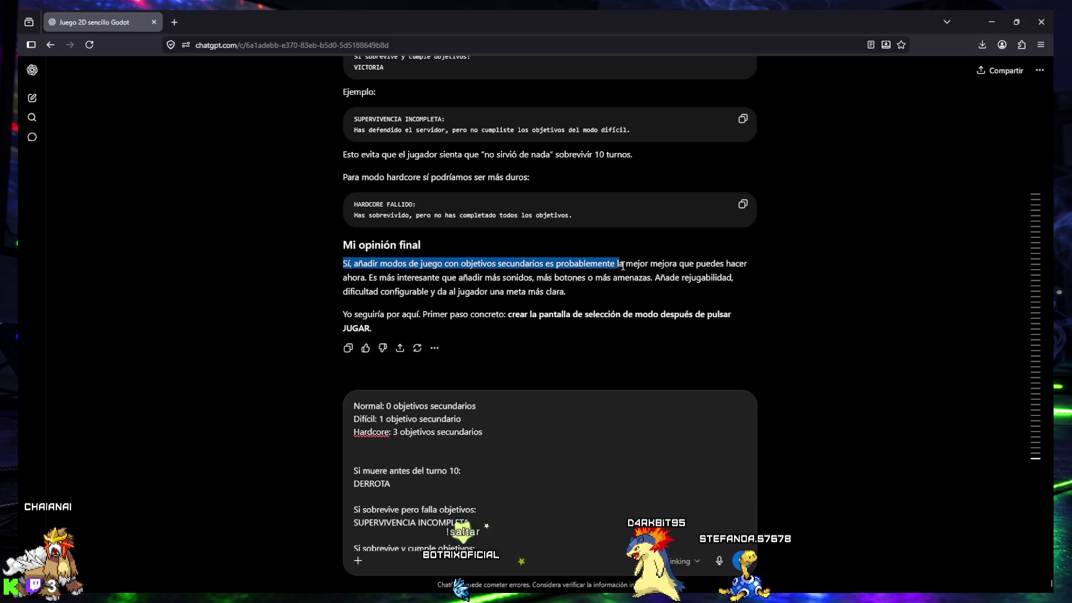
pyautogui.moveTo(750, 271); pyautogui.dragTo(387, 279)
pyautogui.moveTo(474, 278)
pyautogui.mouseDown()
pyautogui.moveTo(746, 277)
pyautogui.moveTo(575, 299)
pyautogui.moveTo(357, 296)
pyautogui.moveTo(525, 291)
pyautogui.moveTo(461, 313)
pyautogui.moveTo(422, 312)
pyautogui.moveTo(709, 323)
pyautogui.mouseUp()
pyautogui.click(690, 326)
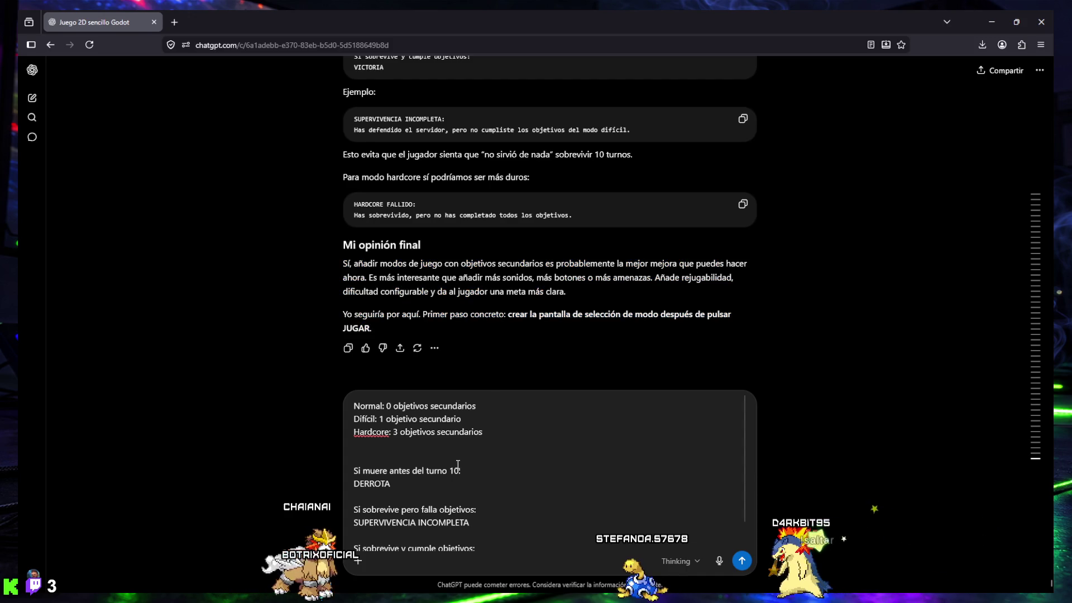
pyautogui.scroll(4, 455, 430)
pyautogui.scroll(-4, 456, 430)
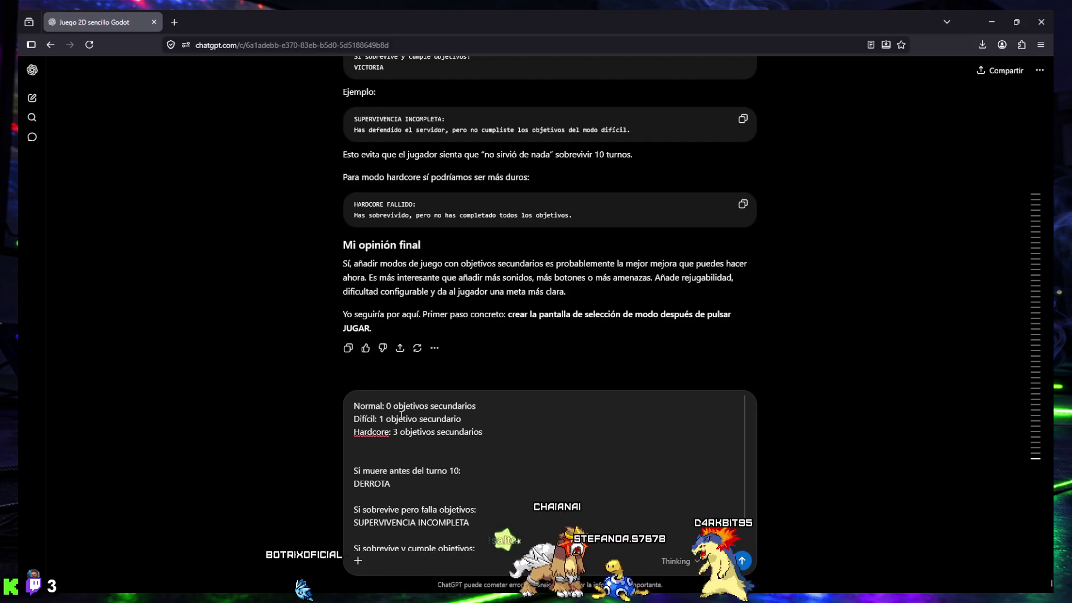
# Step: Add an intro line 'También estoy de acuerdo con es…' at the top of the reply draft
pyautogui.hotkey('shift', 'Return')
pyautogui.hotkey('shift', 'Return')
pyautogui.write('Me parece mejor lo que tu has dicho sobre l')
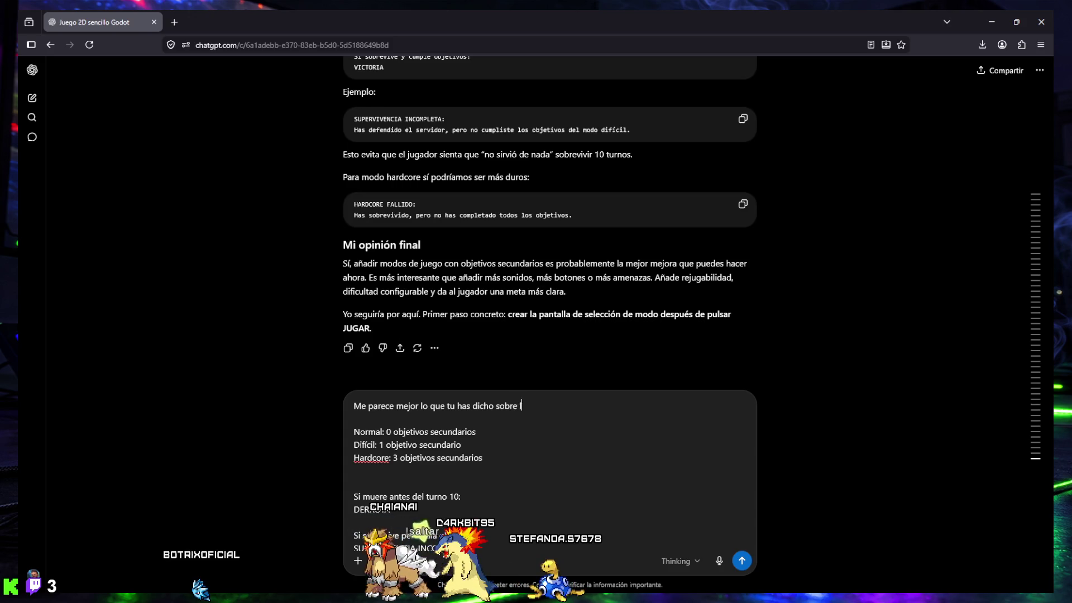
pyautogui.write('os objetivos secundarios:')
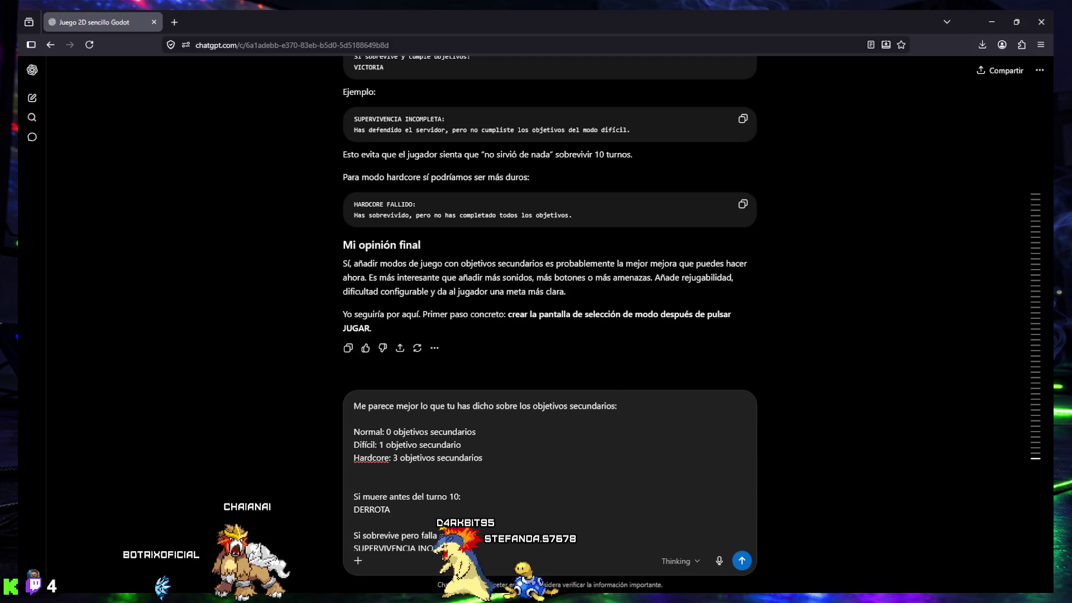
pyautogui.press('BackSpace')
pyautogui.write('"')
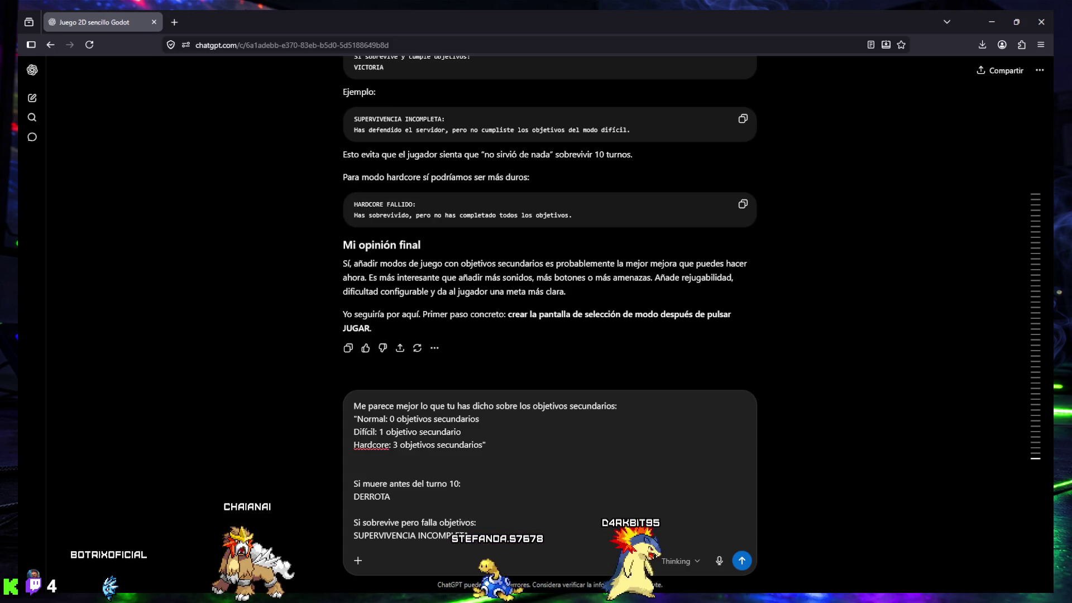
pyautogui.write('Tam')
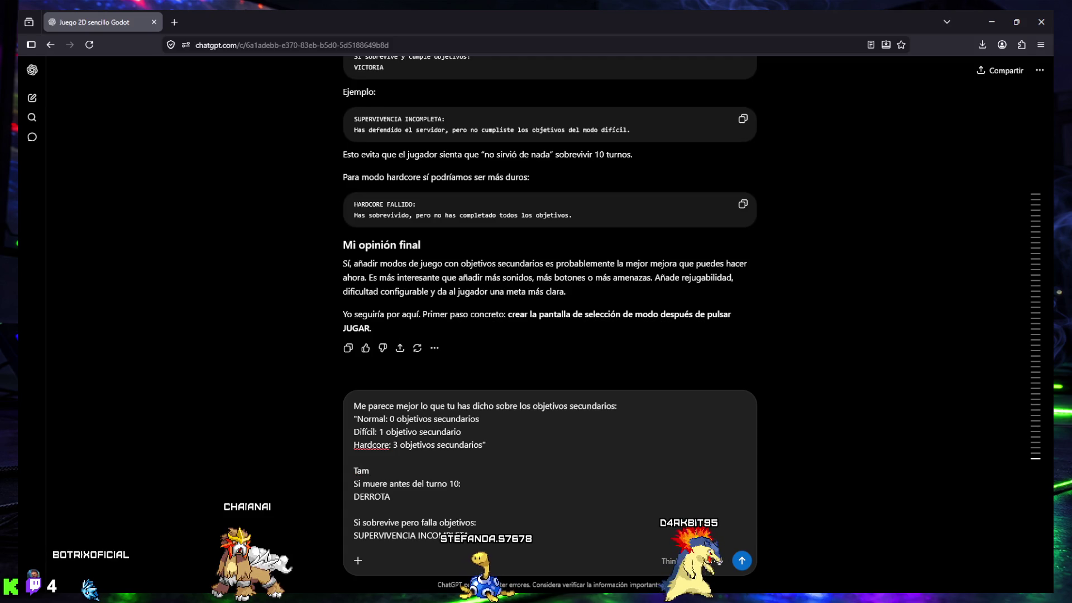
pyautogui.write('bién es')
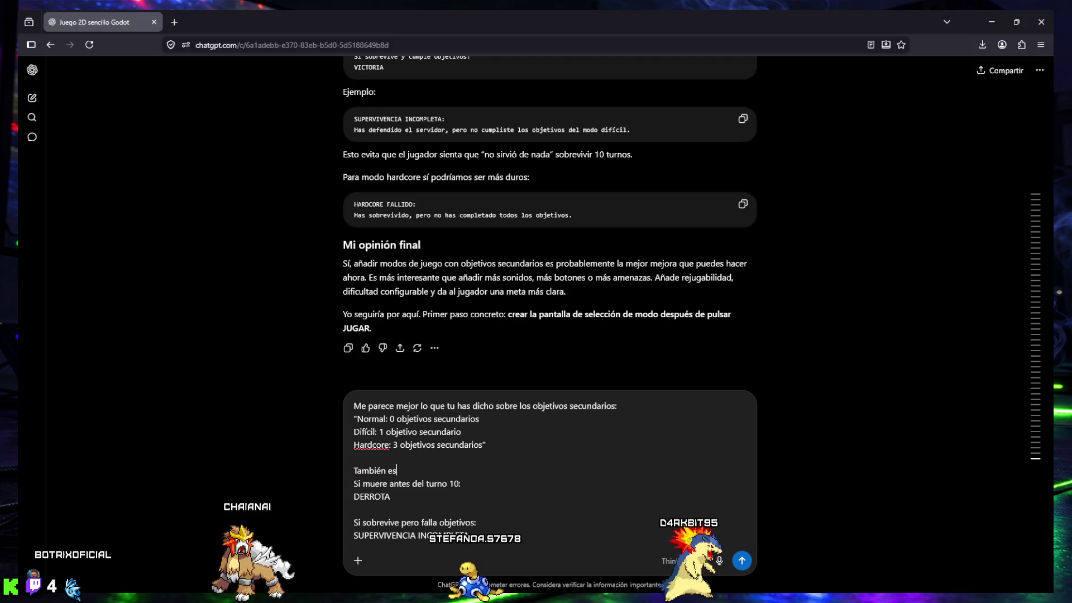
pyautogui.write('toy de acuerdo c')
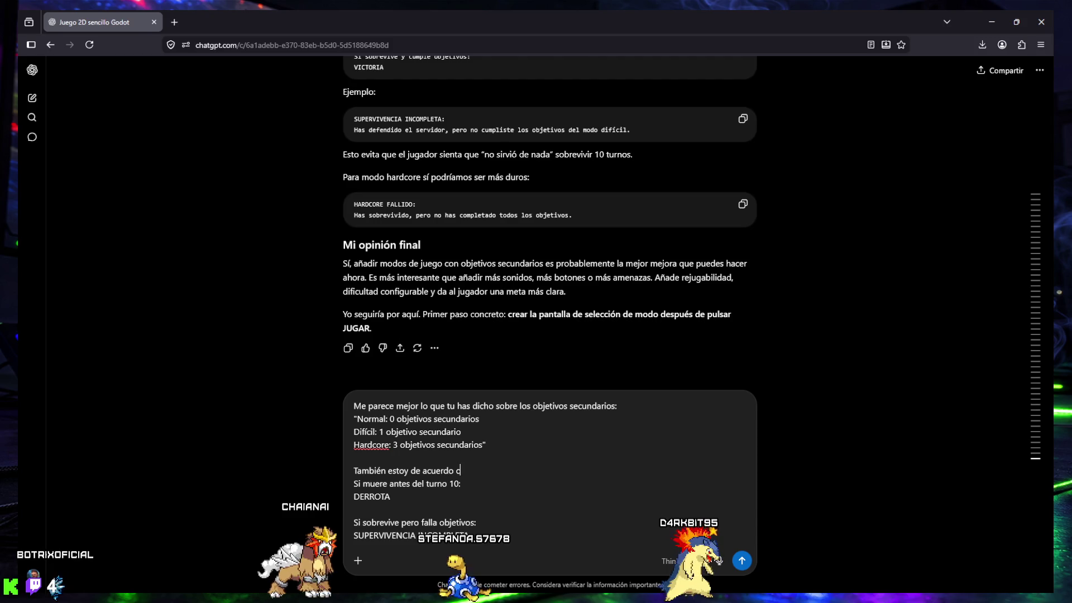
pyautogui.write('on esto:')
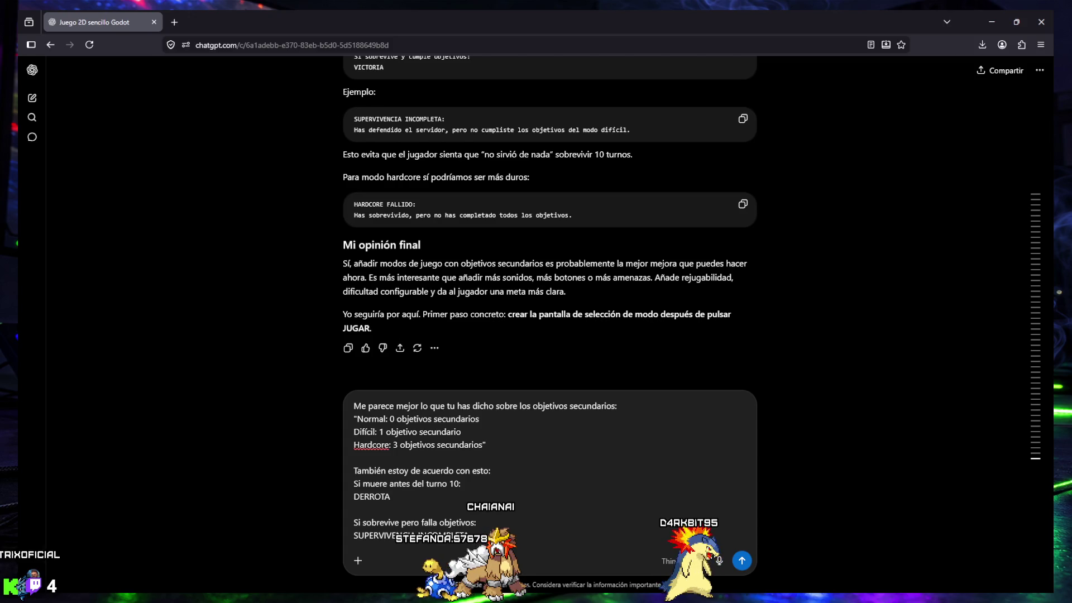
# Step: Below the outcome list, quote ChatGPT's suggested first step and add 'con la de'
pyautogui.hotkey('ctrl', 'End')
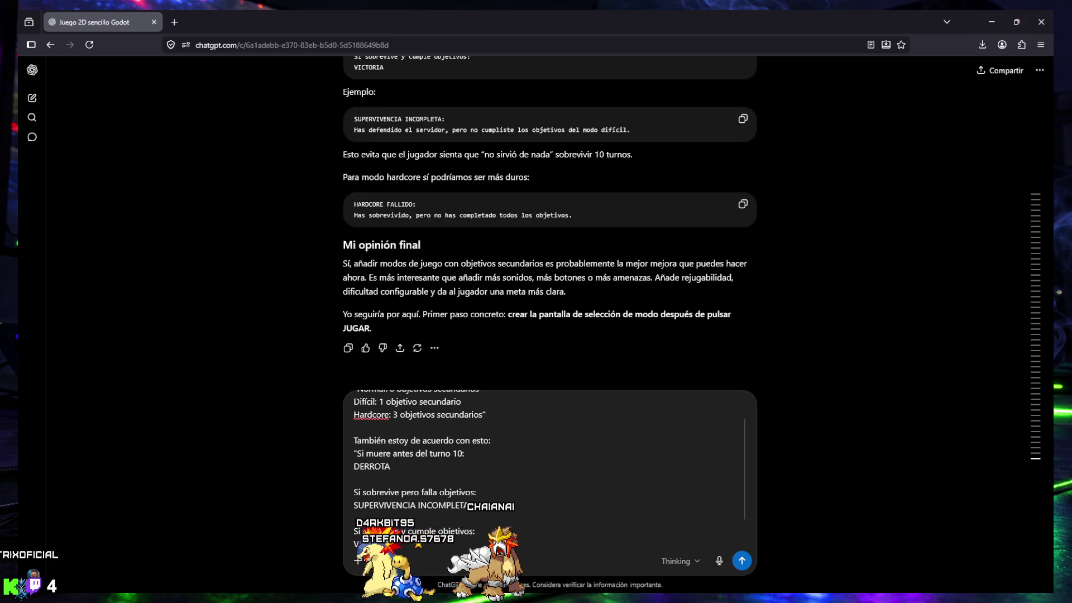
pyautogui.hotkey('shift', 'Return')
pyautogui.hotkey('shift', 'Return')
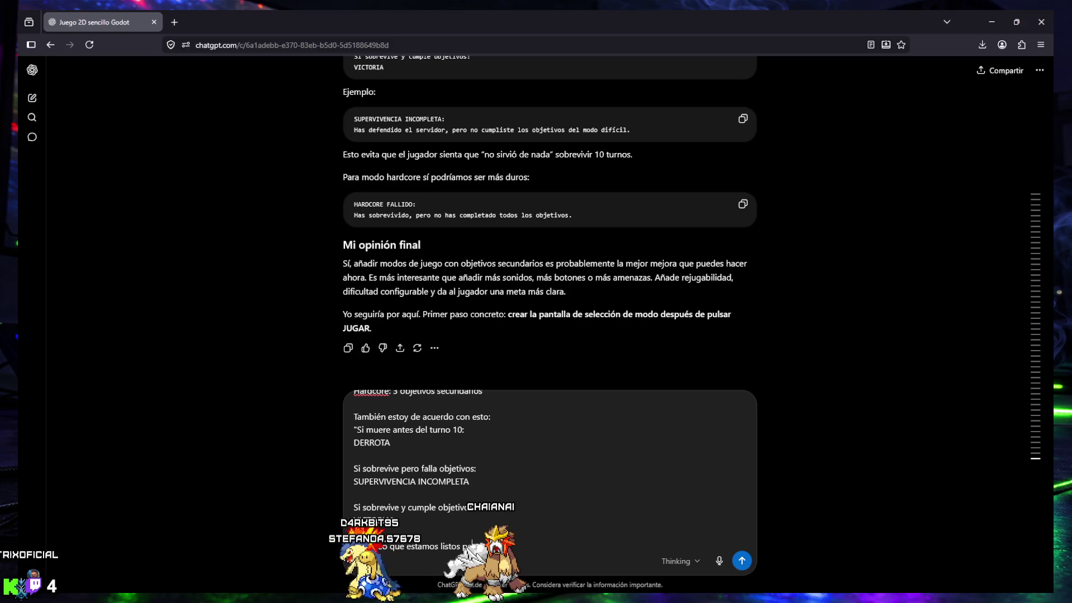
pyautogui.write('ra empezar por')
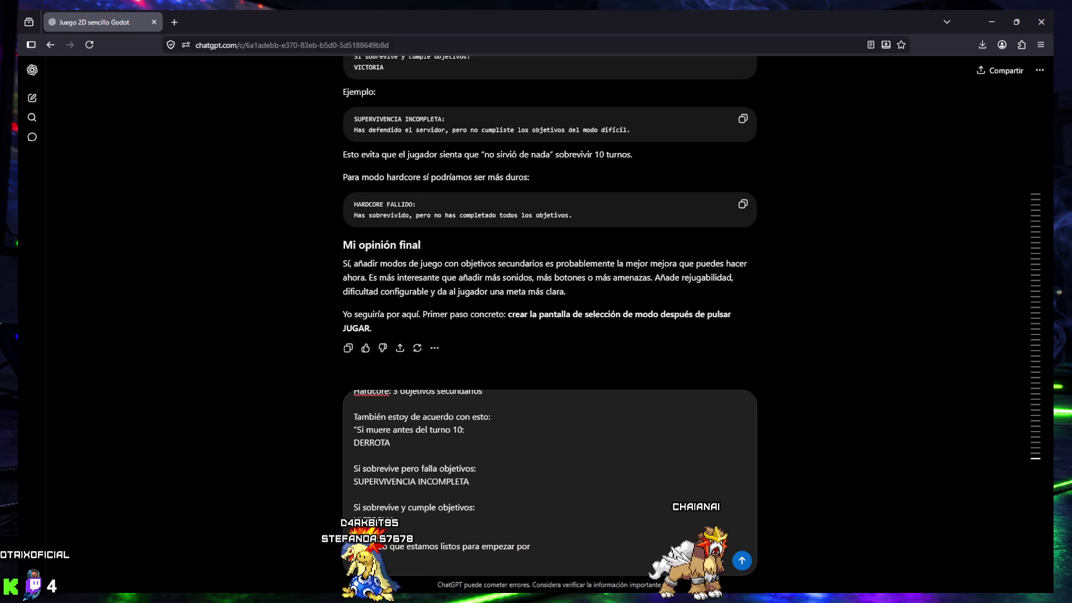
pyautogui.write(': ""')
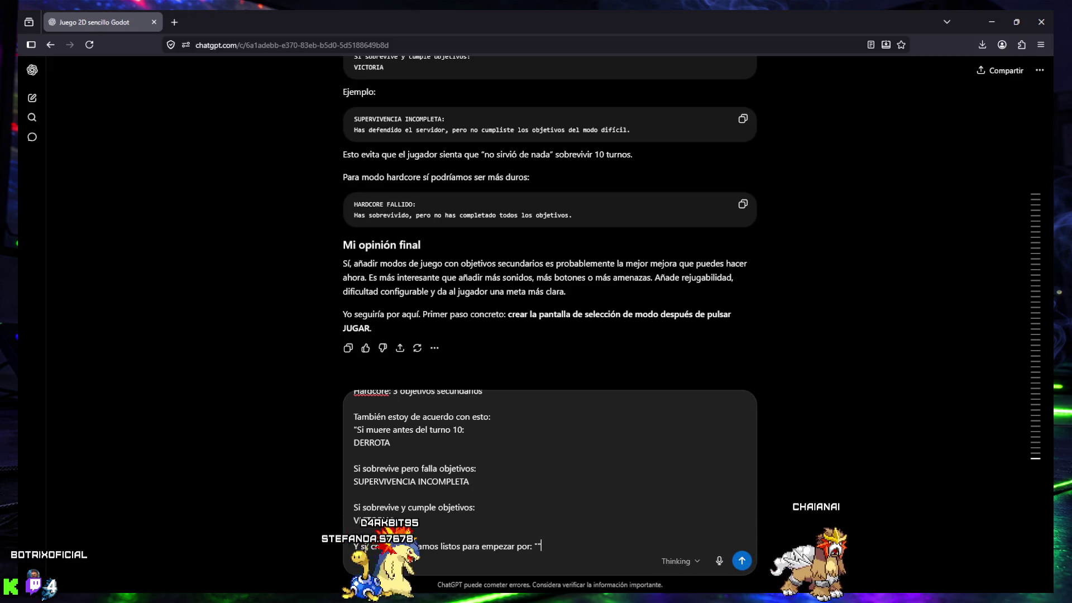
pyautogui.moveTo(507, 315)
pyautogui.mouseDown()
pyautogui.moveTo(607, 322)
pyautogui.moveTo(744, 310)
pyautogui.moveTo(383, 347)
pyautogui.moveTo(370, 328)
pyautogui.moveTo(390, 331)
pyautogui.mouseUp()
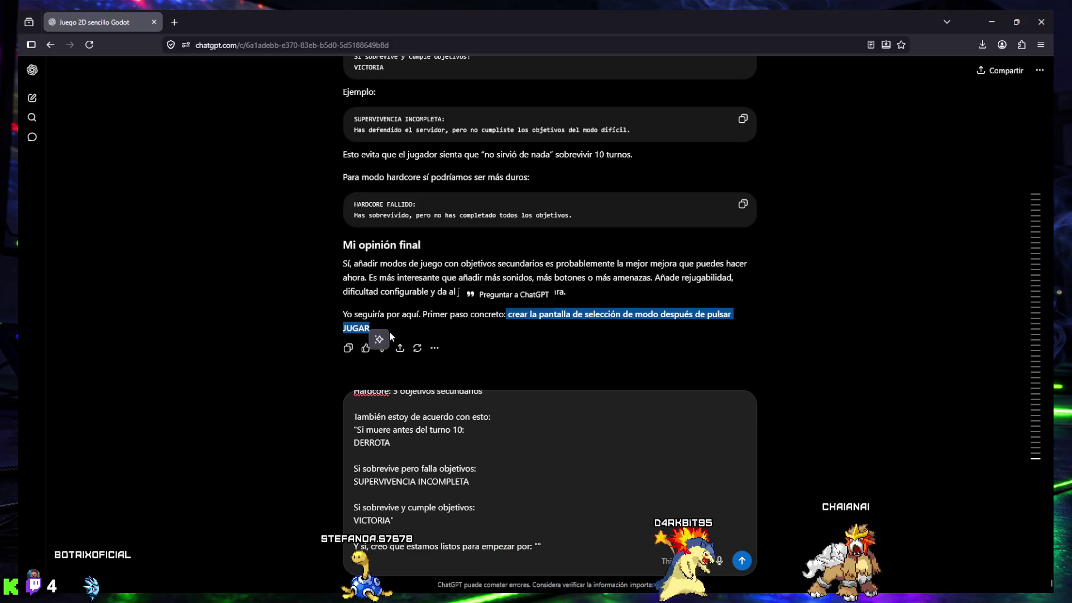
pyautogui.click(538, 545)
pyautogui.write('"')
pyautogui.hotkey('ctrl', 'v')
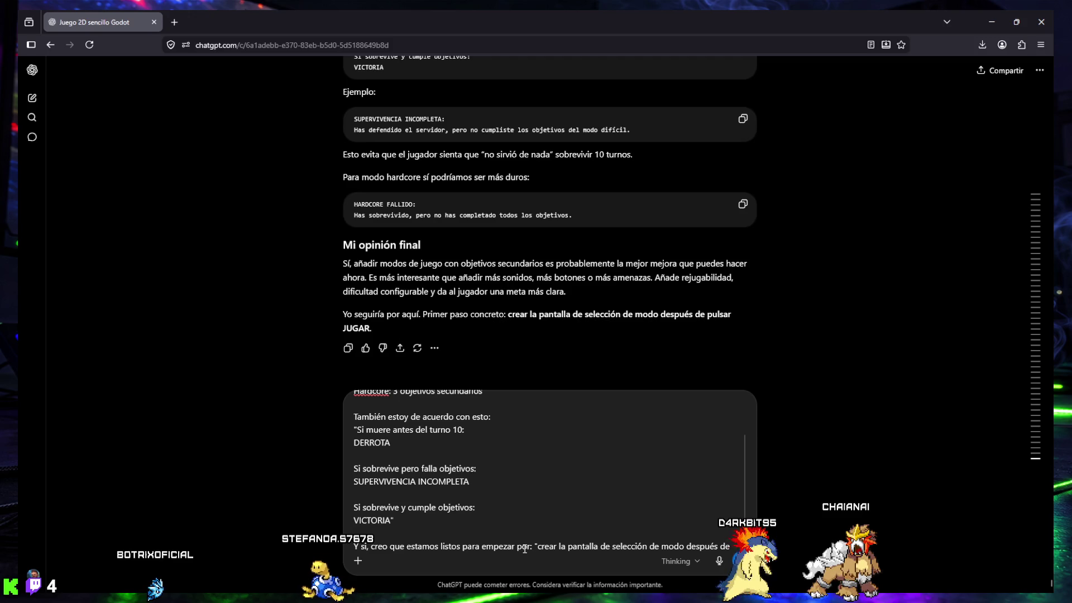
pyautogui.write('con')
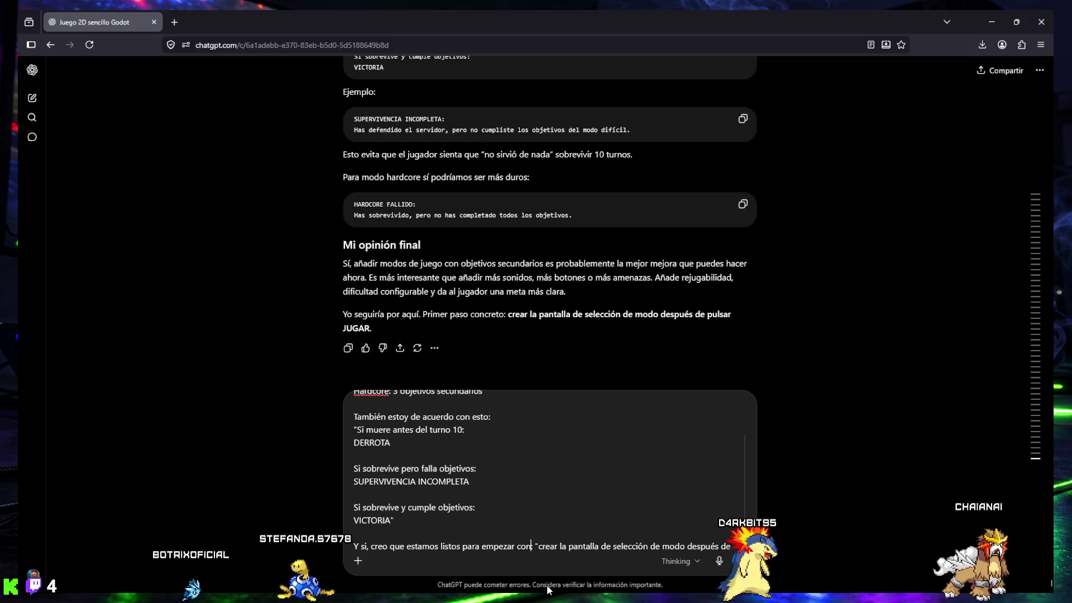
pyautogui.write(' la de')
pyautogui.scroll(-1, 628, 504)
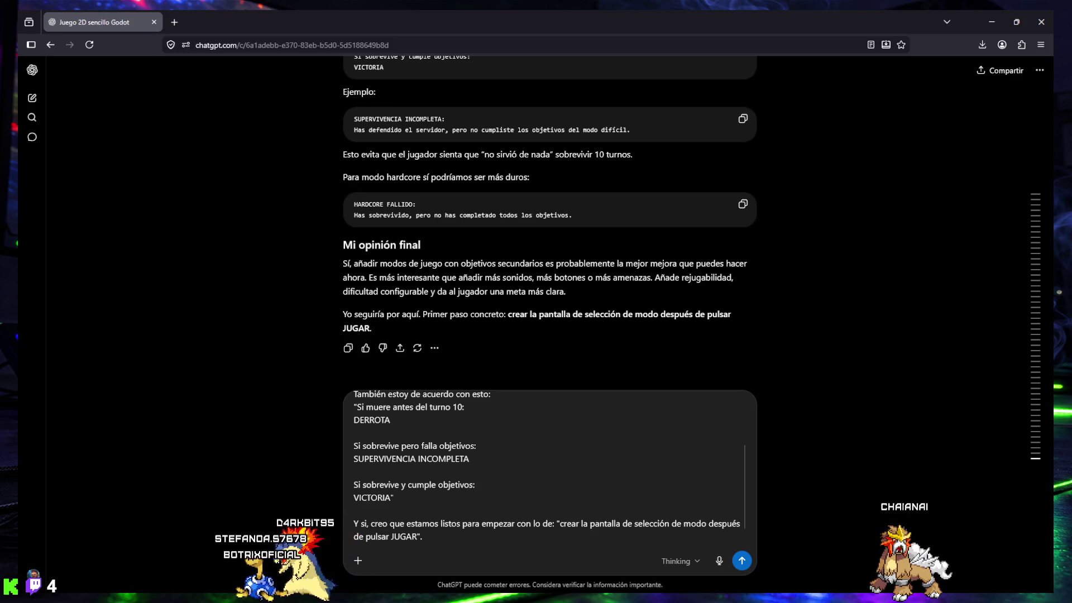
# Step: Start a new 'R…' paragraph for the explanation request and dock the chat to the right half
pyautogui.hotkey('shift', 'Return')
pyautogui.hotkey('shift', 'Return')
pyautogui.write('R')
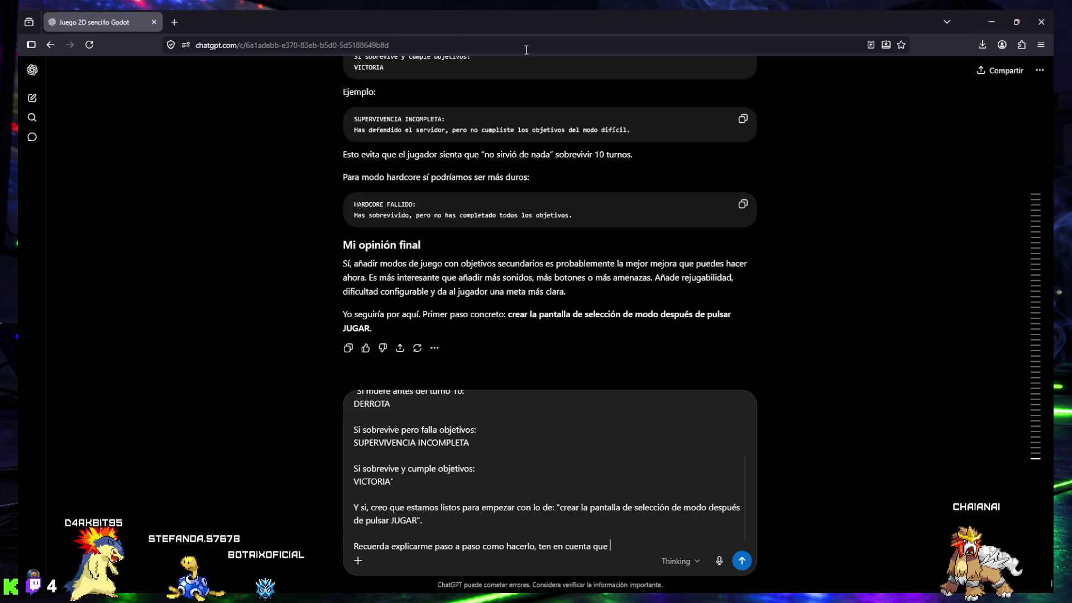
pyautogui.moveTo(544, 30)
pyautogui.mouseDown()
pyautogui.moveTo(902, 186)
pyautogui.moveTo(1009, 250)
pyautogui.moveTo(1070, 249)
pyautogui.mouseUp()
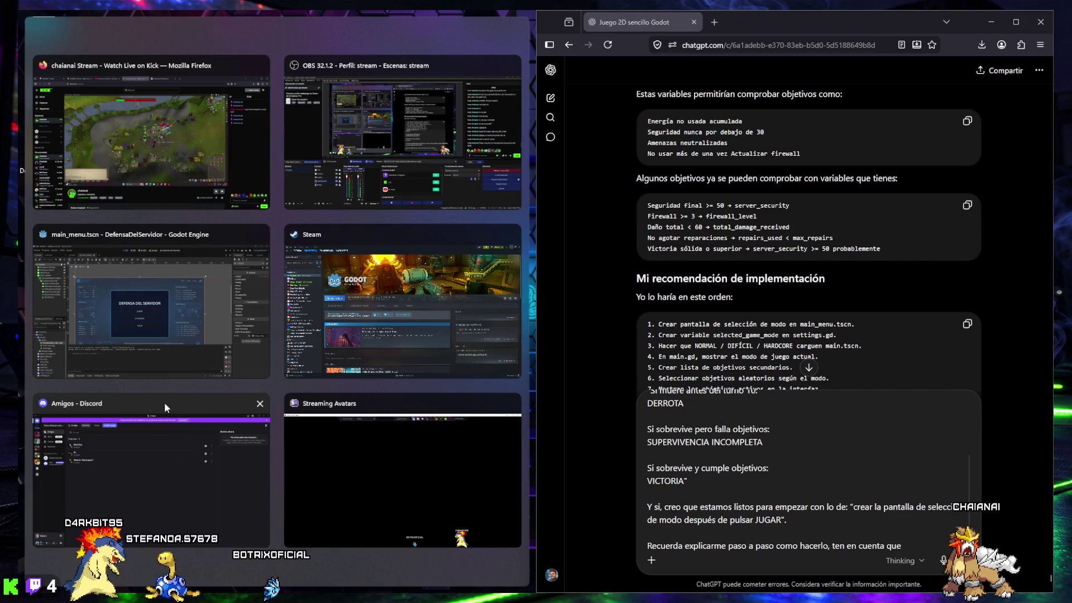
# Step: Check main.gd's length in Godot and note in the draft it has almost 800 lines
pyautogui.click(141, 314)
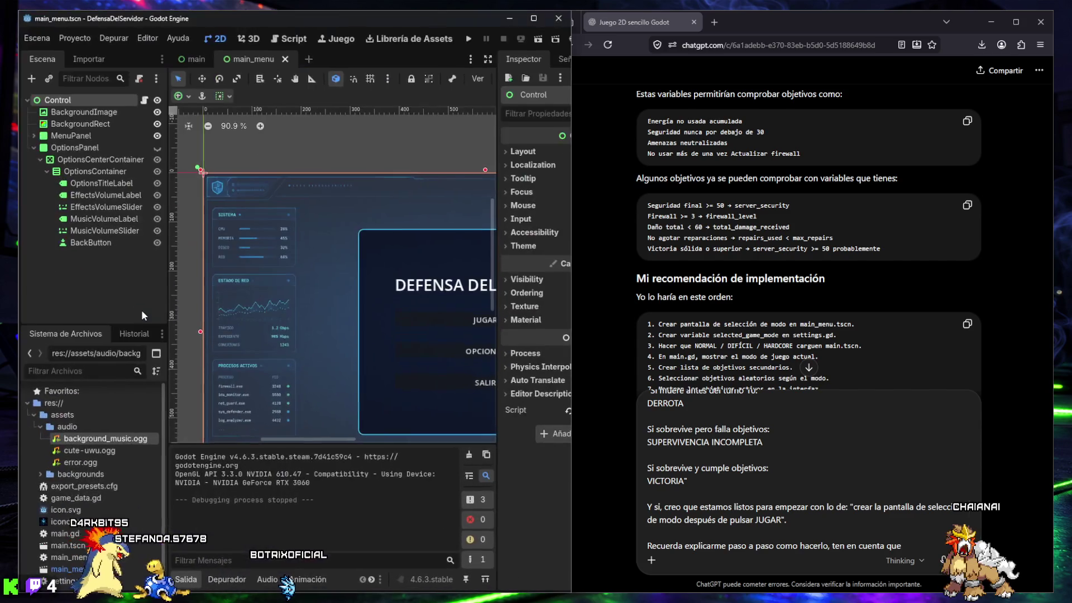
pyautogui.click(289, 41)
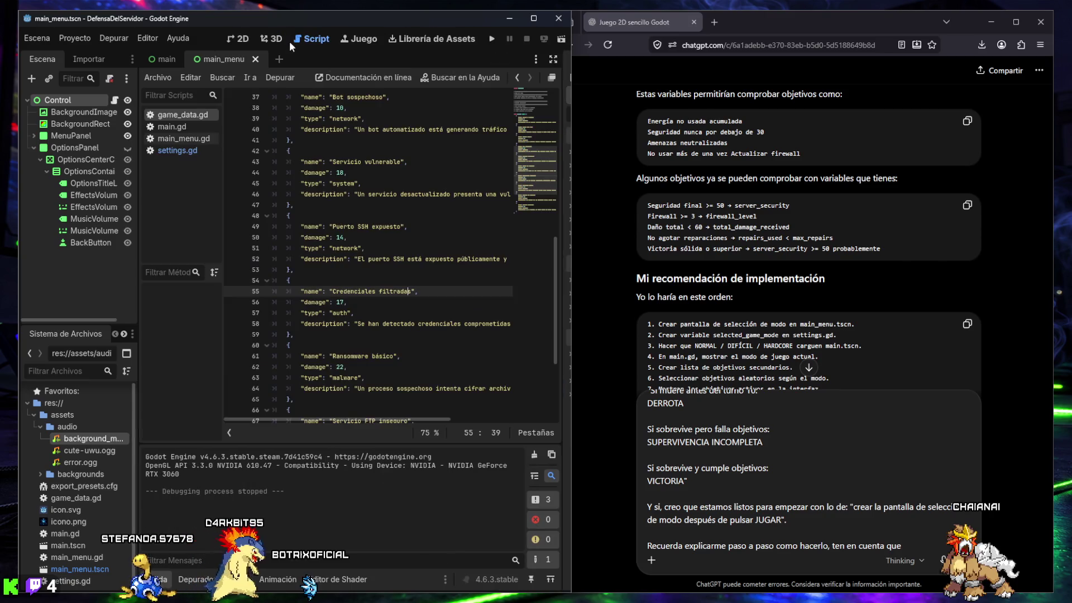
pyautogui.click(169, 135)
pyautogui.click(175, 126)
pyautogui.moveTo(531, 159); pyautogui.dragTo(536, 406)
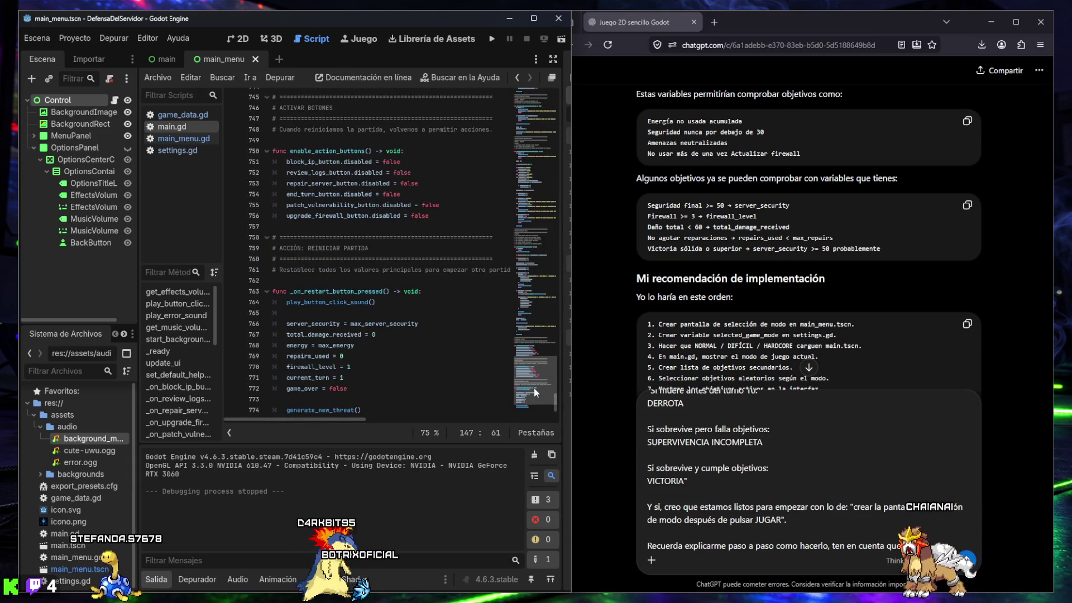
pyautogui.scroll(-5, 532, 391)
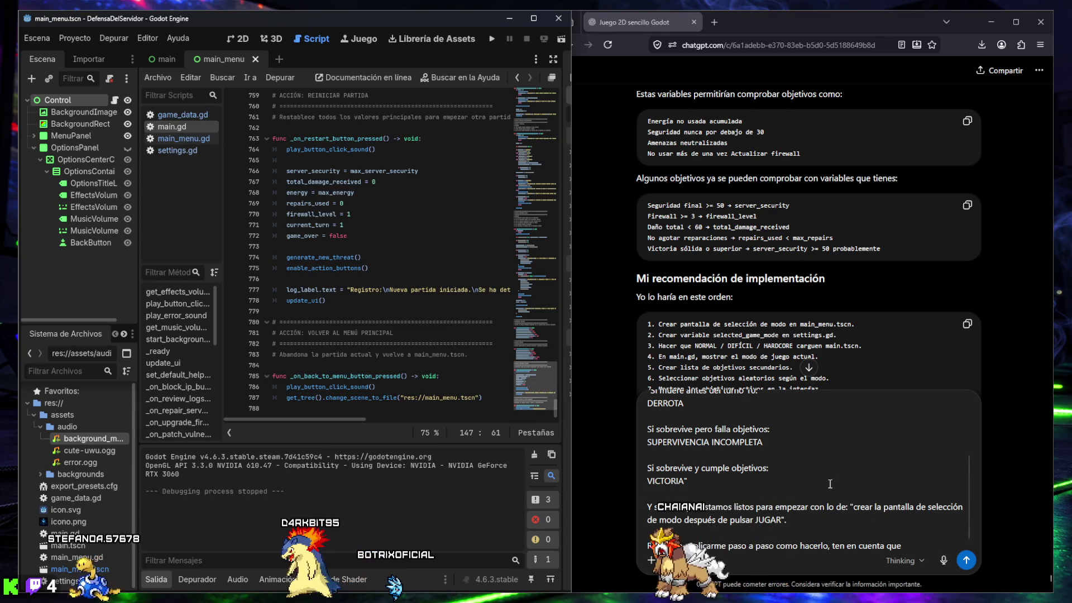
pyautogui.click(913, 539)
pyautogui.write('el')
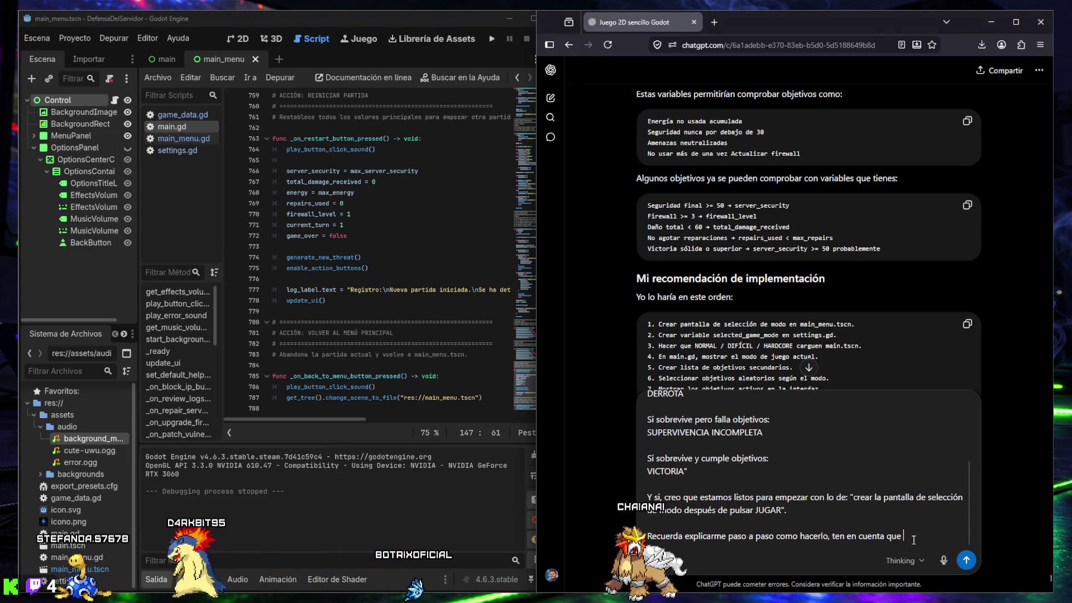
pyautogui.write(' "main')
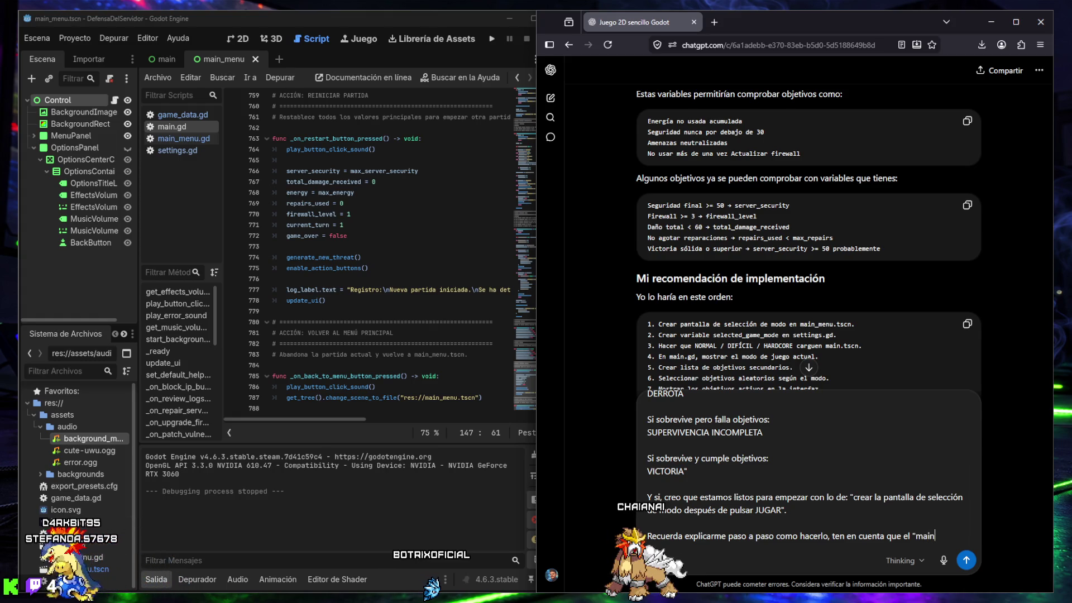
pyautogui.write('.gd" ya tiene')
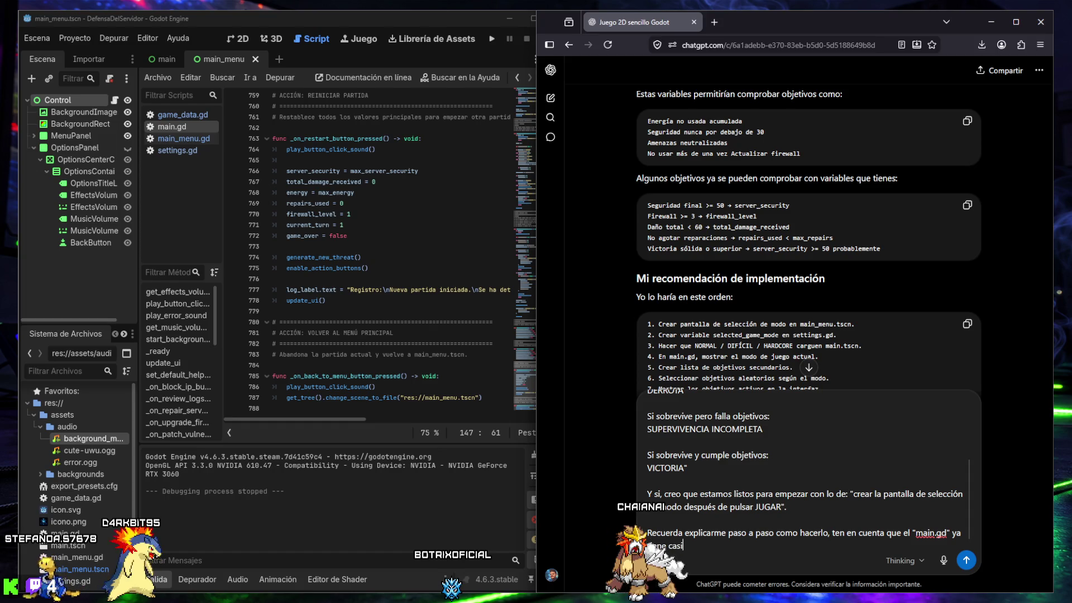
pyautogui.write(' casi 800 lineas de c')
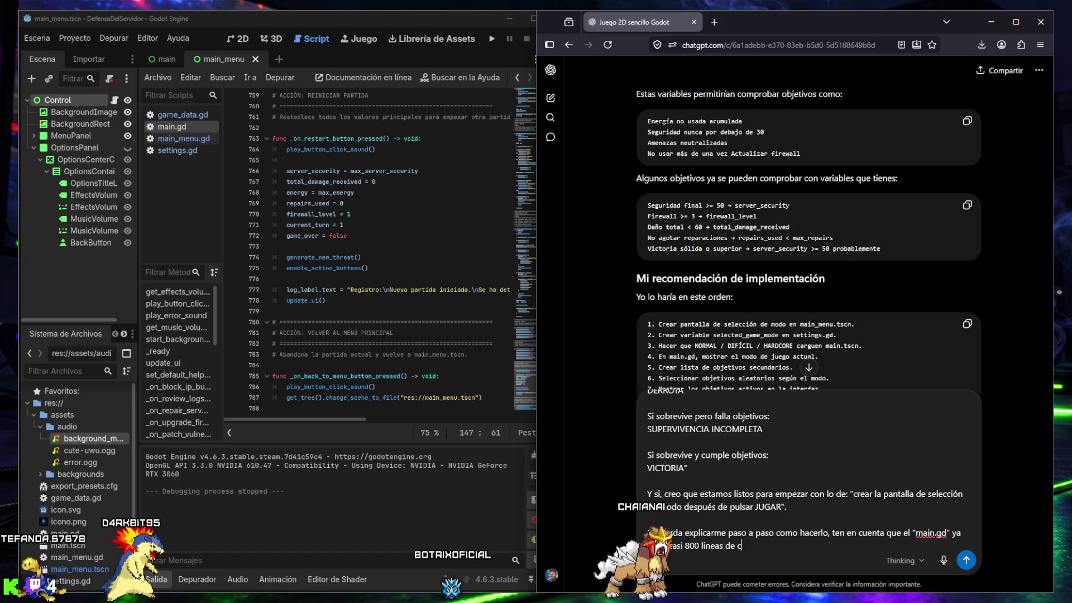
pyautogui.write('odigo')
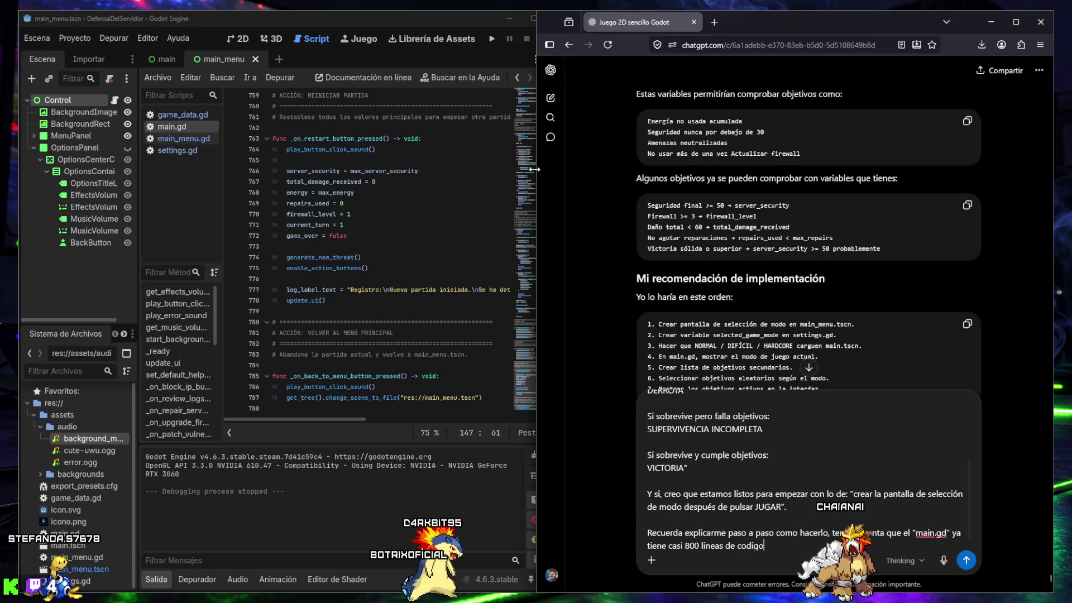
# Step: Look over main_menu.gd, settings.gd and game_data.gd, then bring the chat back
pyautogui.click(178, 139)
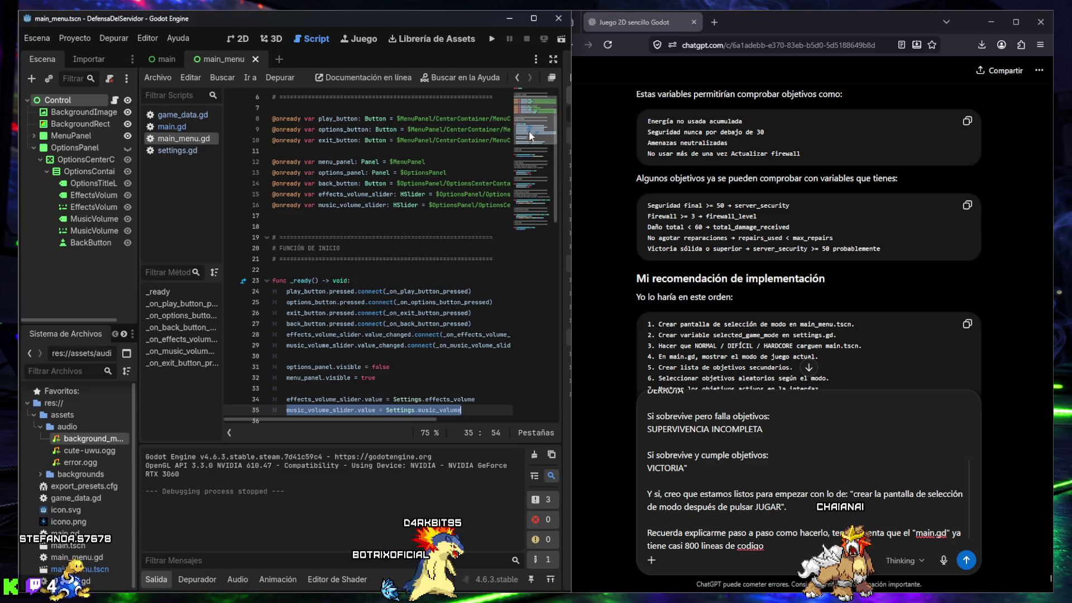
pyautogui.click(178, 150)
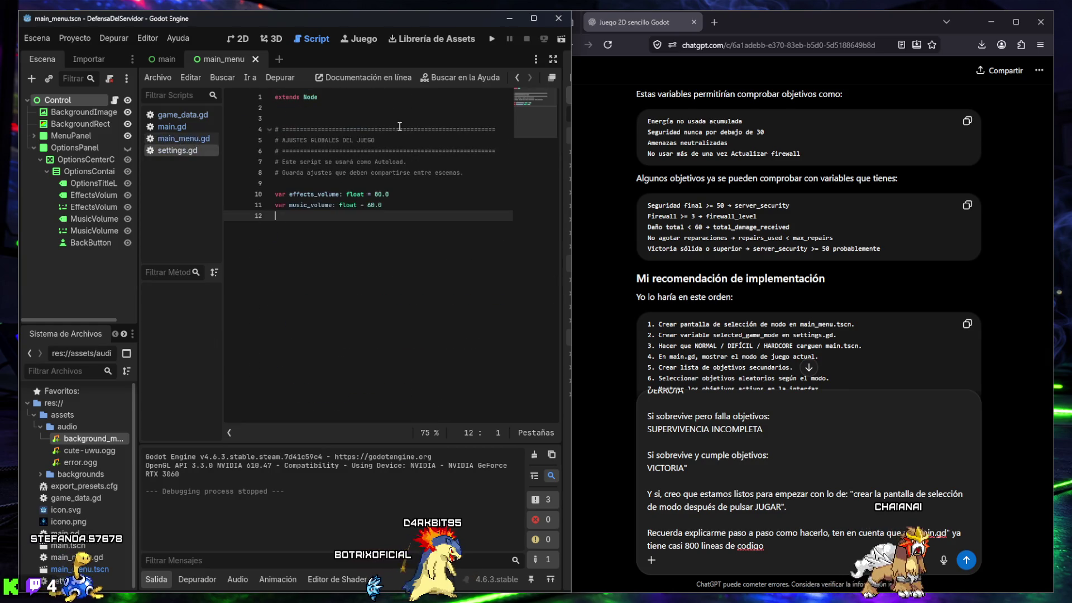
pyautogui.click(179, 117)
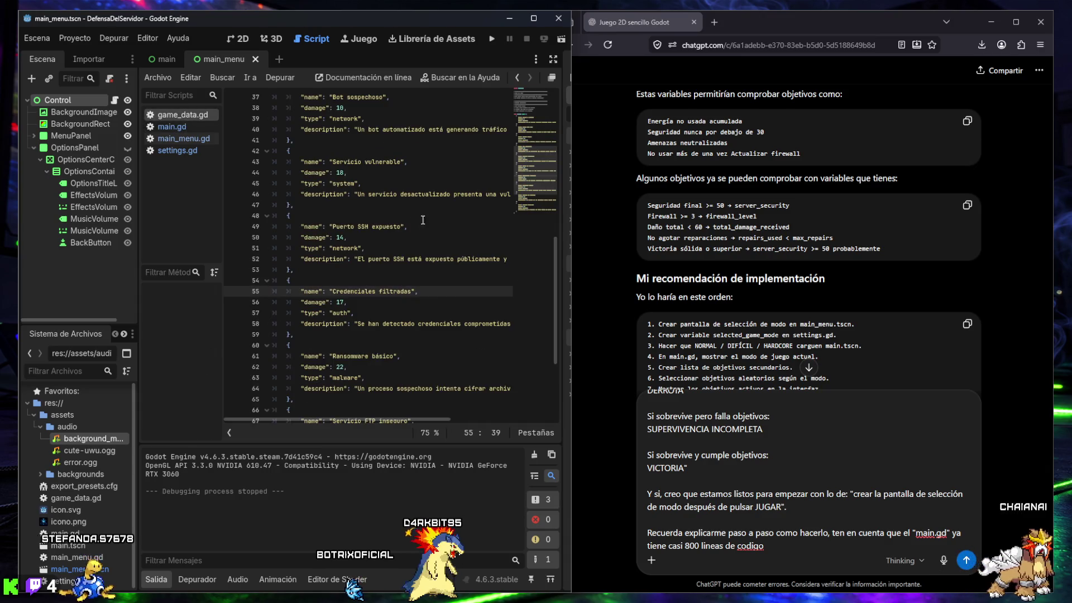
pyautogui.moveTo(522, 163)
pyautogui.mouseDown()
pyautogui.moveTo(522, 106)
pyautogui.moveTo(530, 196)
pyautogui.mouseUp()
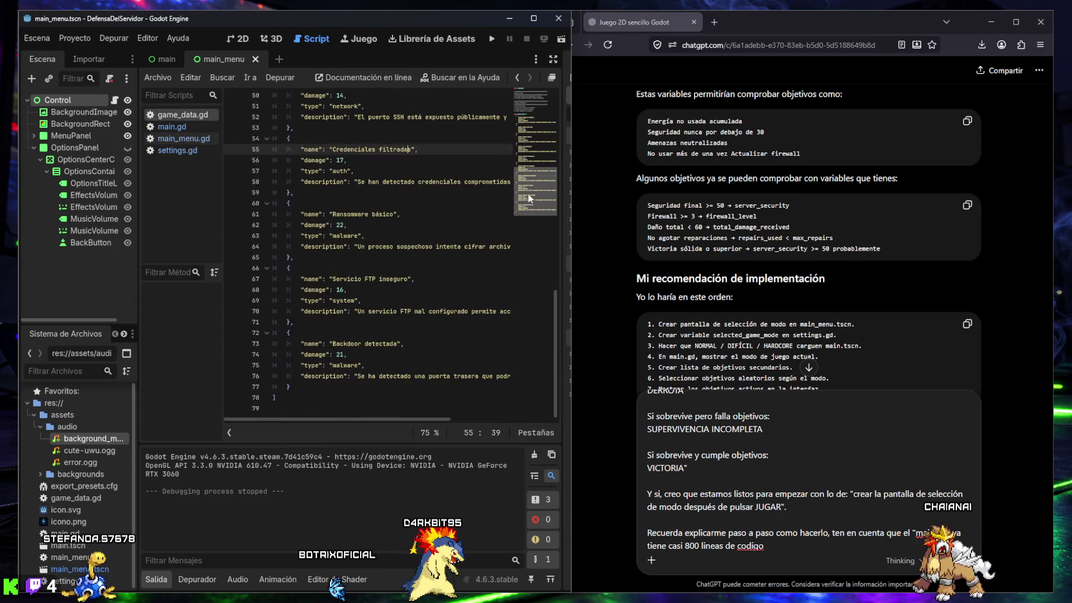
pyautogui.click(832, 537)
pyautogui.write(', para n')
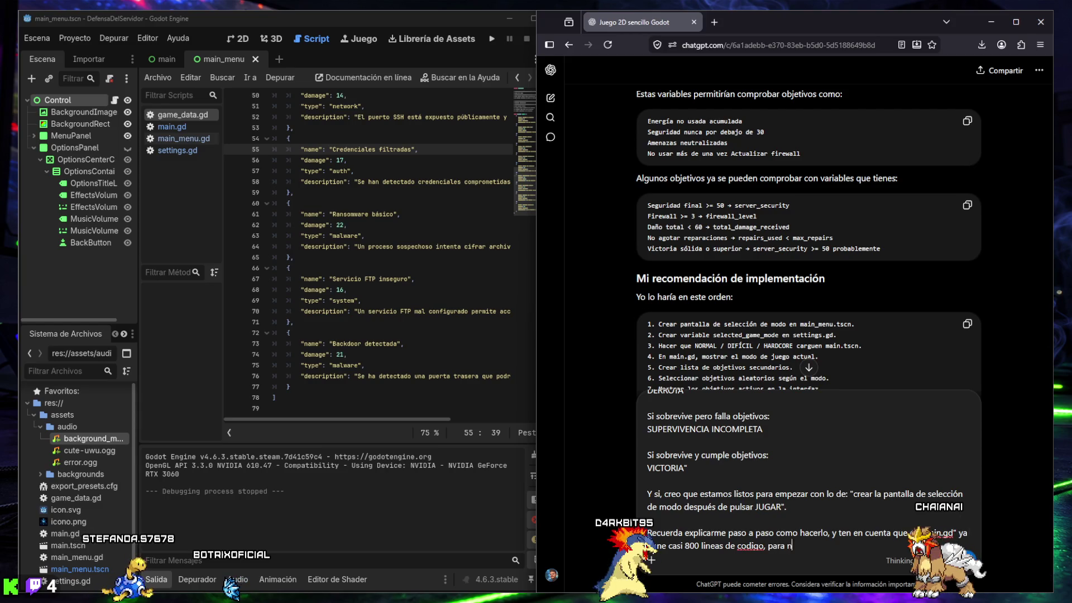
# Step: Finish the request asking for very clear explanations so as not to get lost
pyautogui.press('BackSpace')
pyautogui.write('evitar que me pierda')
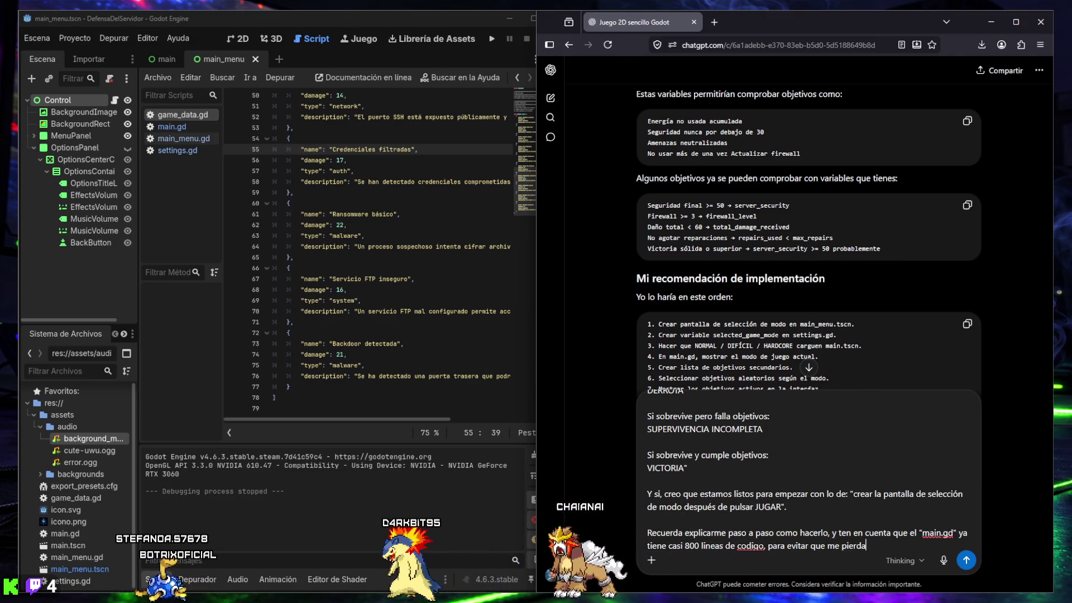
pyautogui.write(' has ed')
pyautogui.press('BackSpace')
pyautogui.press('BackSpace')
pyautogui.write('de ser muy claro.')
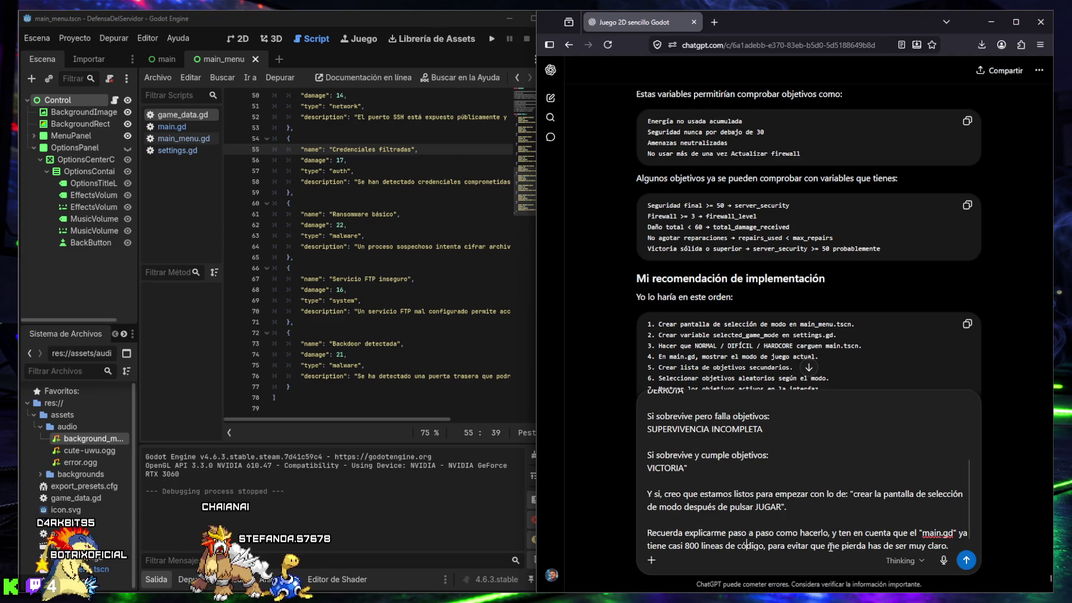
# Step: End the message with 'Entonces, como seguimos' on a new line and send it
pyautogui.scroll(5, 932, 539)
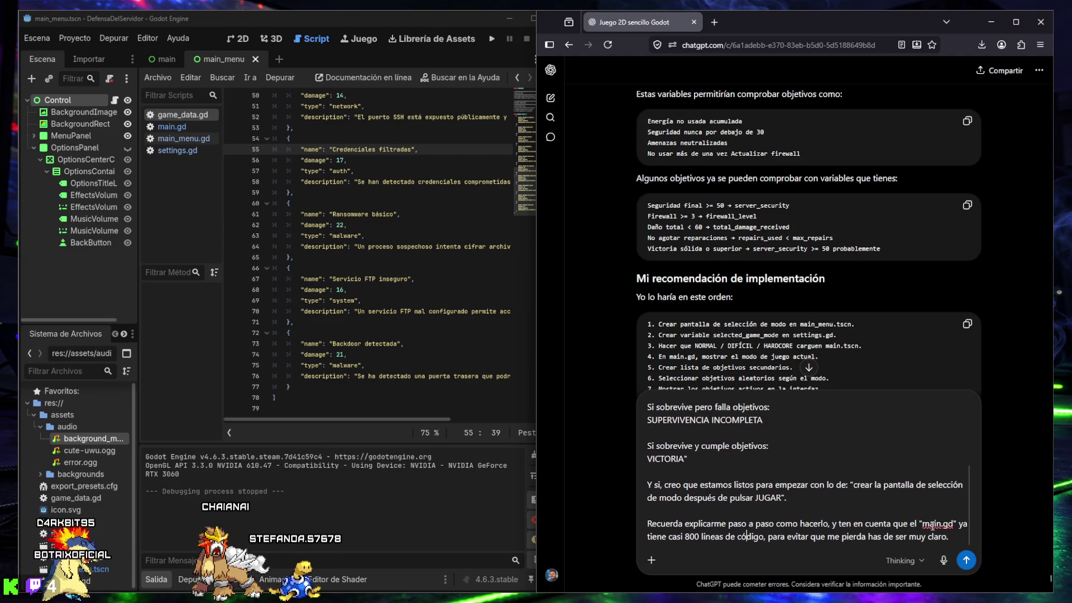
pyautogui.scroll(5, 846, 299)
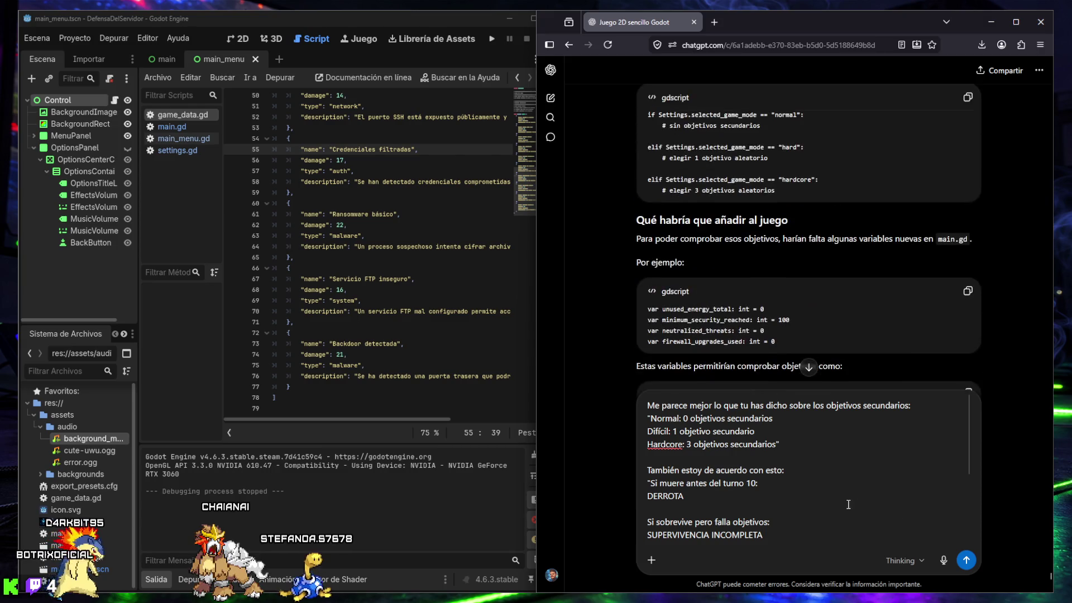
pyautogui.scroll(-12, 846, 300)
pyautogui.scroll(-4, 840, 319)
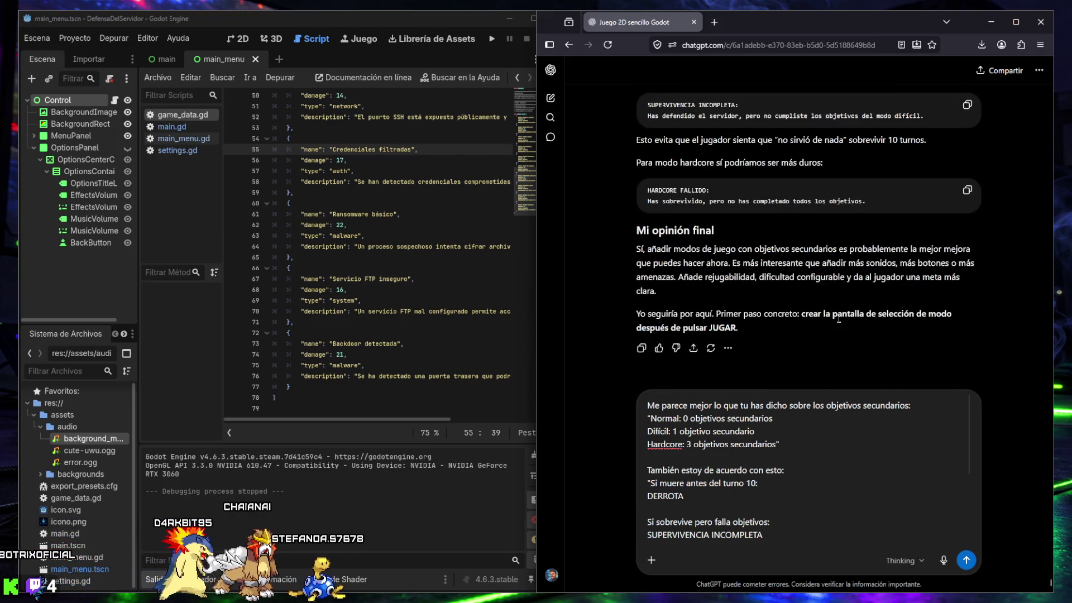
pyautogui.scroll(-5, 899, 512)
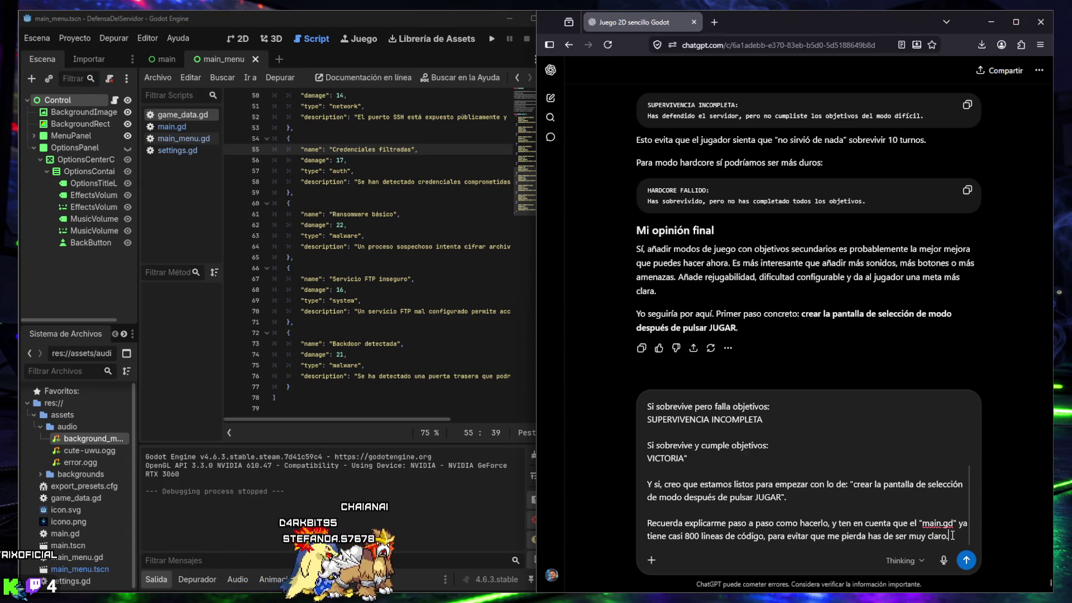
pyautogui.hotkey('shift', 'Return')
pyautogui.hotkey('shift', 'Return')
pyautogui.write('Entonce')
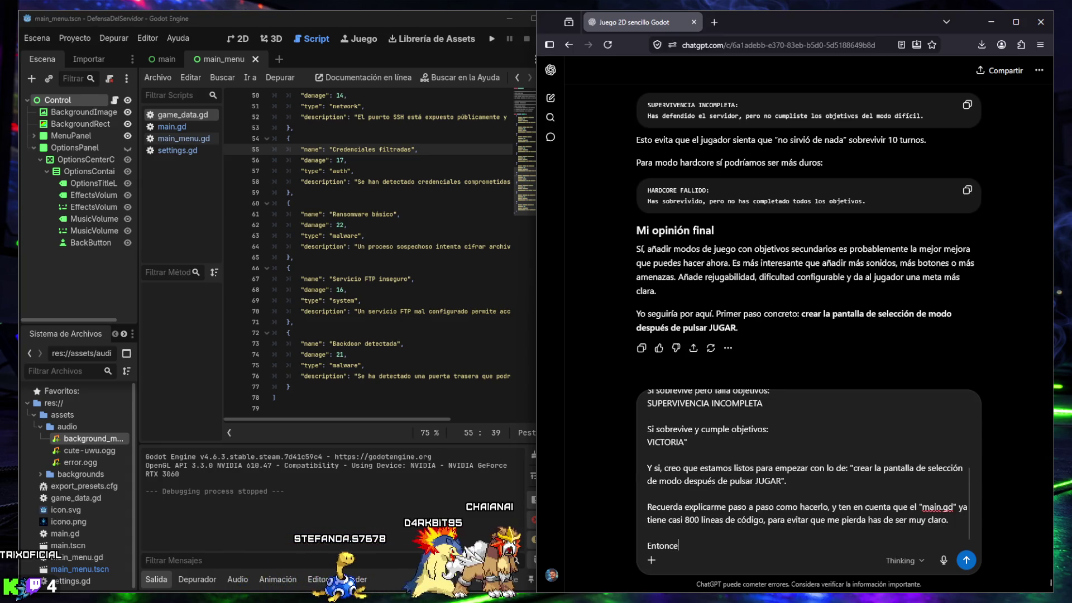
pyautogui.write('s, como seguimos?')
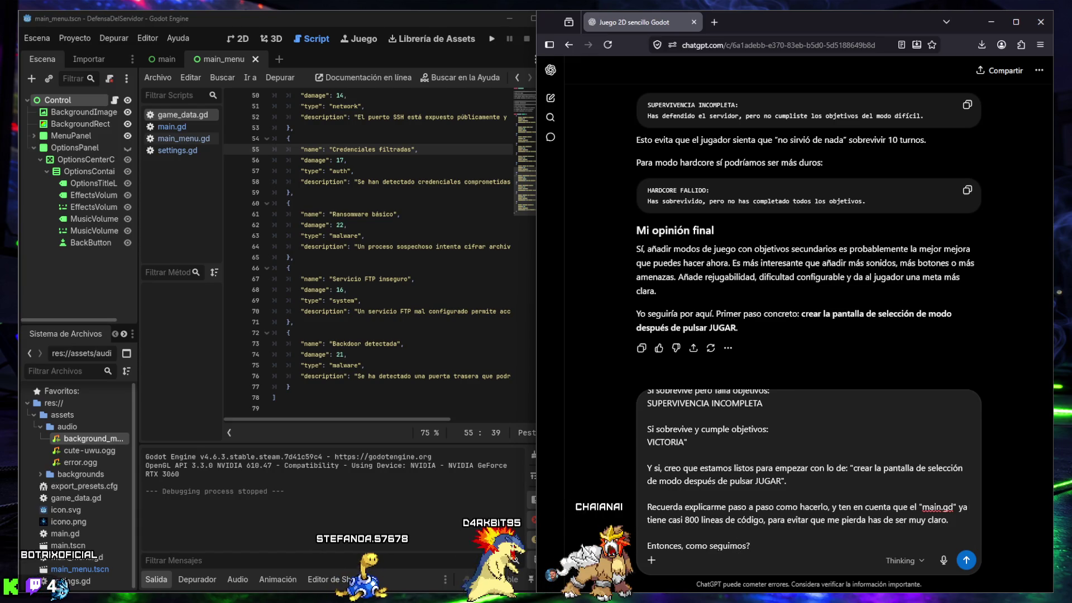
pyautogui.press('Return')
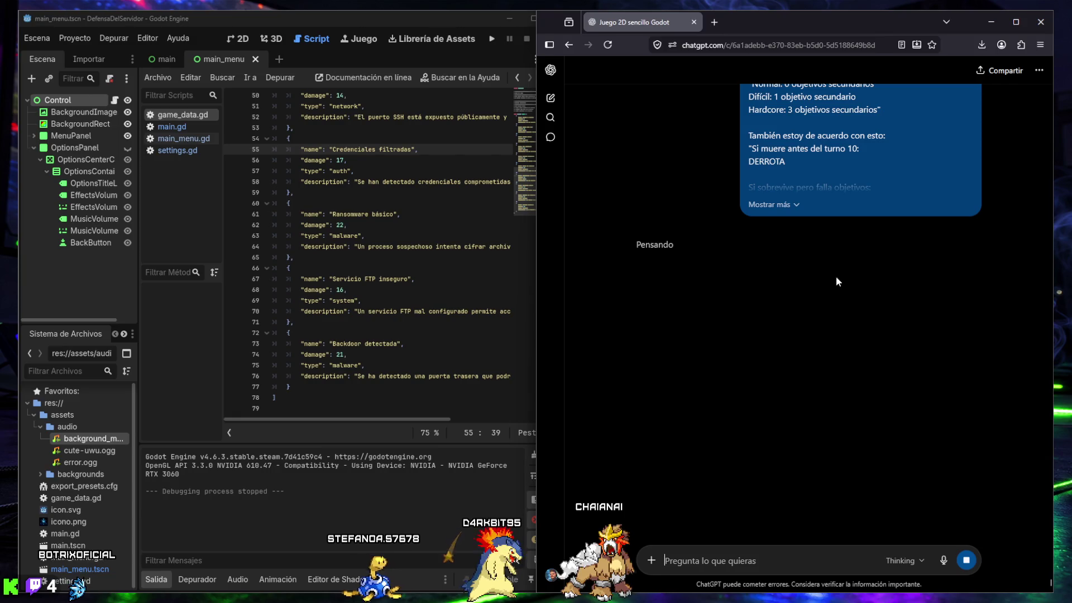
# Step: Expand the sent message to review its full text
pyautogui.click(765, 205)
pyautogui.scroll(5, 782, 252)
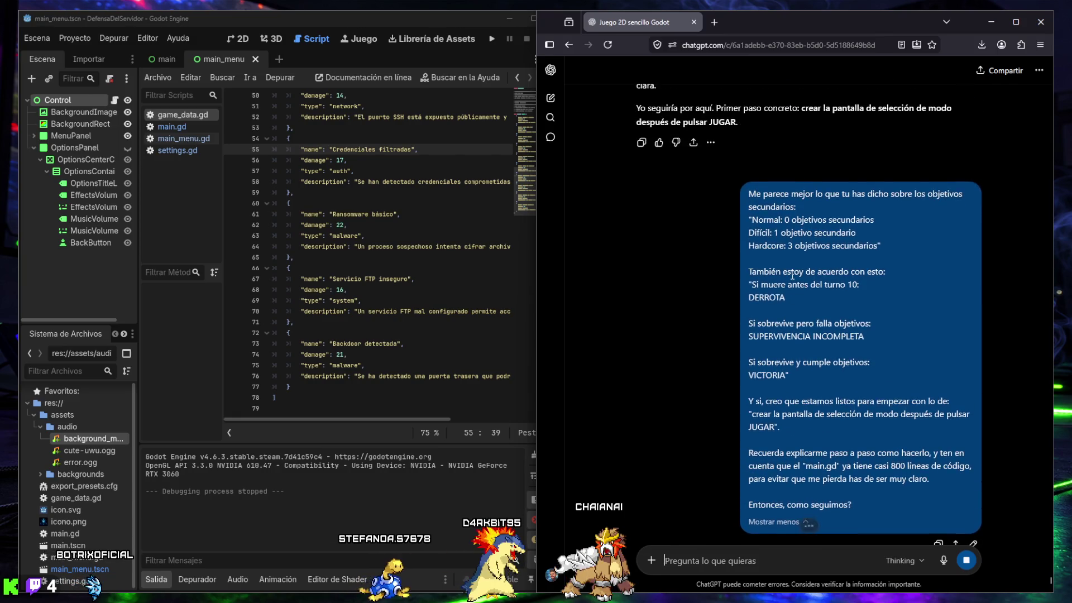
pyautogui.scroll(-5, 790, 271)
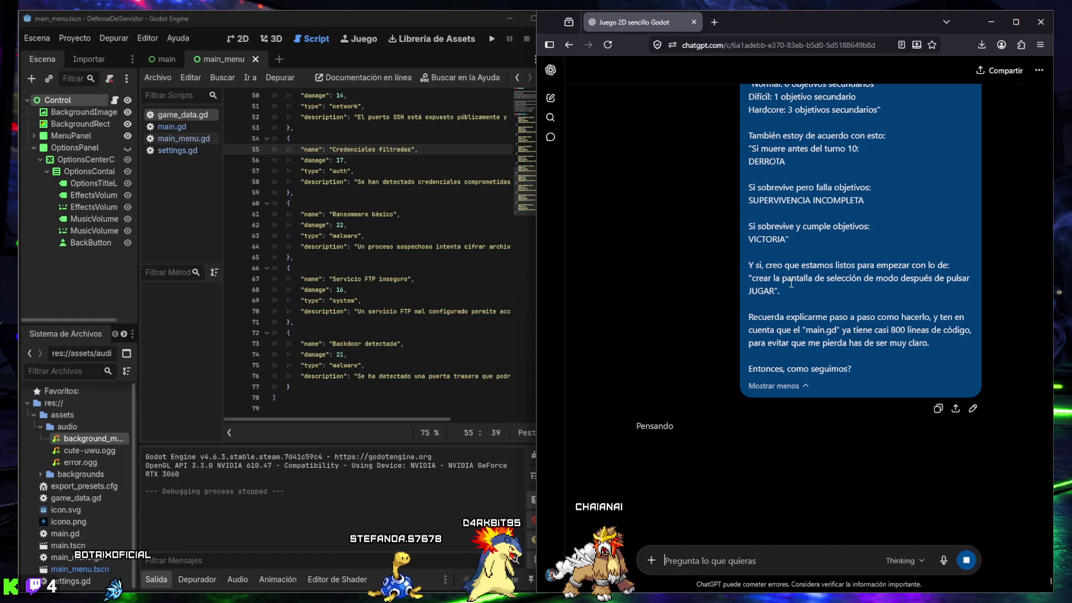
pyautogui.scroll(-3, 782, 290)
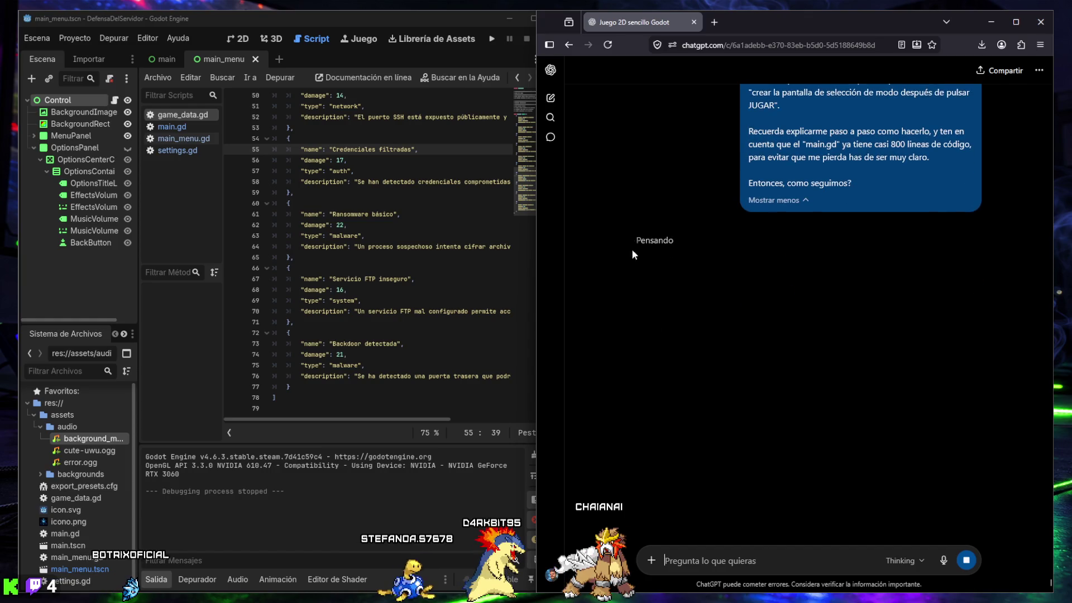
# Step: Maximize the browser, read the reply's Paso 1 plan for settings.gd, then return to Godot
pyautogui.click(529, 20)
pyautogui.click(533, 19)
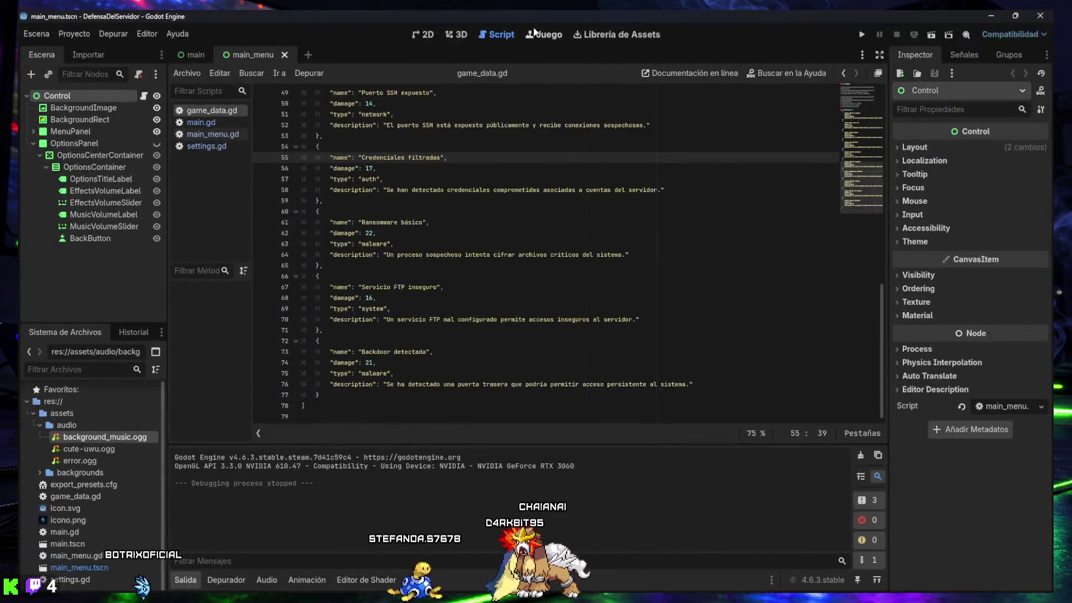
pyautogui.click(991, 18)
pyautogui.click(1015, 22)
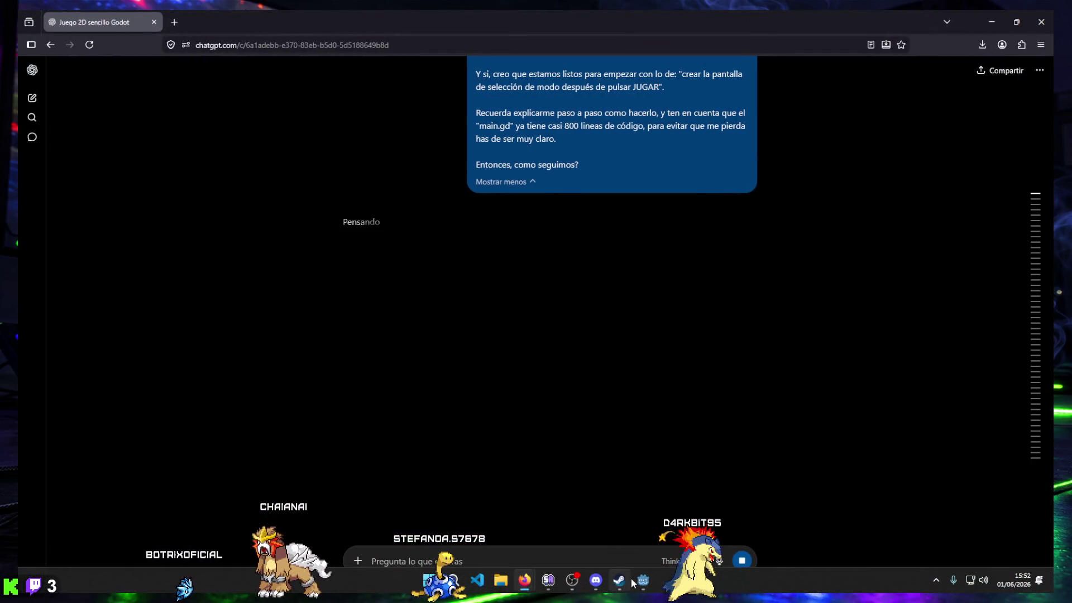
pyautogui.moveTo(592, 582)
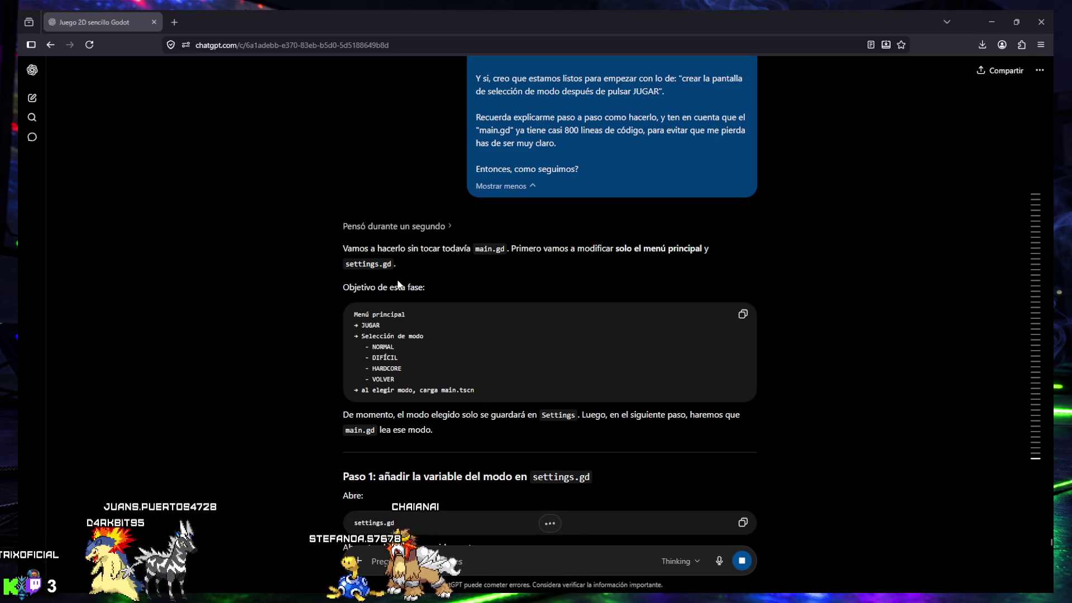
pyautogui.scroll(-1, 378, 285)
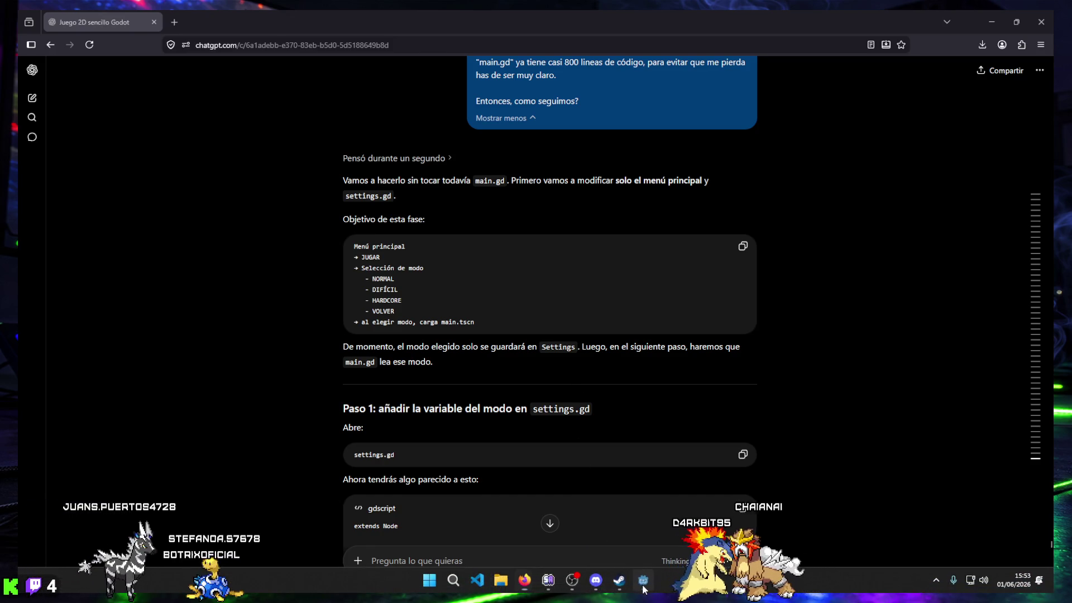
pyautogui.click(584, 595)
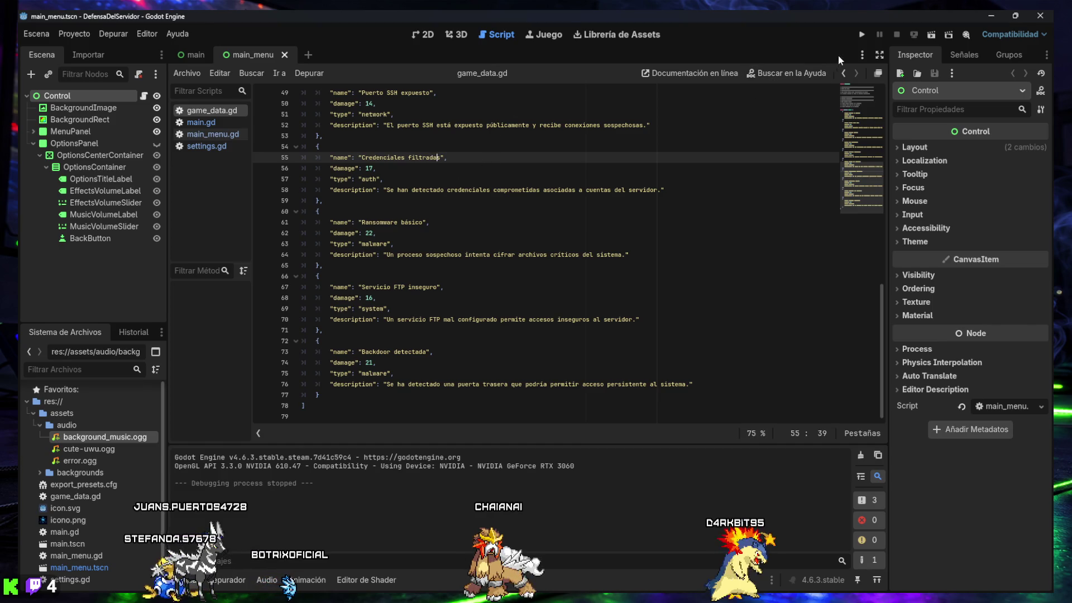
# Step: Run the game and lower the effects volume to 36 in OPCIONES
pyautogui.click(861, 34)
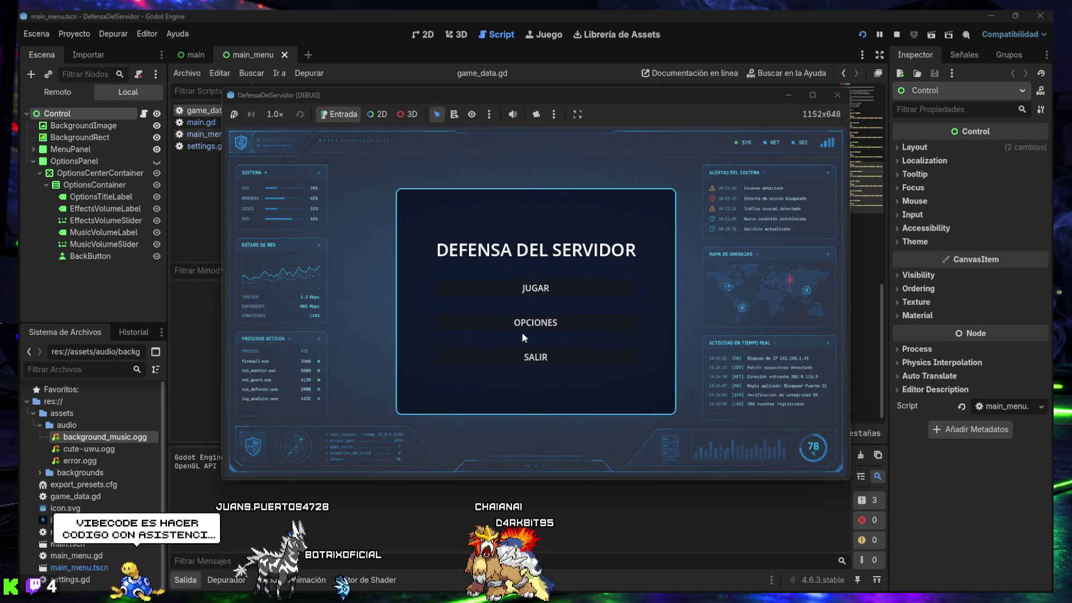
pyautogui.click(525, 329)
pyautogui.moveTo(525, 293); pyautogui.dragTo(510, 293)
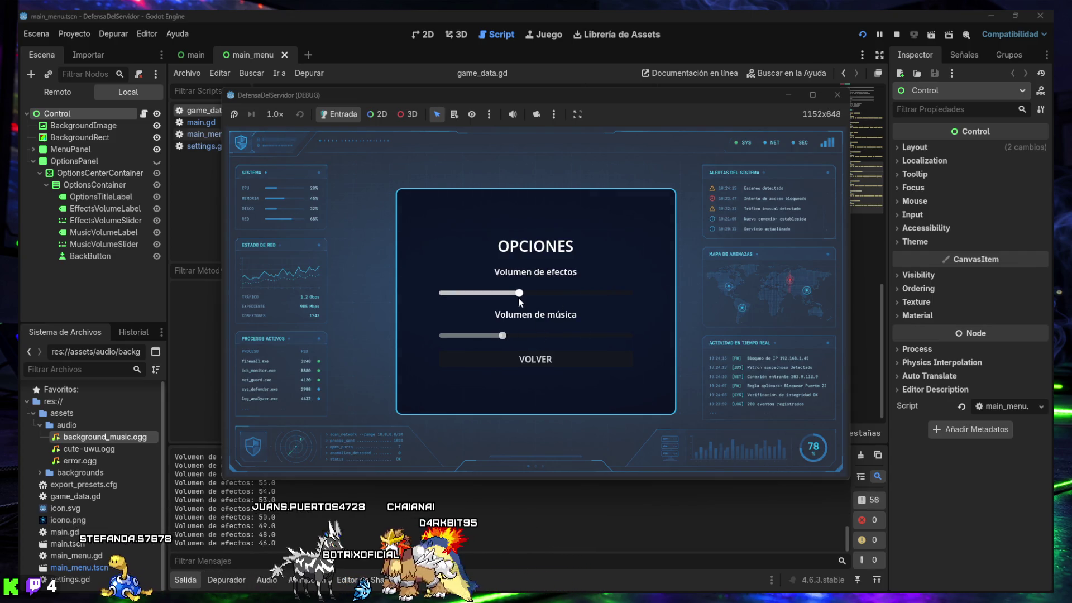
pyautogui.click(537, 363)
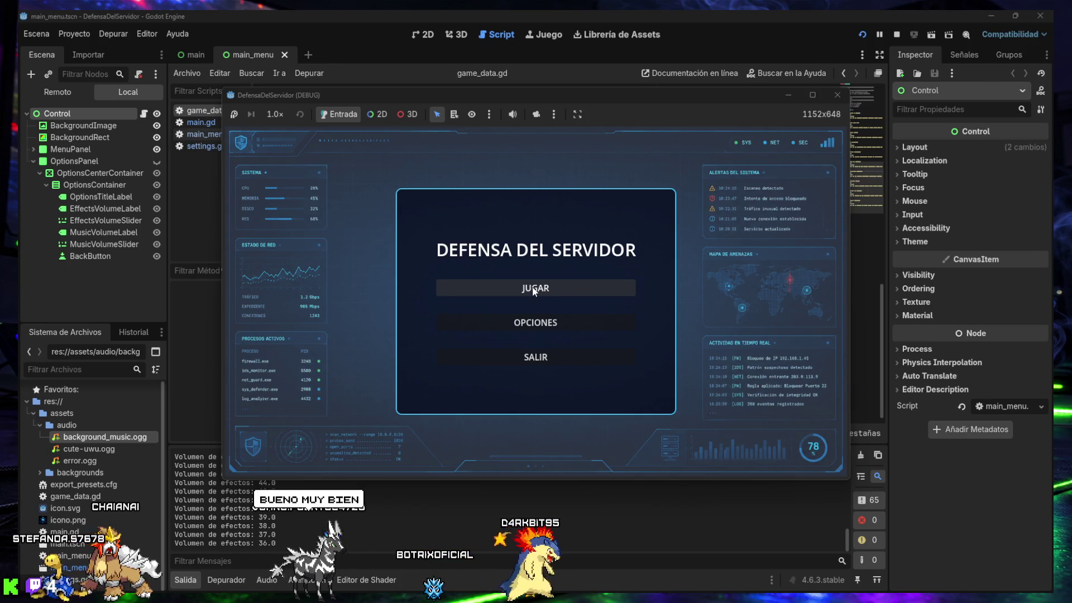
# Step: Start a game and play two turns: block the suspicious IP, review logs, try firewall upgrade
pyautogui.click(534, 290)
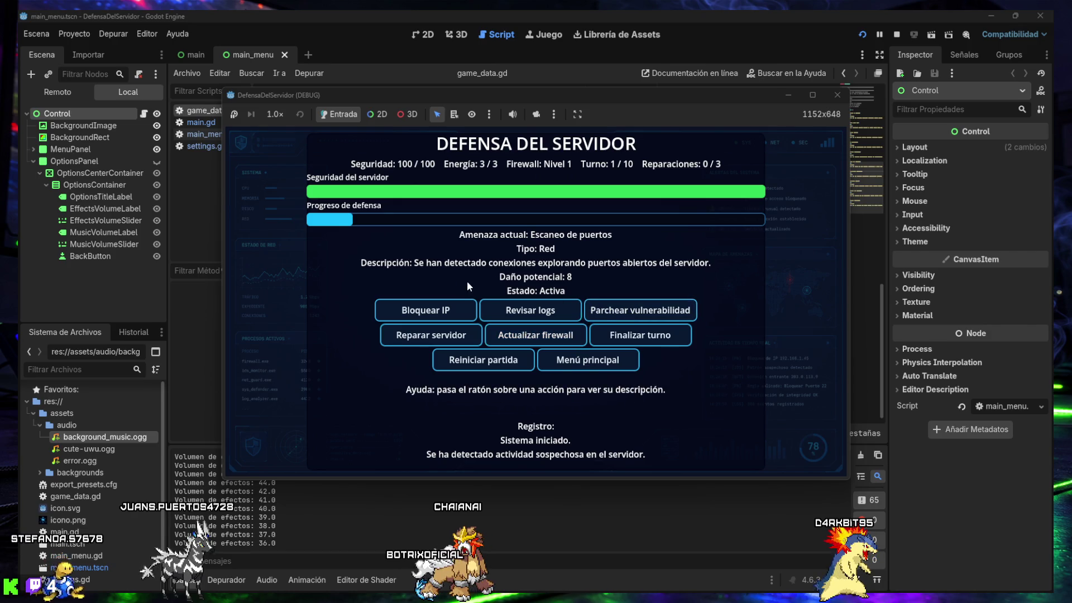
pyautogui.click(425, 310)
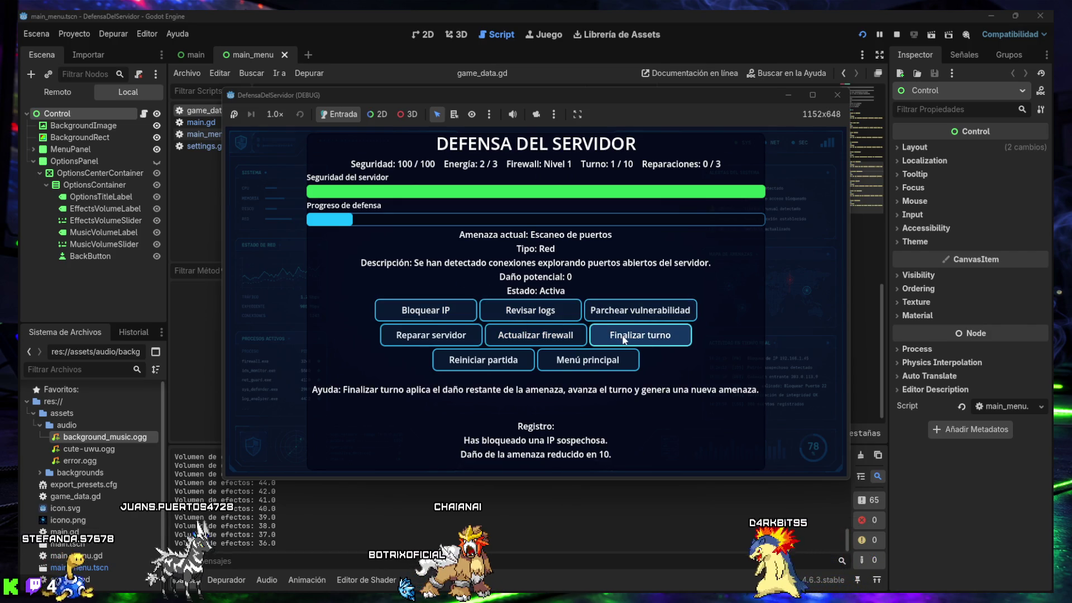
pyautogui.click(647, 335)
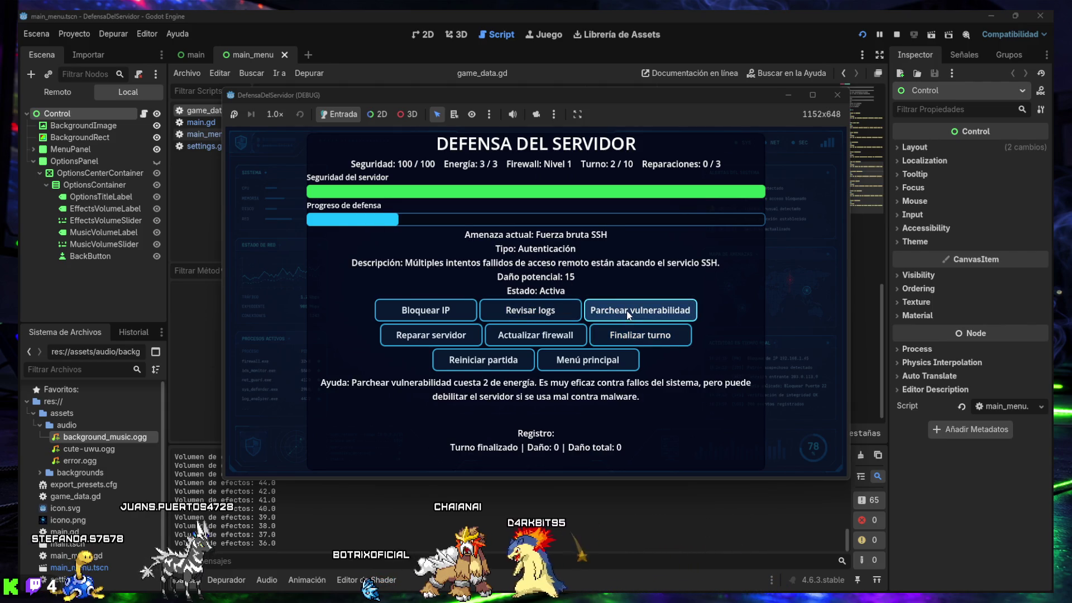
pyautogui.click(560, 315)
pyautogui.click(559, 314)
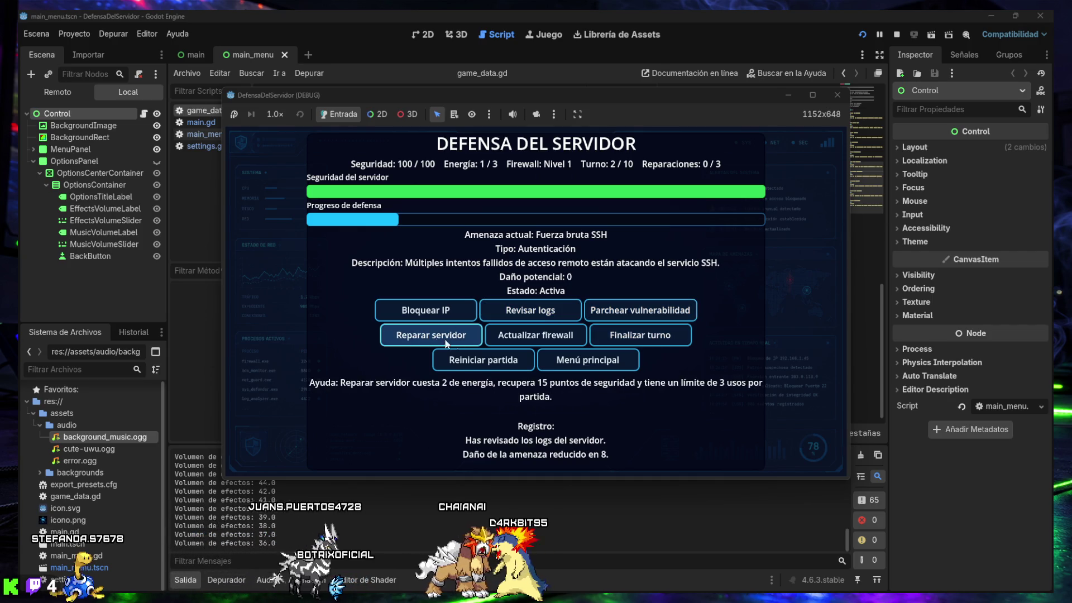
pyautogui.click(536, 336)
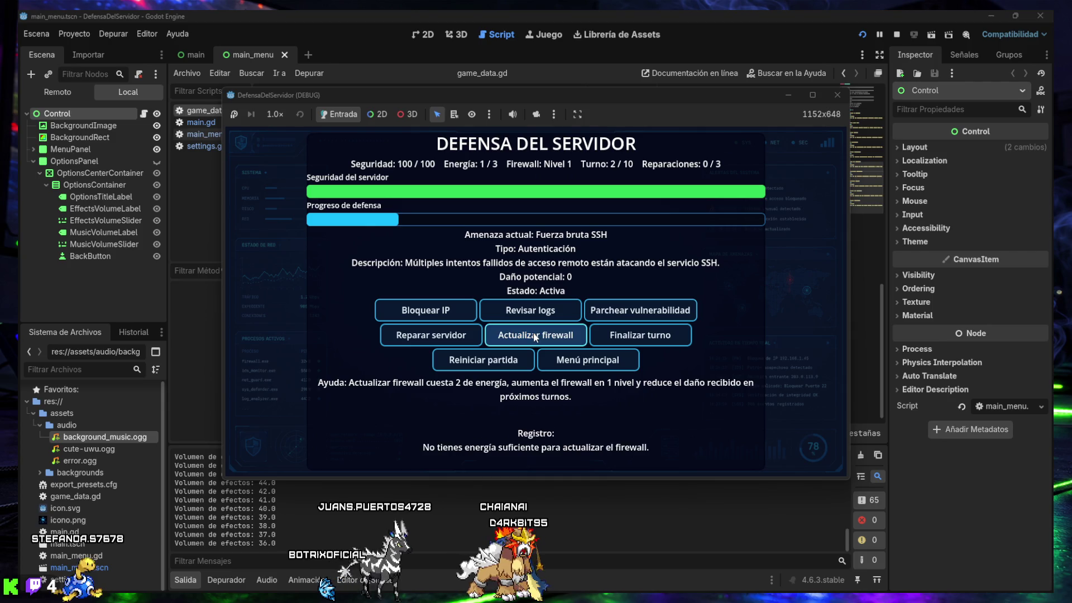
pyautogui.click(646, 340)
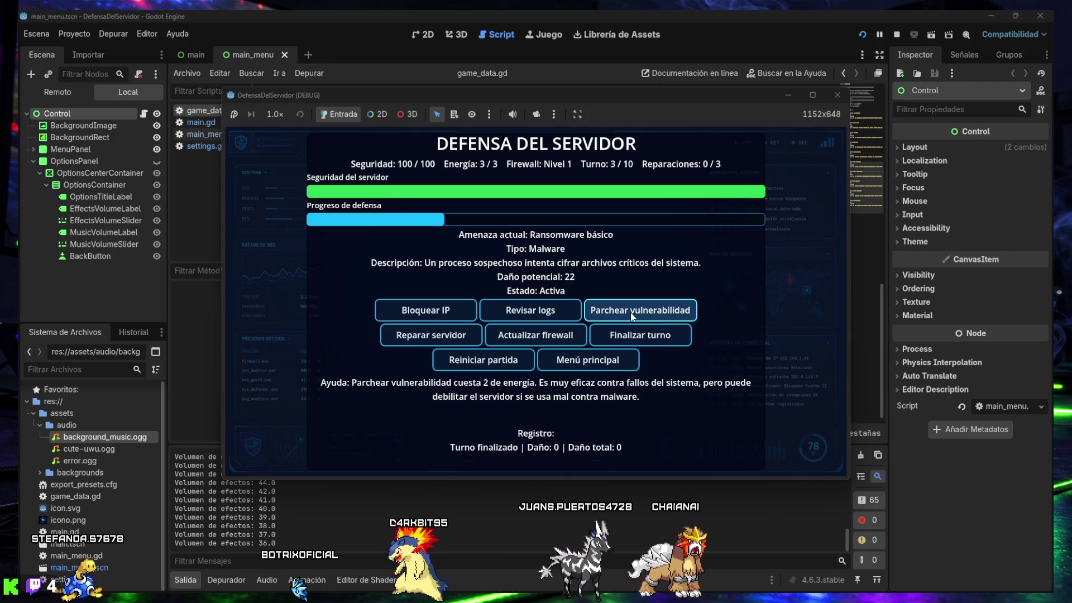
# Step: Play turns three and four with patching, repairs and blocking, then quit to the editor
pyautogui.click(631, 313)
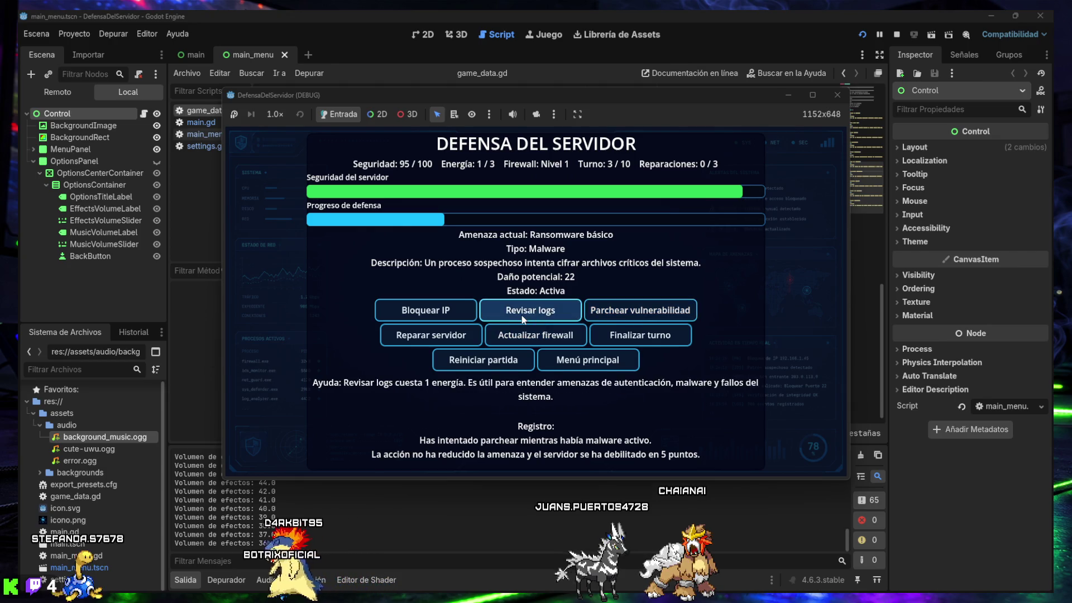
pyautogui.click(445, 337)
pyautogui.click(428, 316)
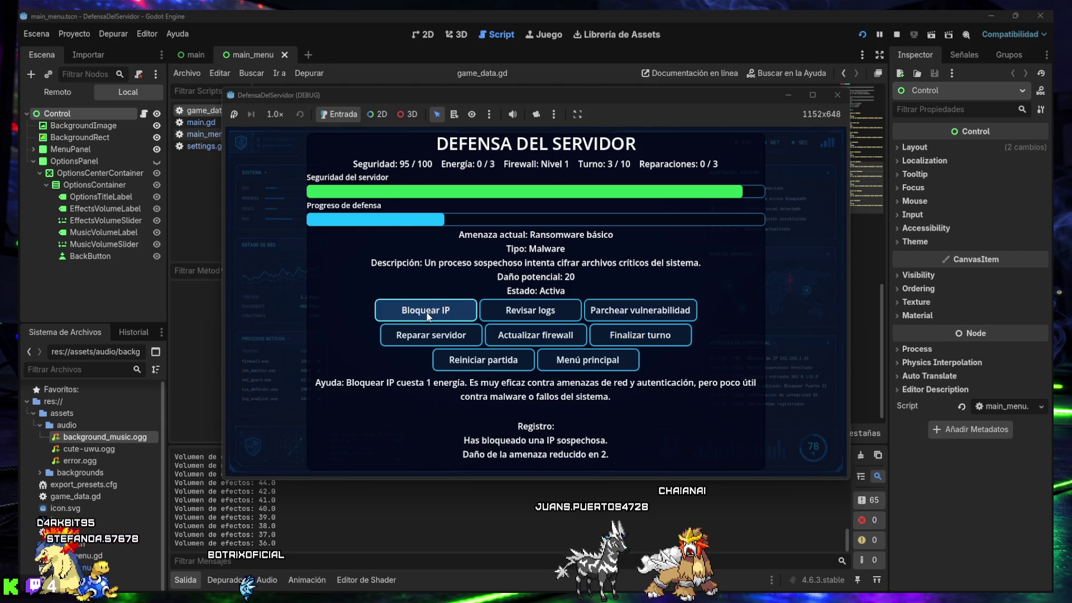
pyautogui.click(597, 331)
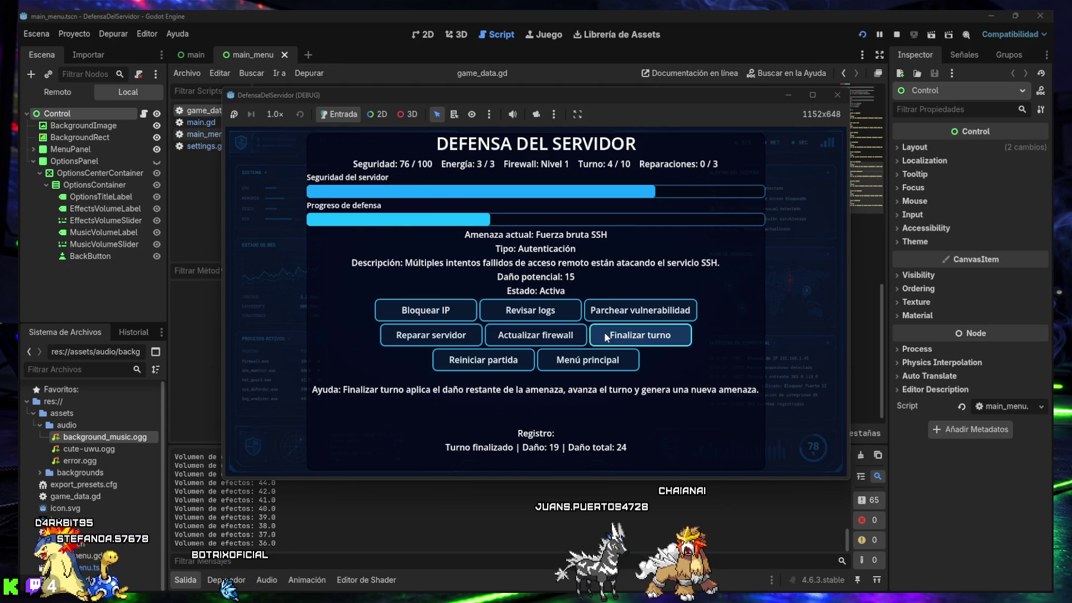
pyautogui.click(441, 341)
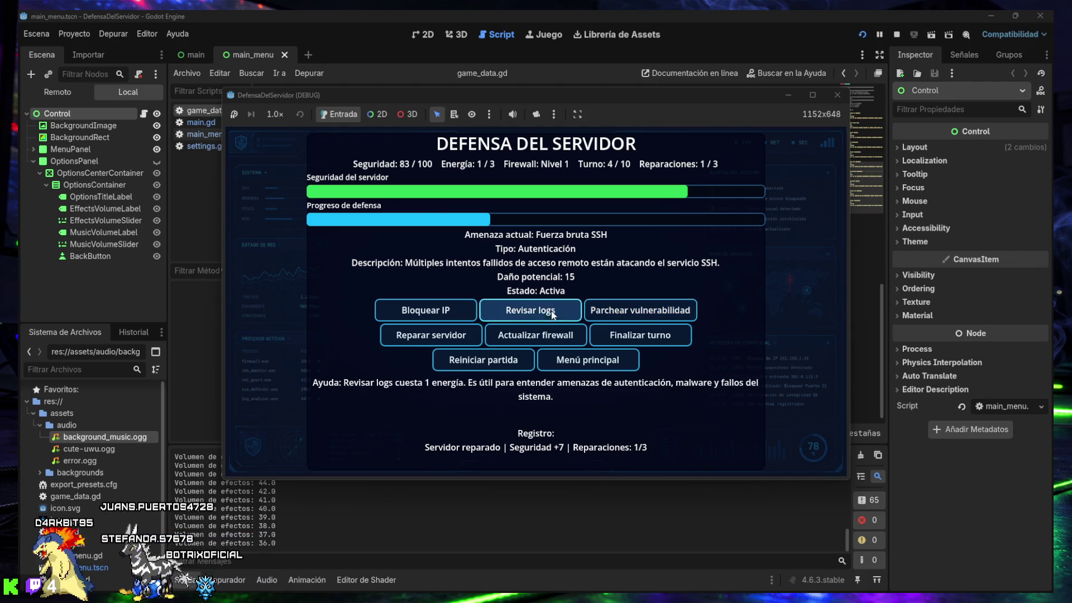
pyautogui.click(527, 313)
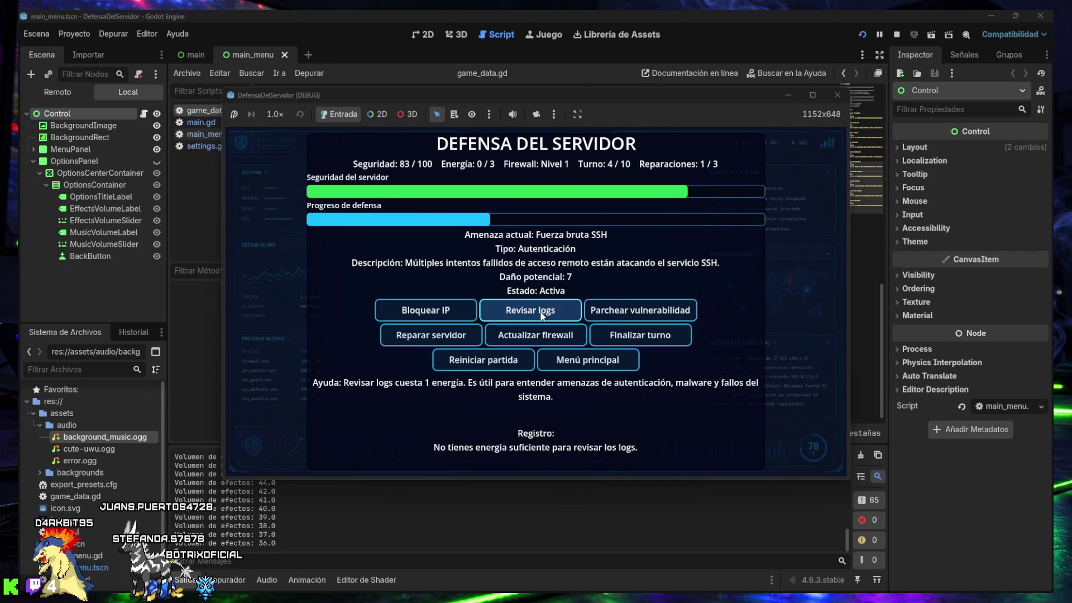
pyautogui.click(625, 336)
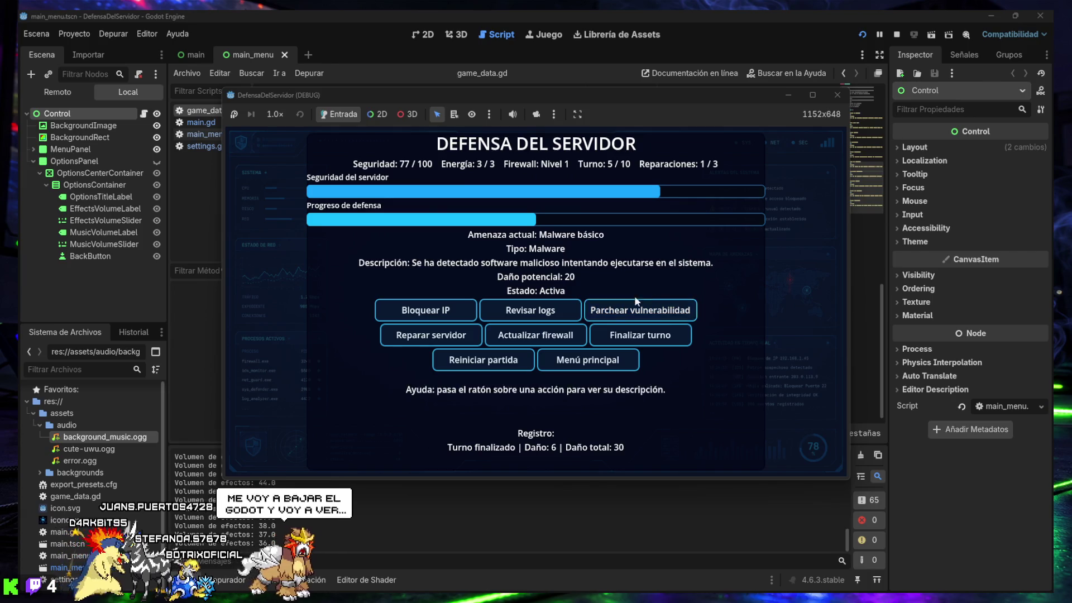
pyautogui.click(566, 363)
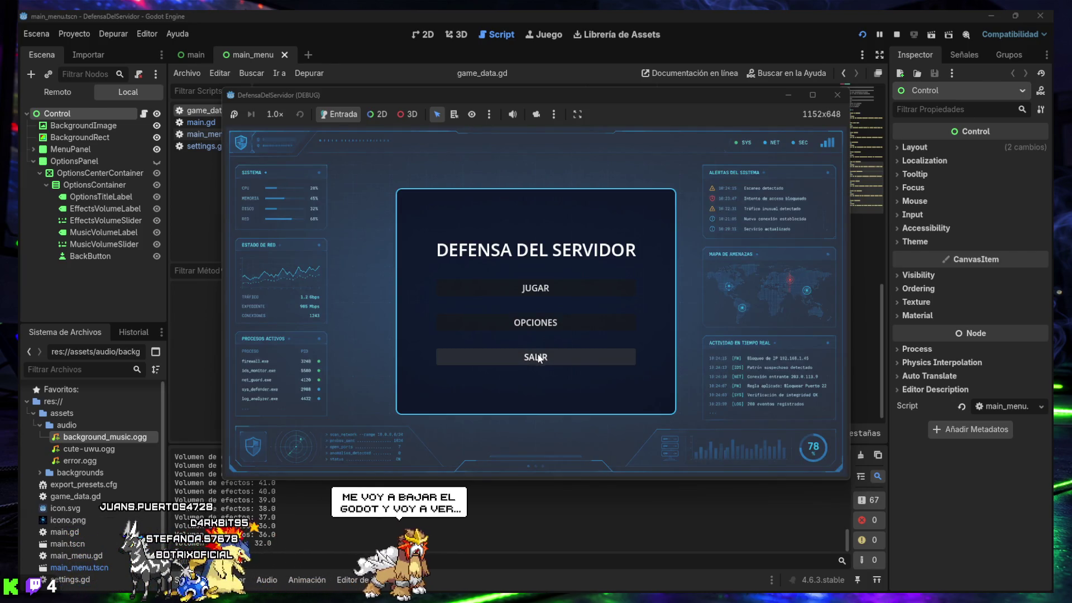
pyautogui.click(539, 358)
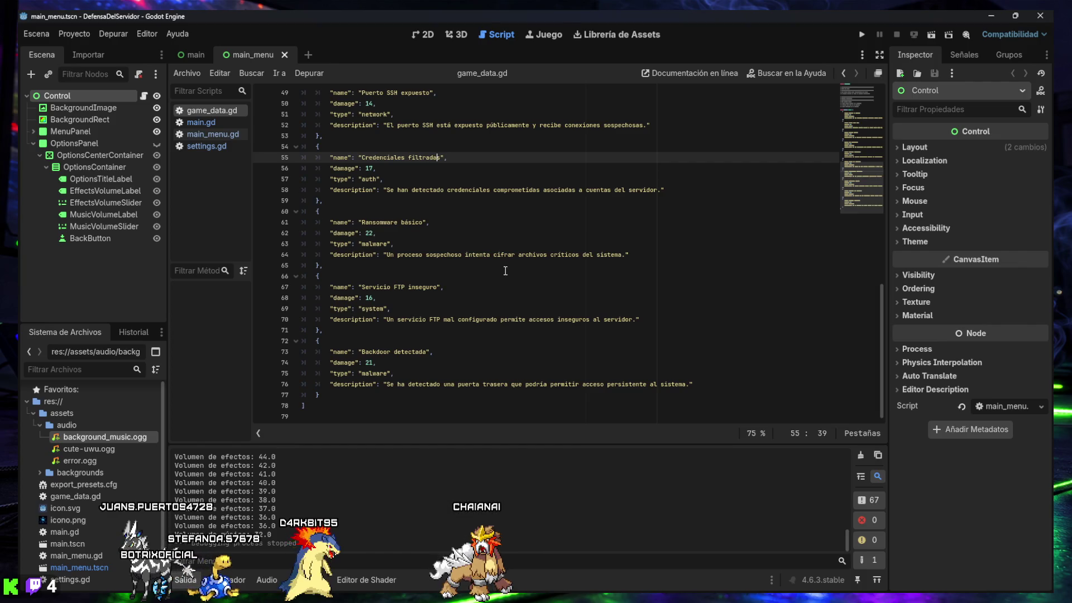
pyautogui.moveTo(596, 582)
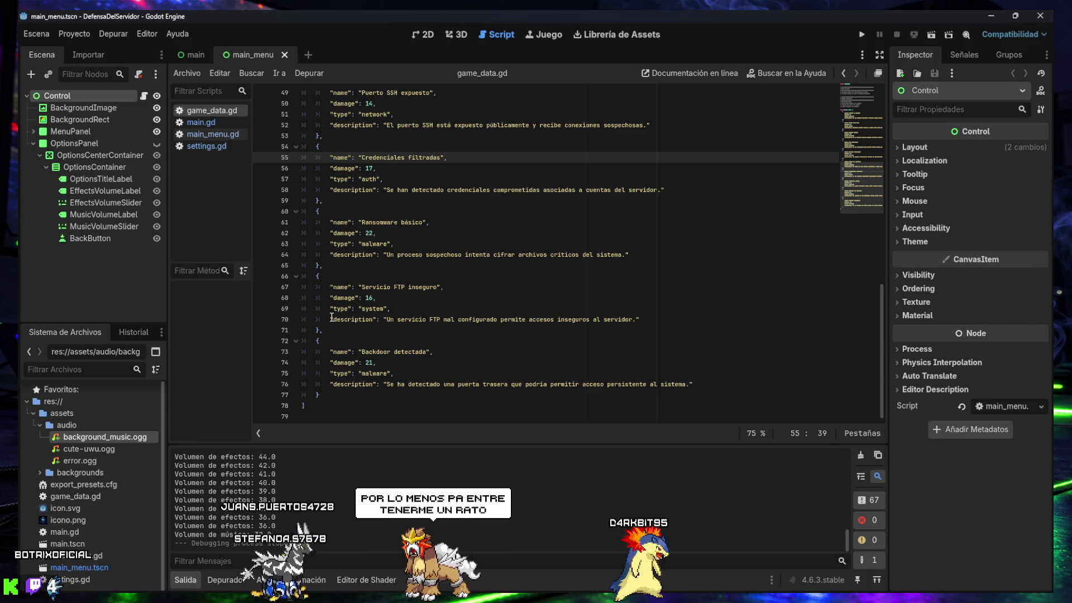
pyautogui.click(383, 406)
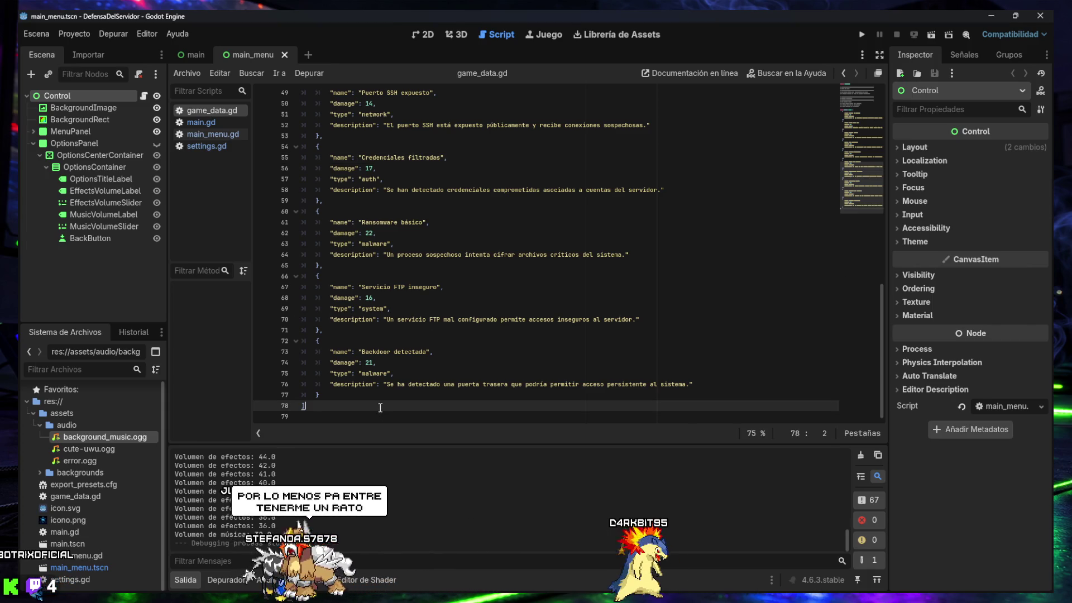
pyautogui.click(370, 417)
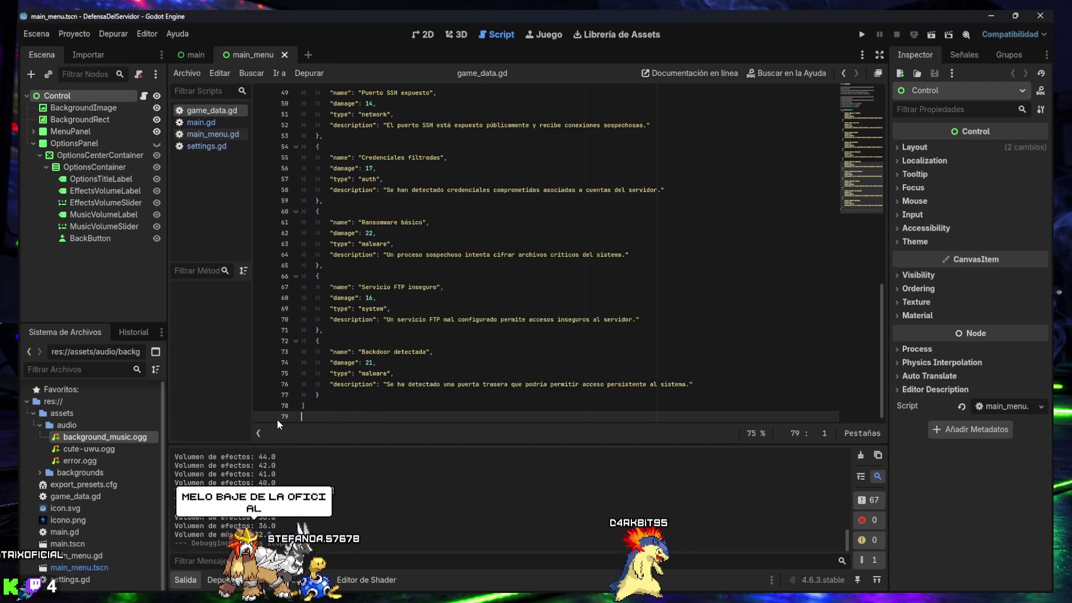
pyautogui.click(186, 580)
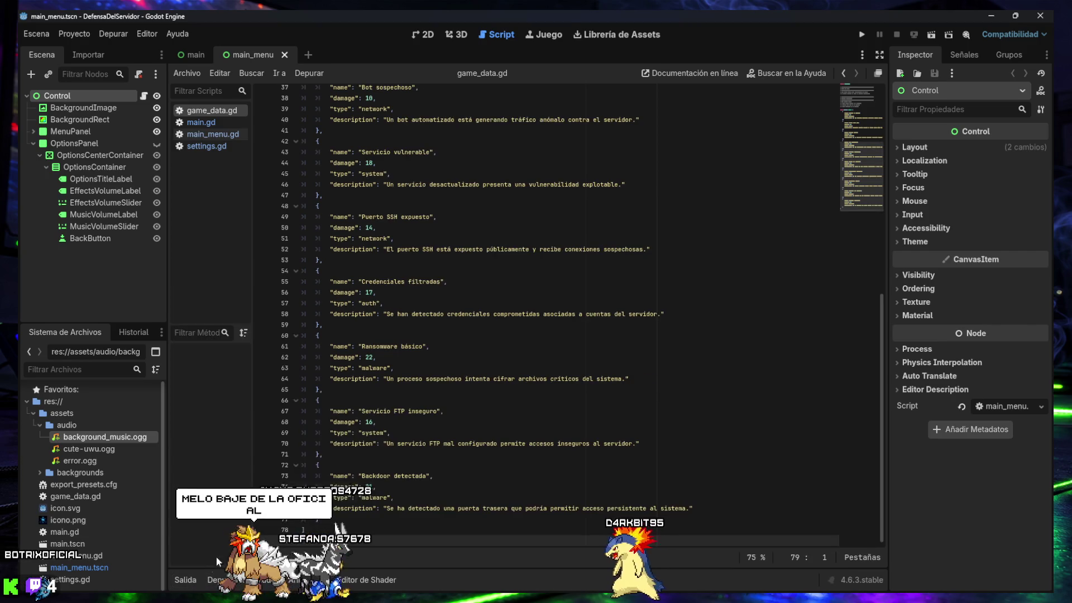
pyautogui.scroll(12, 484, 407)
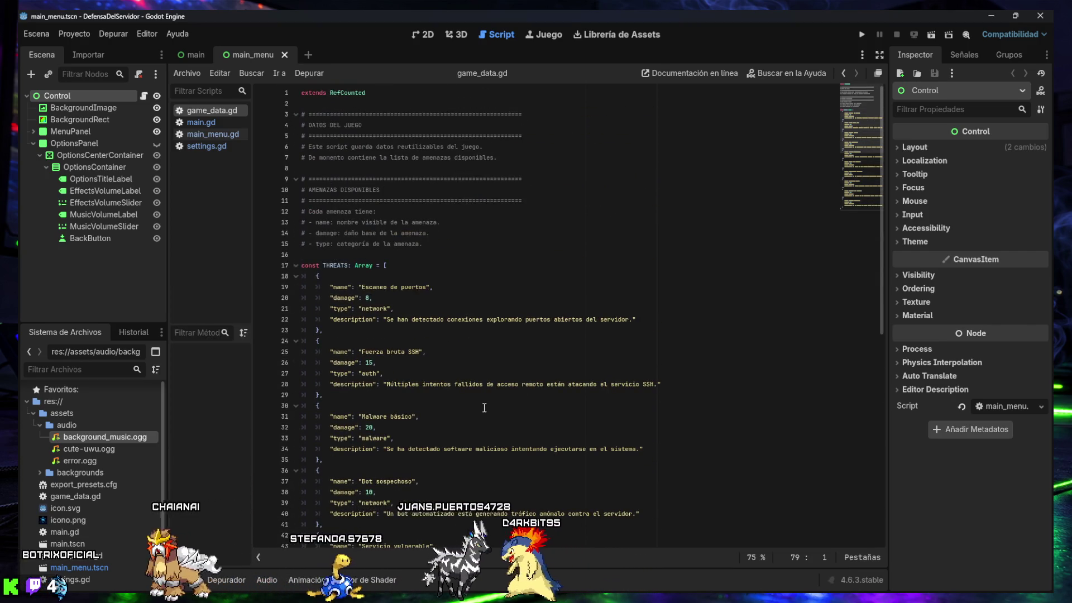
pyautogui.click(463, 254)
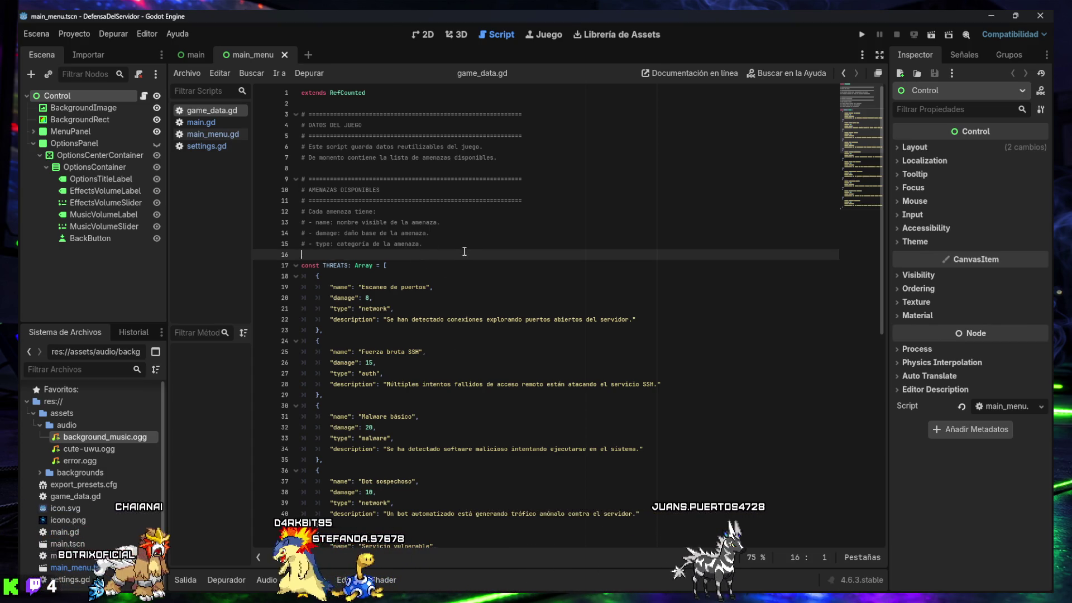
pyautogui.scroll(-9, 466, 249)
pyautogui.scroll(-3, 454, 404)
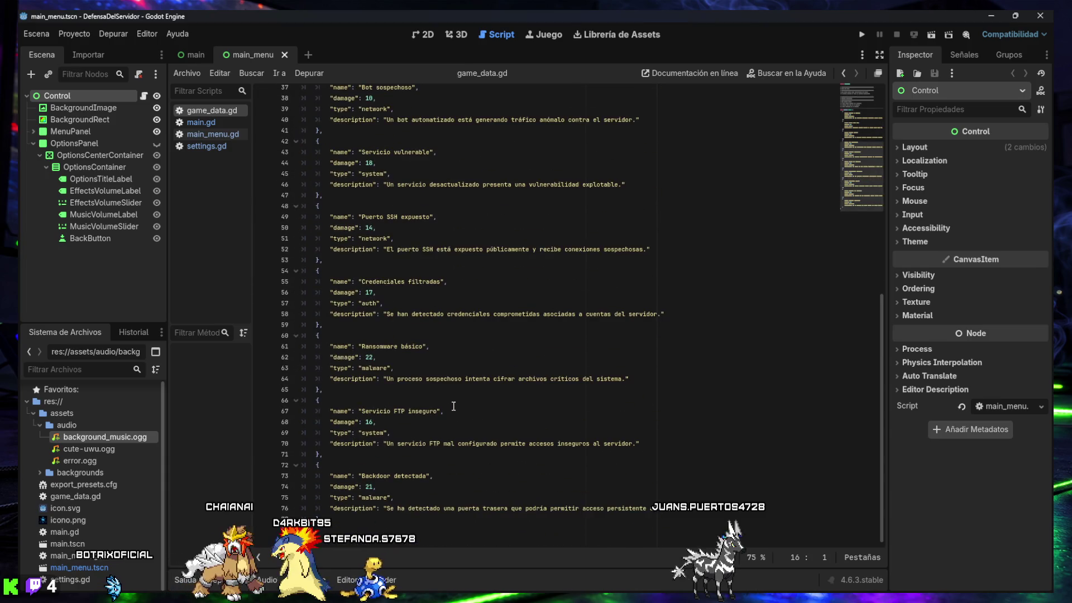
pyautogui.click(335, 540)
pyautogui.moveTo(335, 540); pyautogui.dragTo(324, 36)
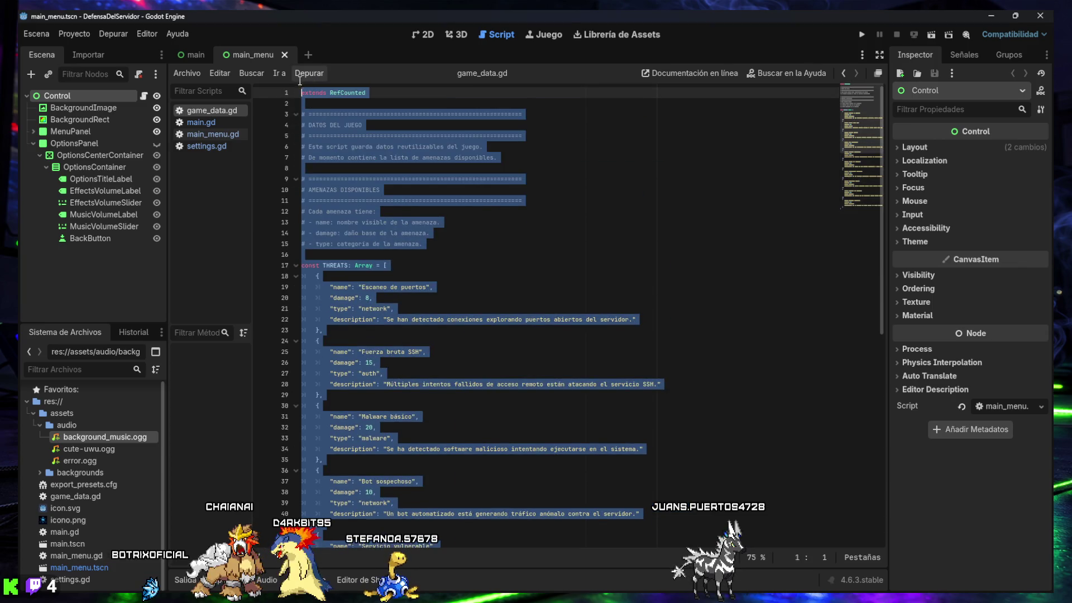
pyautogui.click(474, 276)
pyautogui.scroll(-12, 475, 358)
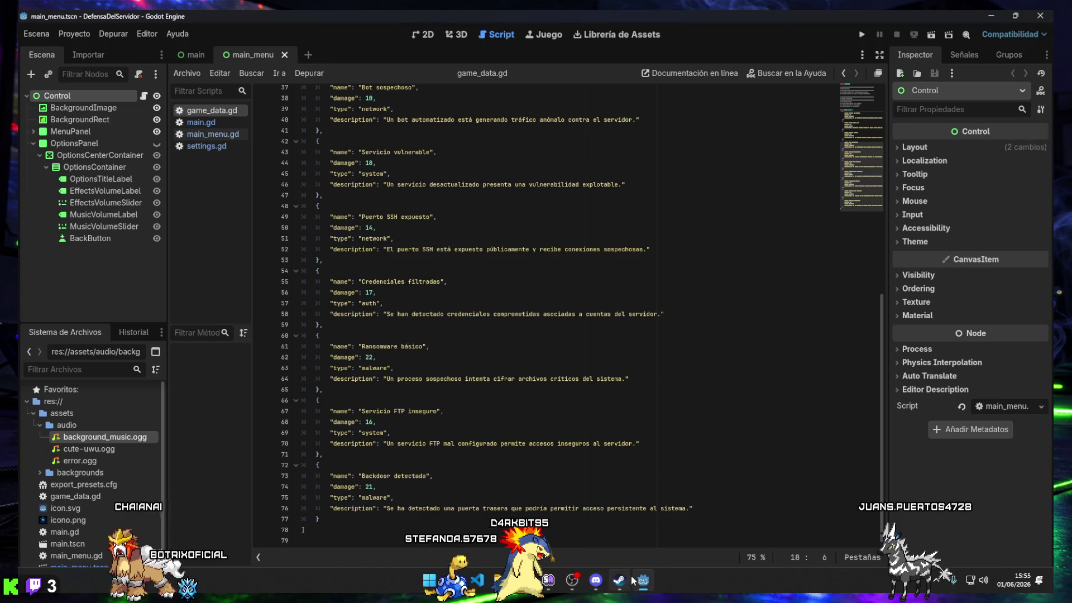
pyautogui.click(564, 532)
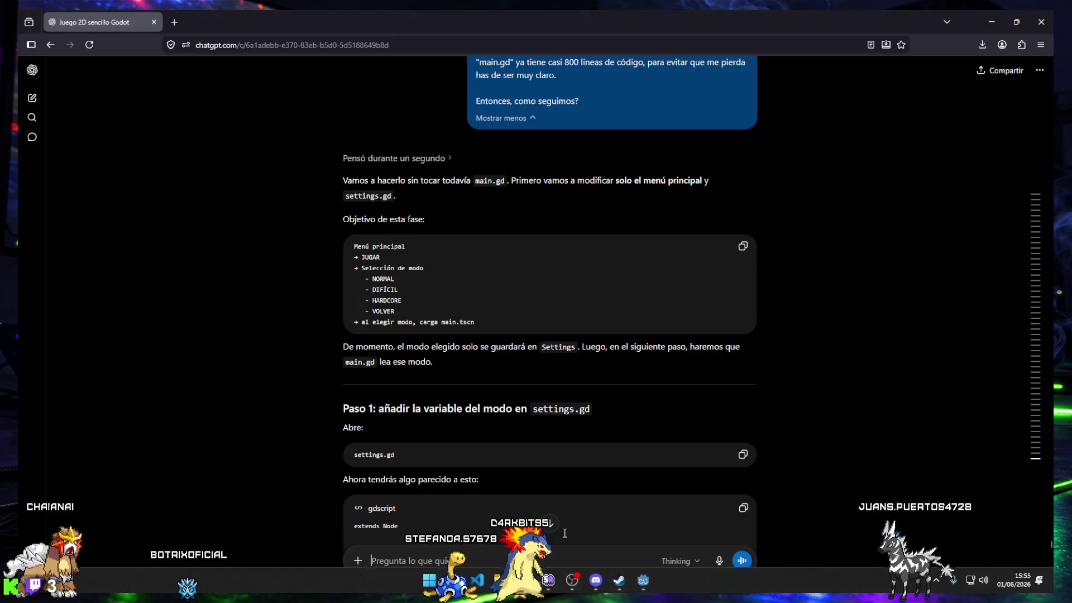
pyautogui.scroll(-2, 461, 373)
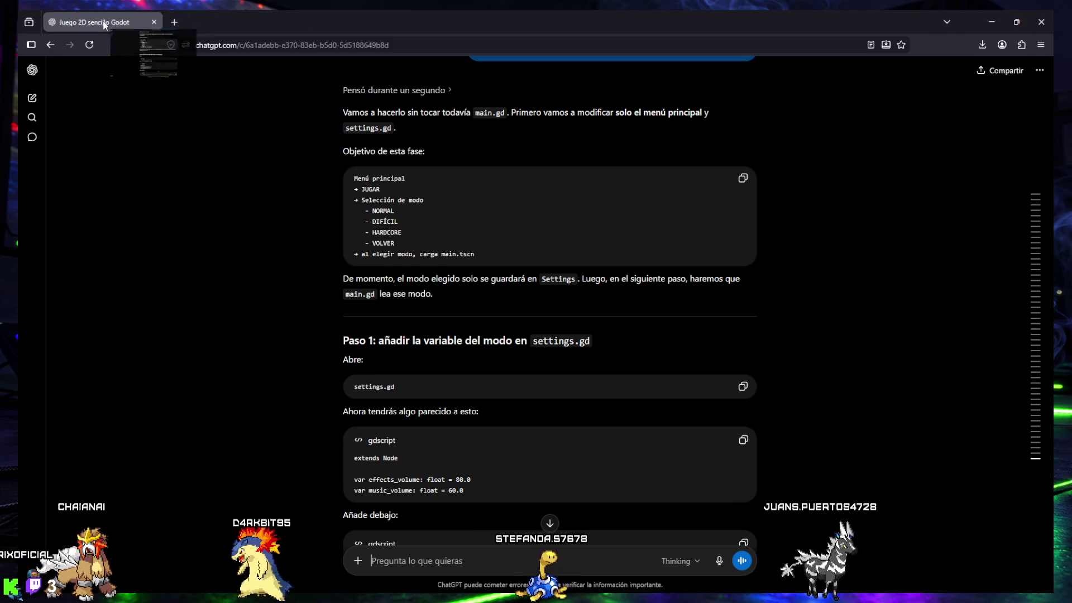
pyautogui.hotkey('alt', 'Tab')
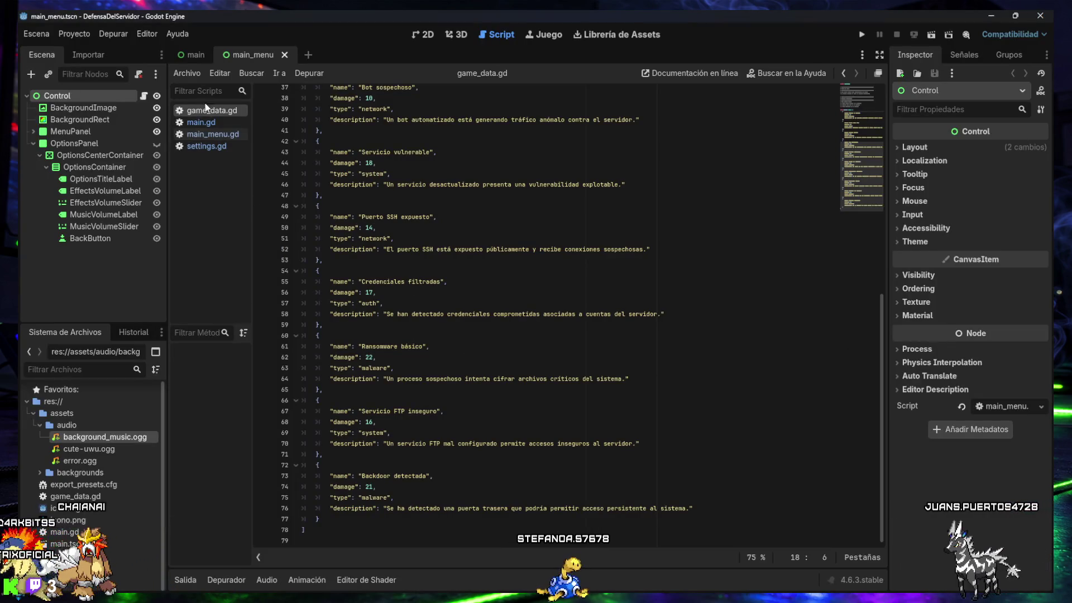
# Step: Open settings.gd and add line 12 below the volume variables for selected_game_mode
pyautogui.click(201, 149)
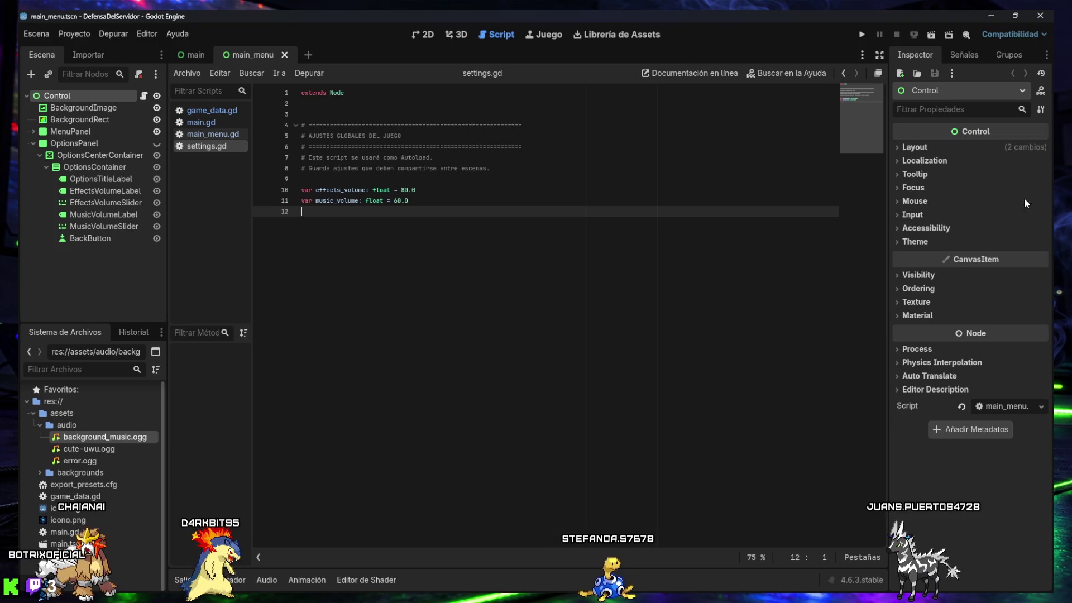
pyautogui.hotkey('ctrl', 'Home')
pyautogui.hotkey('shift', 'End')
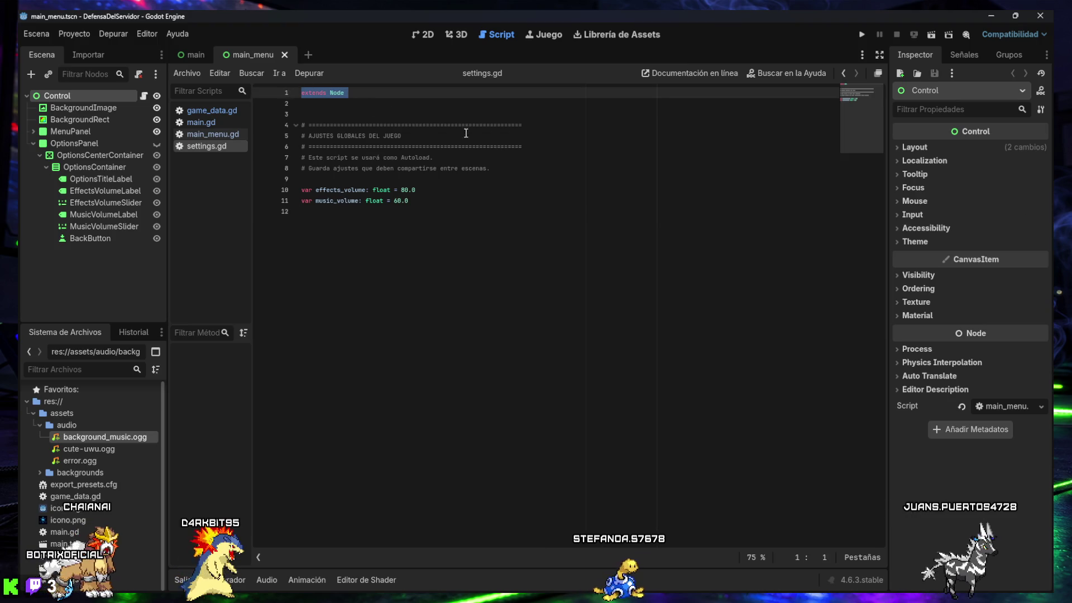
pyautogui.moveTo(463, 214); pyautogui.dragTo(295, 179)
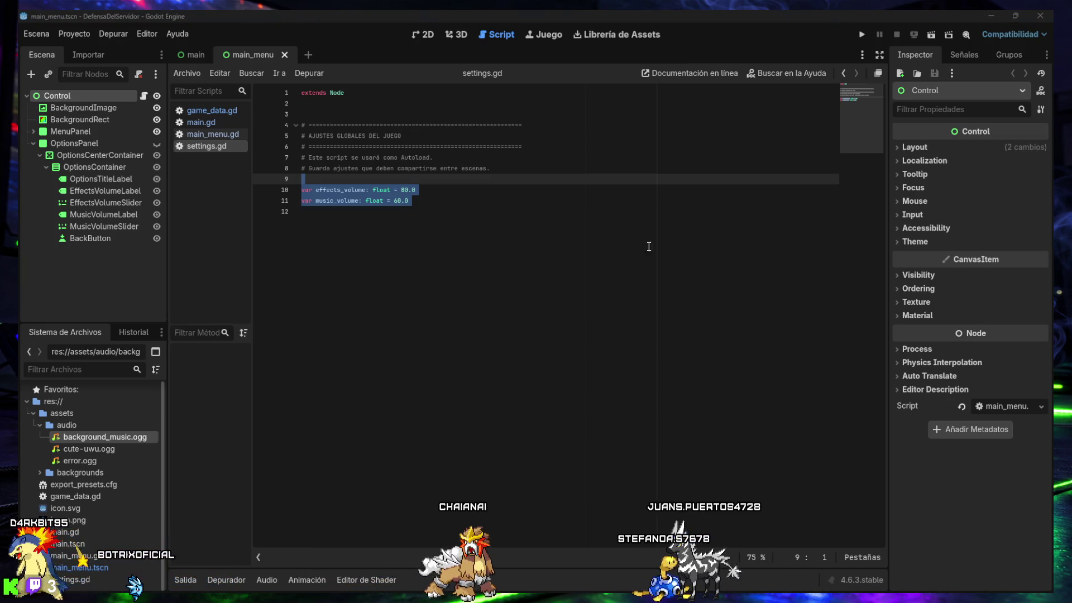
pyautogui.click(626, 261)
pyautogui.press('Return')
pyautogui.write('var selected_game_mode: String = "normal"')
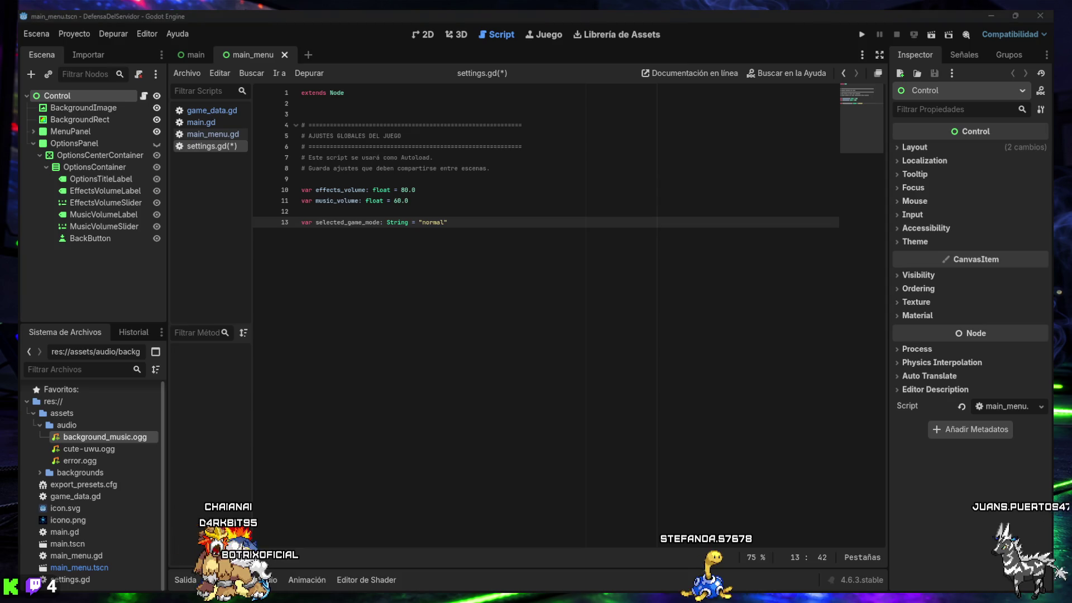
pyautogui.click(332, 213)
# Step: Paste comments describing normal, hard and hardcore modes above selected_game_mode and save settings.gd
pyautogui.press('Return')
pyautogui.press('Return')
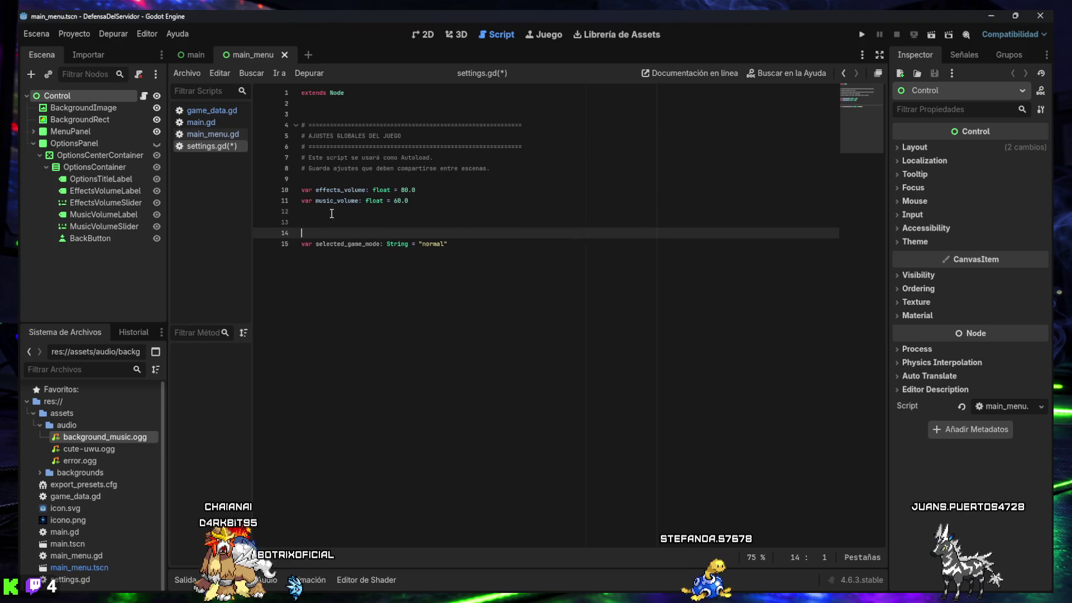
pyautogui.write('# Modo seleccionado para la siguiente partida: # "normal"   = sin objetivos secundarios # "hard"     = 1 objetivo secundario # "hardcore" = 3 objetivos secundarios')
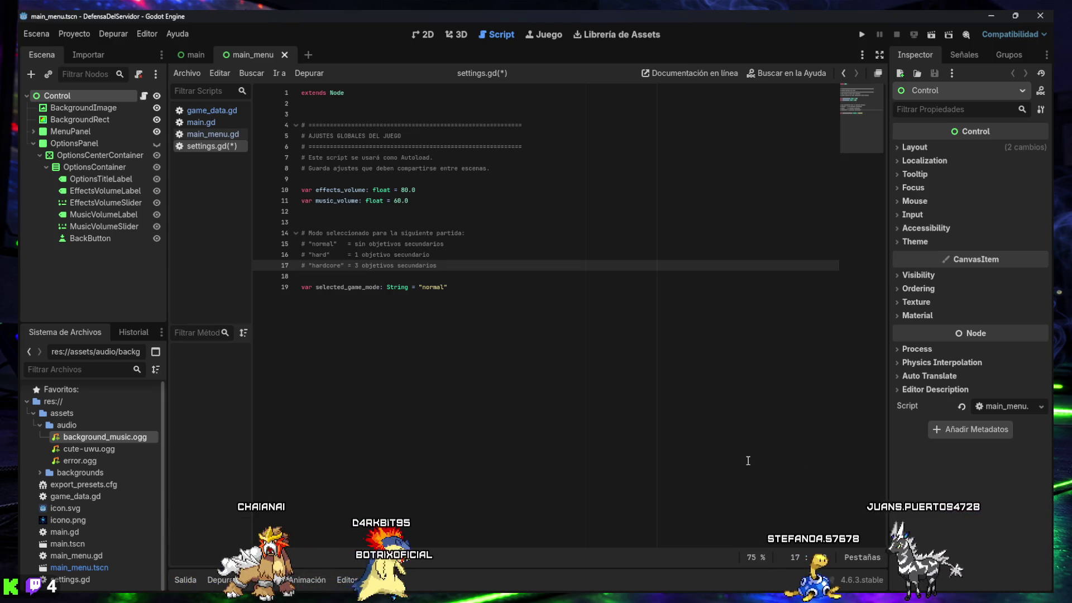
pyautogui.moveTo(602, 596)
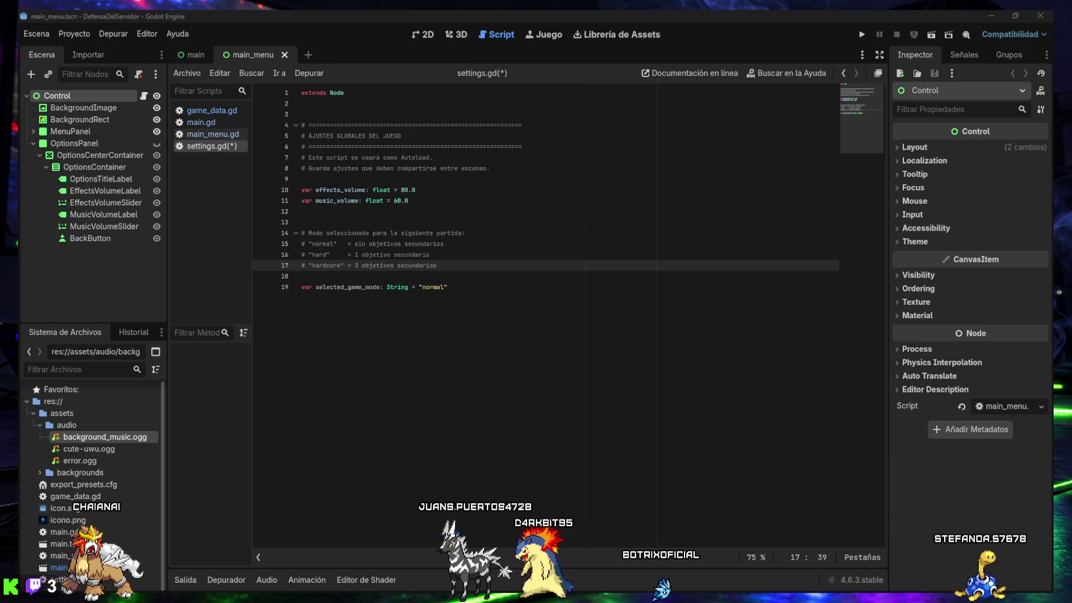
pyautogui.moveTo(850, 578)
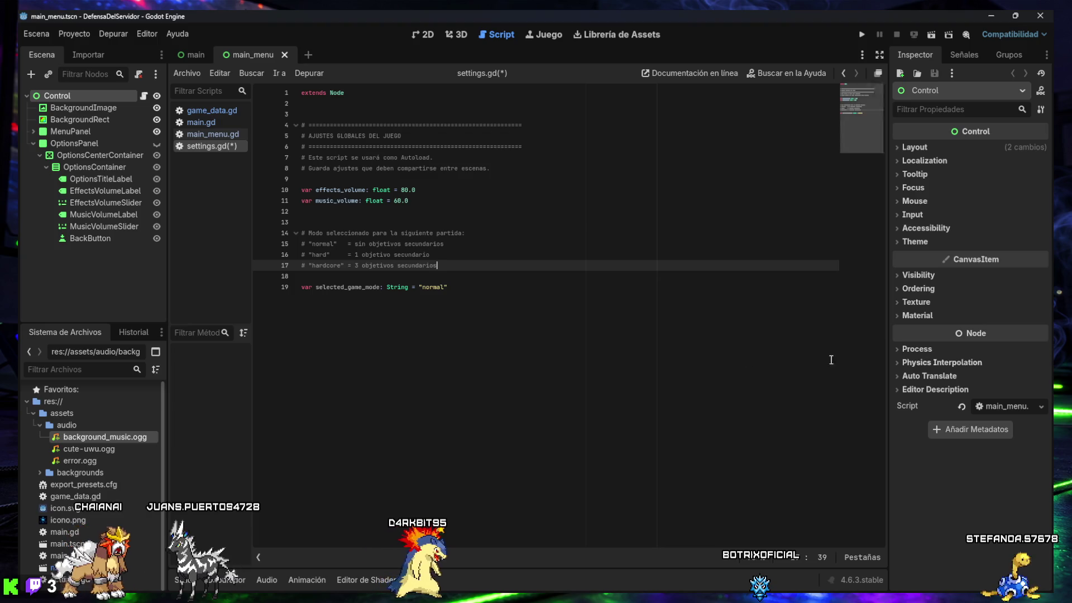
pyautogui.click(469, 352)
pyautogui.hotkey('ctrl', 's')
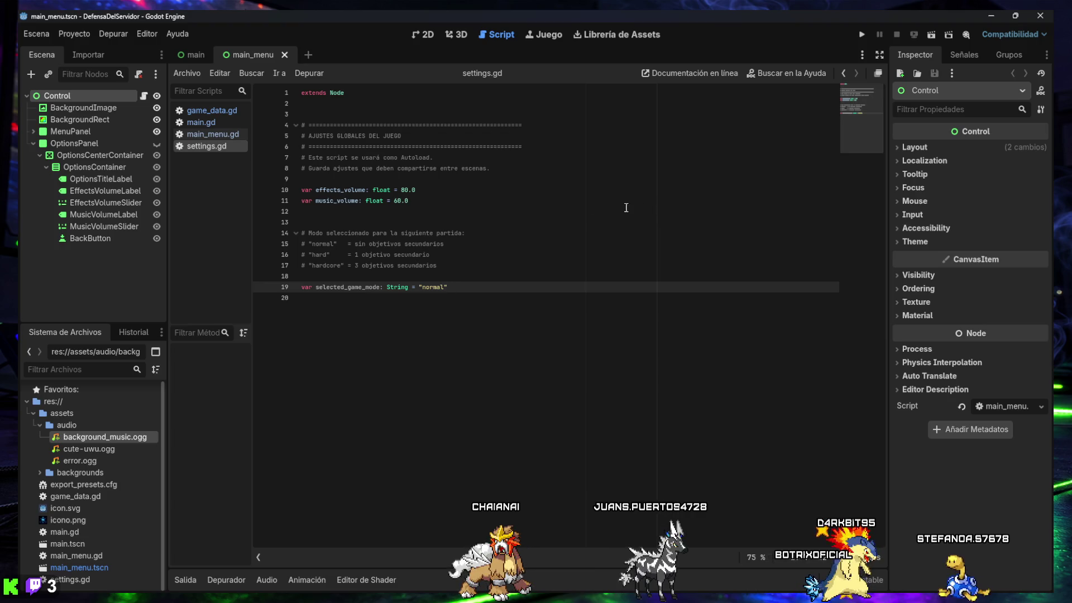
pyautogui.click(216, 134)
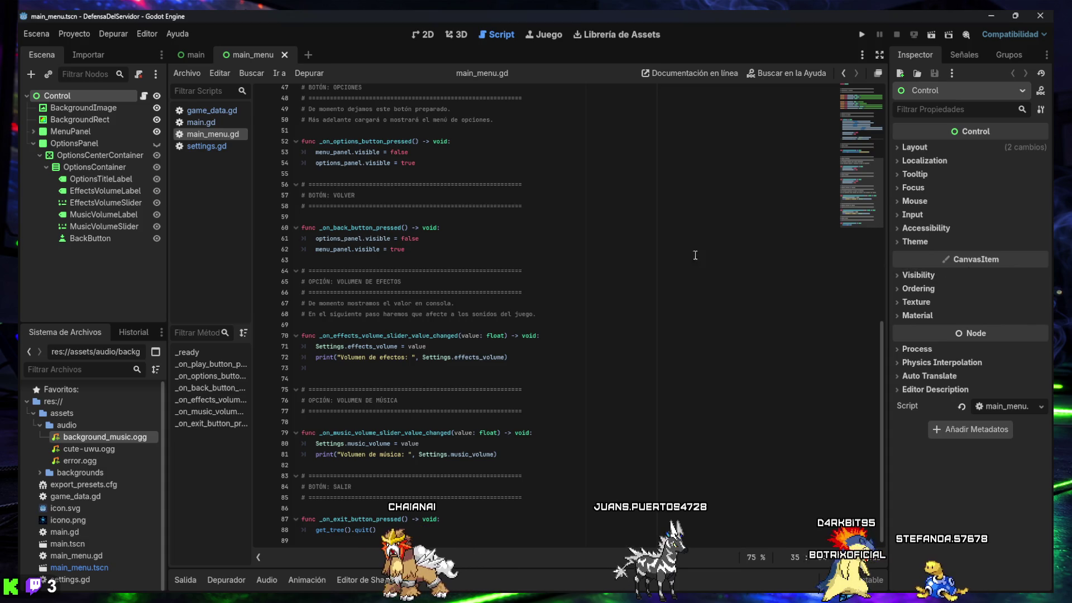
# Step: In the 2D view, add a Panel node under Control and name it ModePanel
pyautogui.moveTo(189, 57)
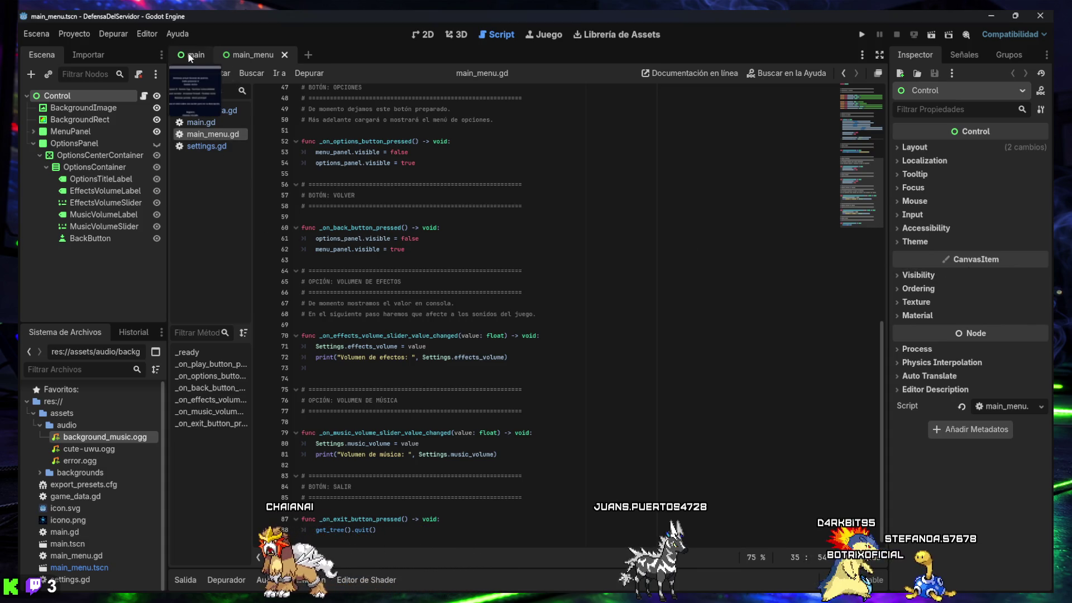
pyautogui.click(427, 35)
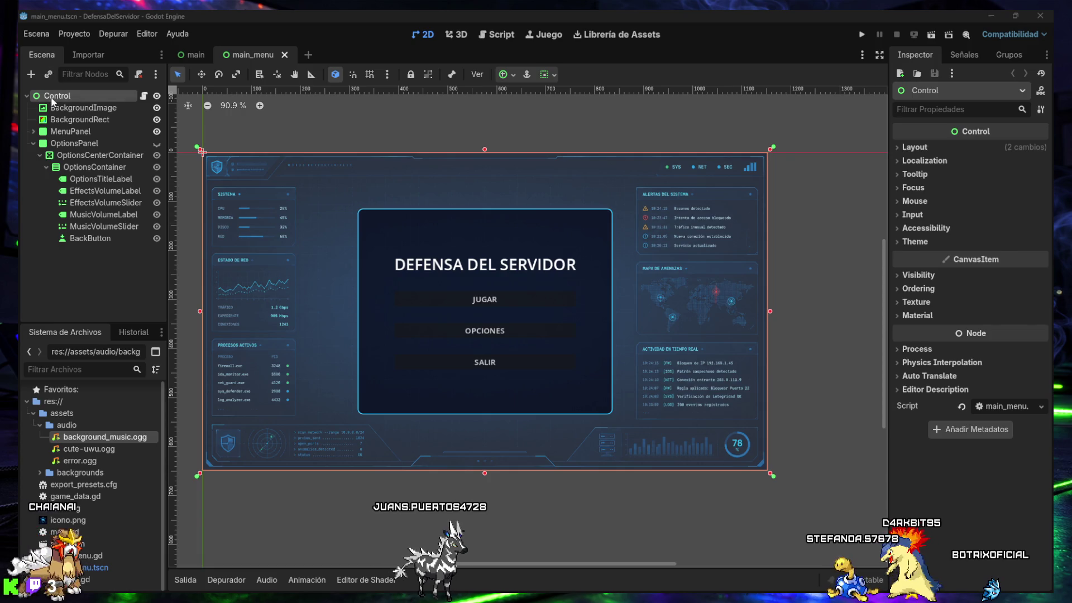
pyautogui.hotkey('ctrl', 'a')
pyautogui.write('Panel')
pyautogui.doubleClick(401, 284)
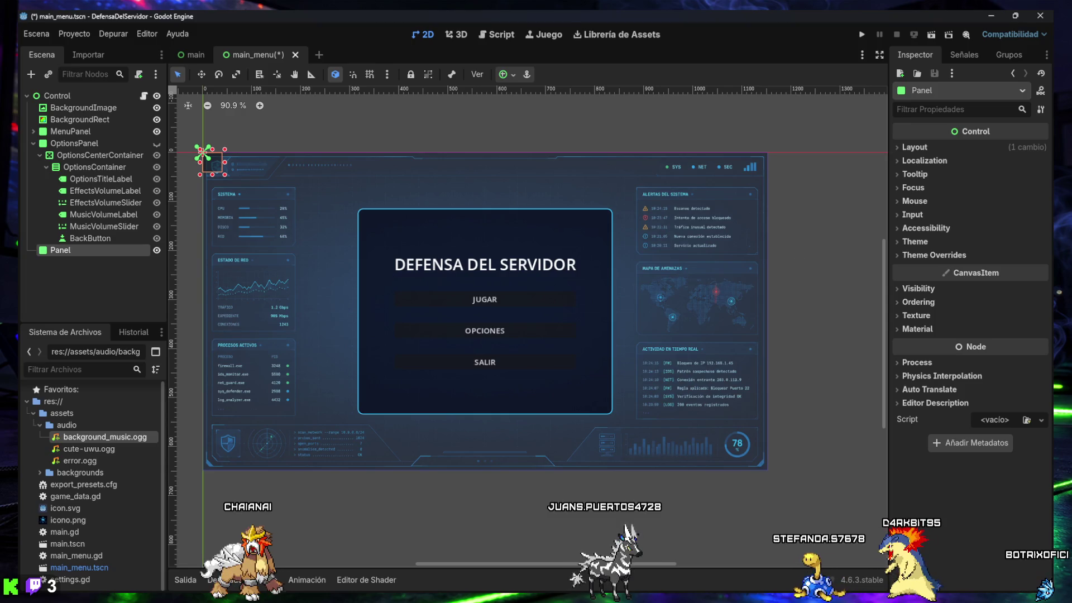
pyautogui.doubleClick(68, 250)
pyautogui.write('ModePanel')
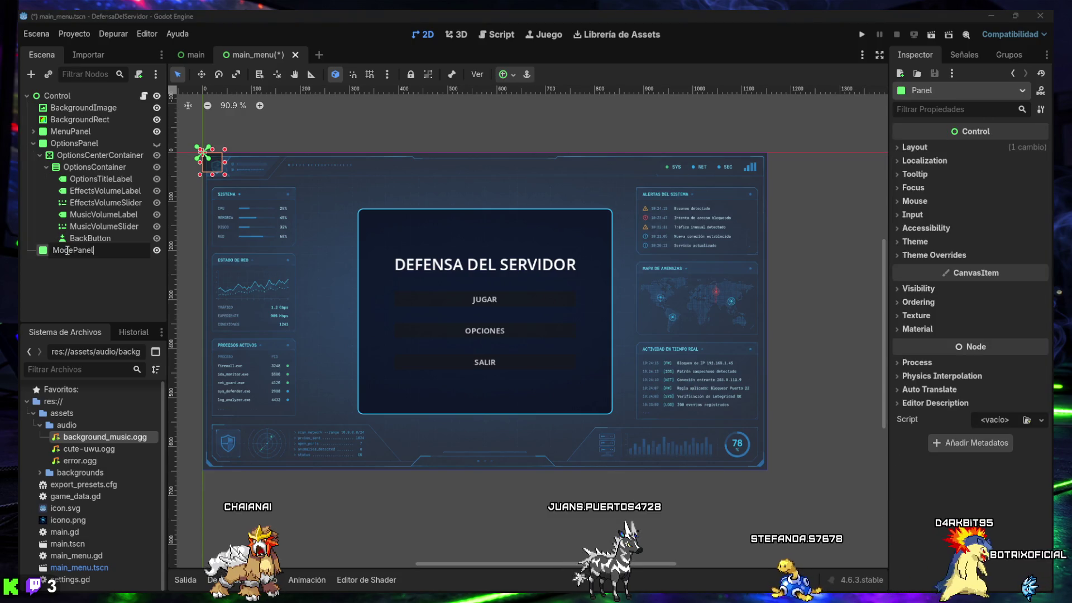
pyautogui.press('Return')
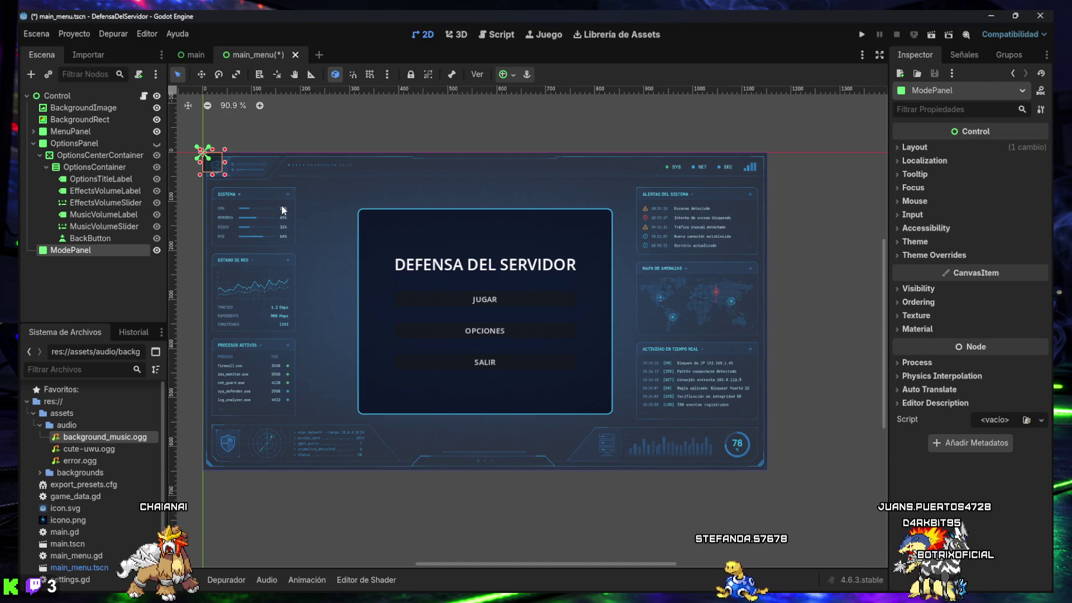
# Step: Undo a trial resize of ModePanel and collapse the OptionsPanel branch
pyautogui.moveTo(232, 182)
pyautogui.mouseDown()
pyautogui.moveTo(383, 317)
pyautogui.moveTo(467, 374)
pyautogui.moveTo(525, 231)
pyautogui.moveTo(424, 320)
pyautogui.moveTo(483, 345)
pyautogui.mouseUp()
pyautogui.hotkey('ctrl', 'z')
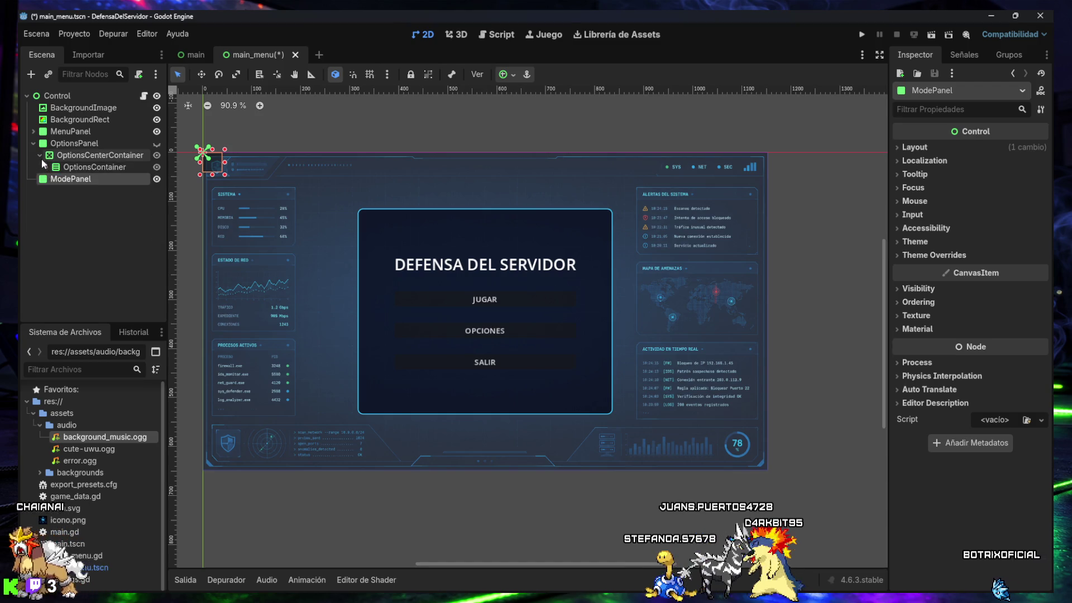
pyautogui.click(34, 143)
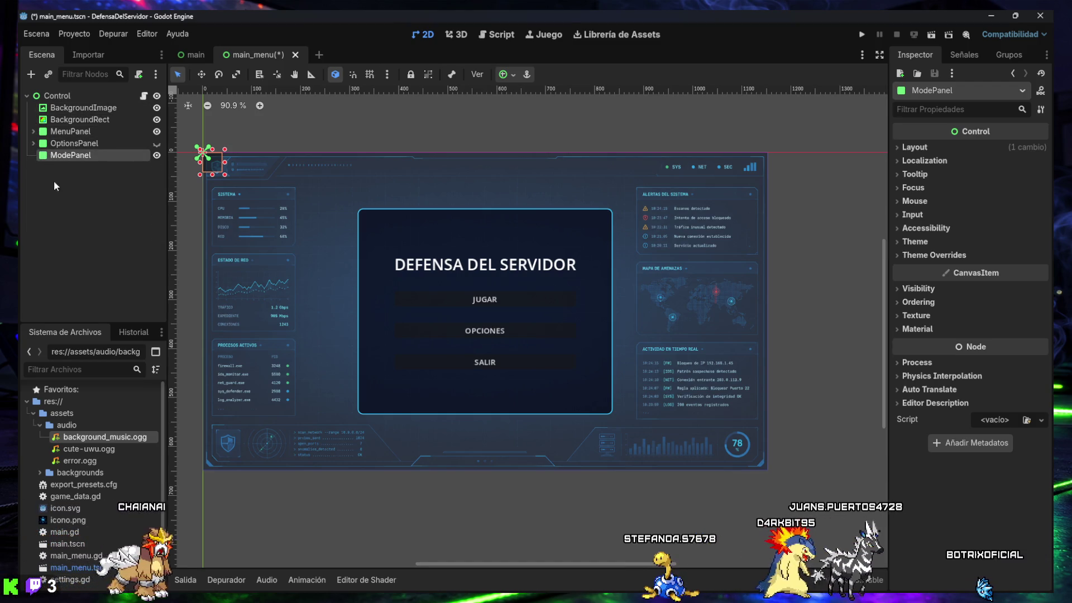
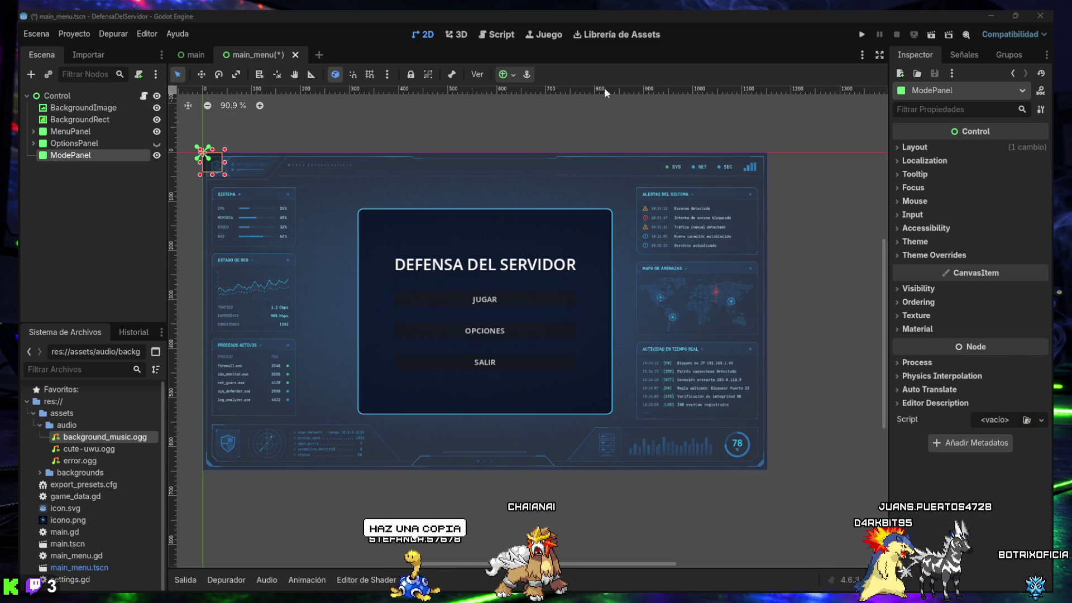
# Step: Save main_menu.tscn with Ctrl+S, then close the editor to return to the Project Manager
pyautogui.click(84, 184)
pyautogui.hotkey('ctrl', 's')
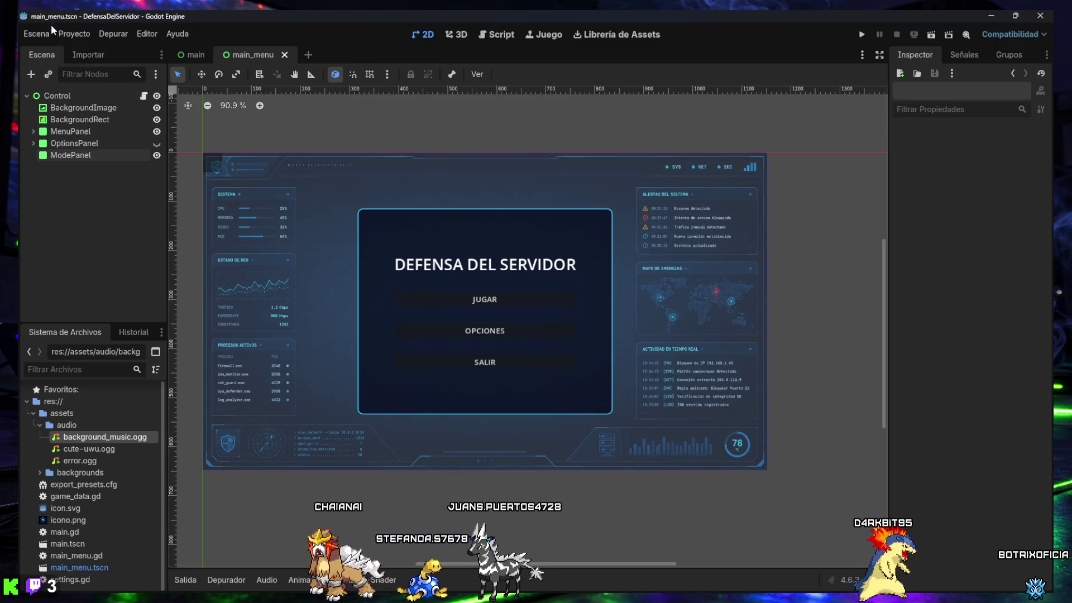
pyautogui.click(38, 33)
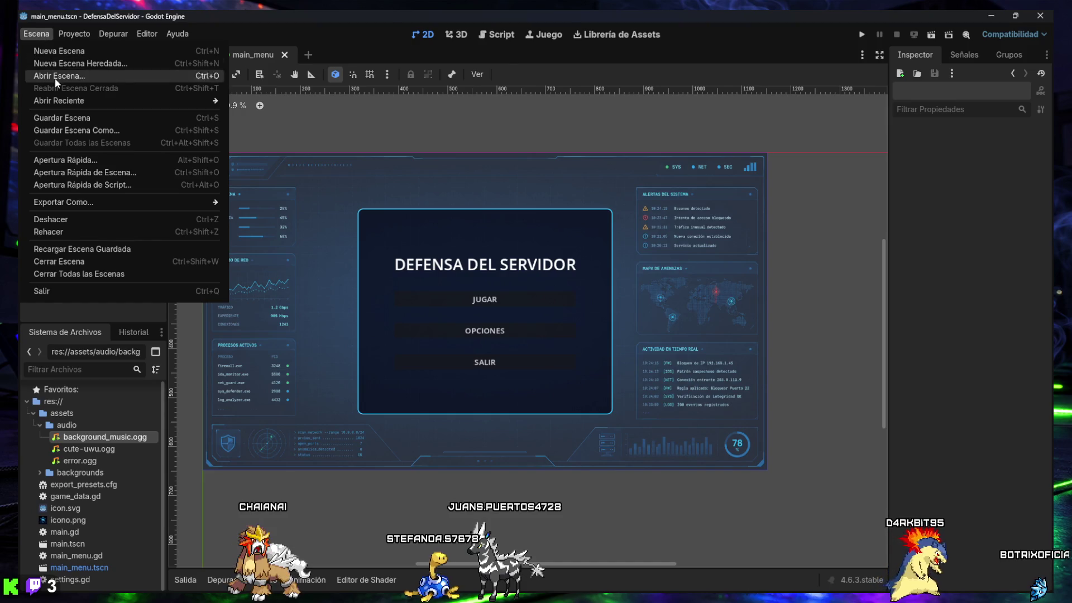
pyautogui.moveTo(72, 38)
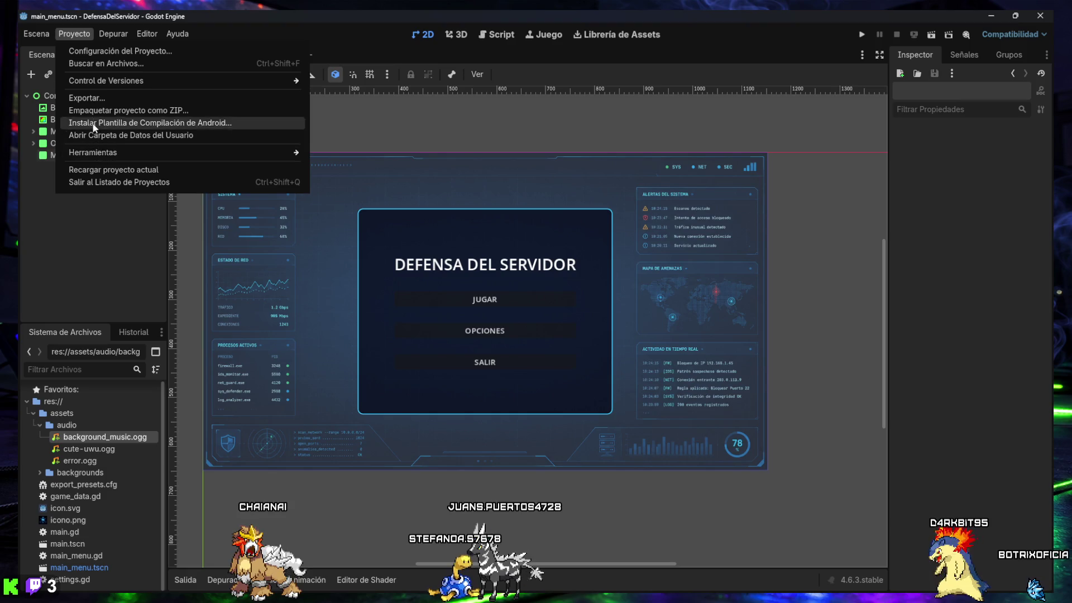
pyautogui.click(122, 20)
pyautogui.click(1031, 17)
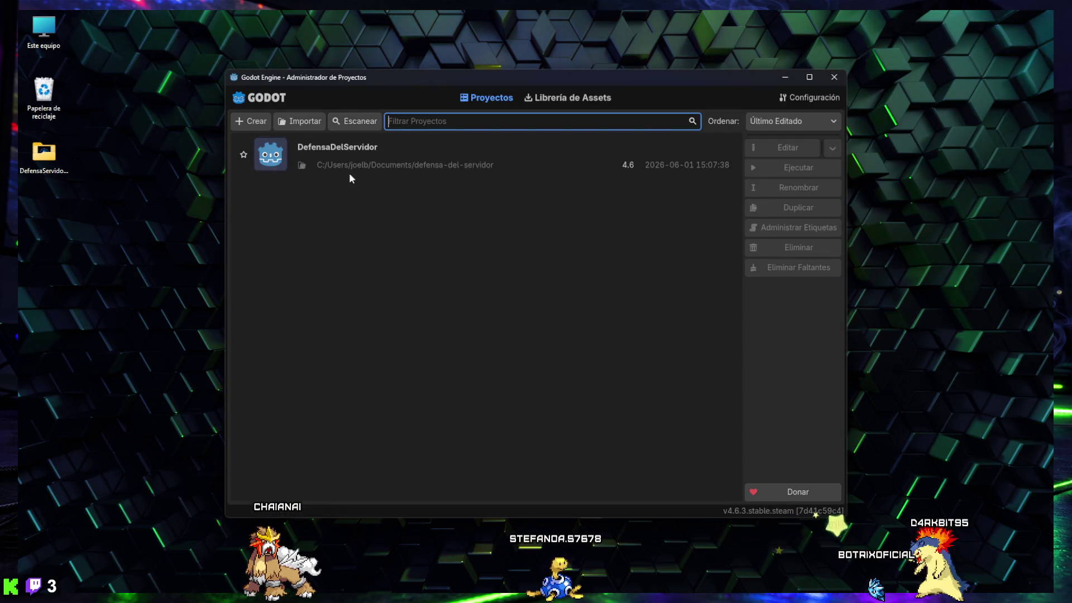
# Step: Duplicate DefensaDelServidor as 'DefensaDelServidor (Copy)' with Editar Ahora unchecked
pyautogui.click(353, 159)
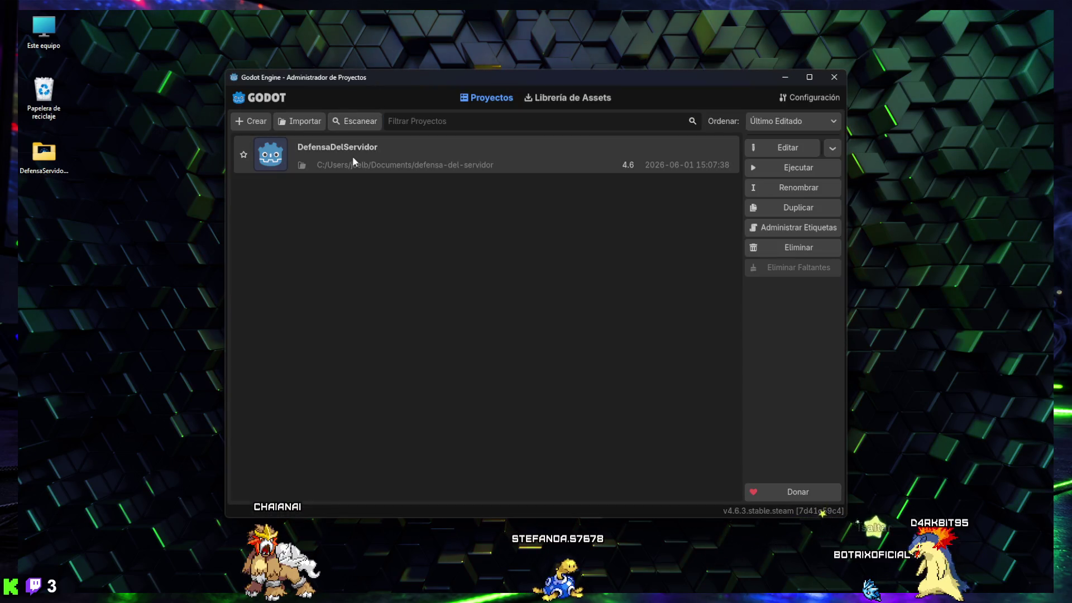
pyautogui.click(800, 207)
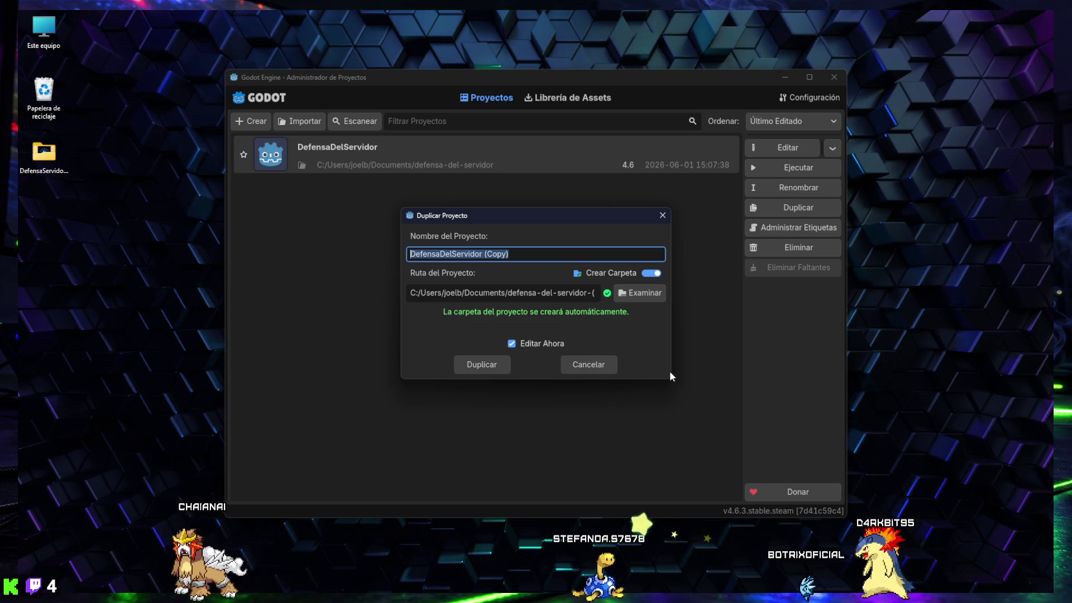
pyautogui.moveTo(675, 366)
pyautogui.mouseDown()
pyautogui.moveTo(743, 367)
pyautogui.moveTo(707, 365)
pyautogui.mouseUp()
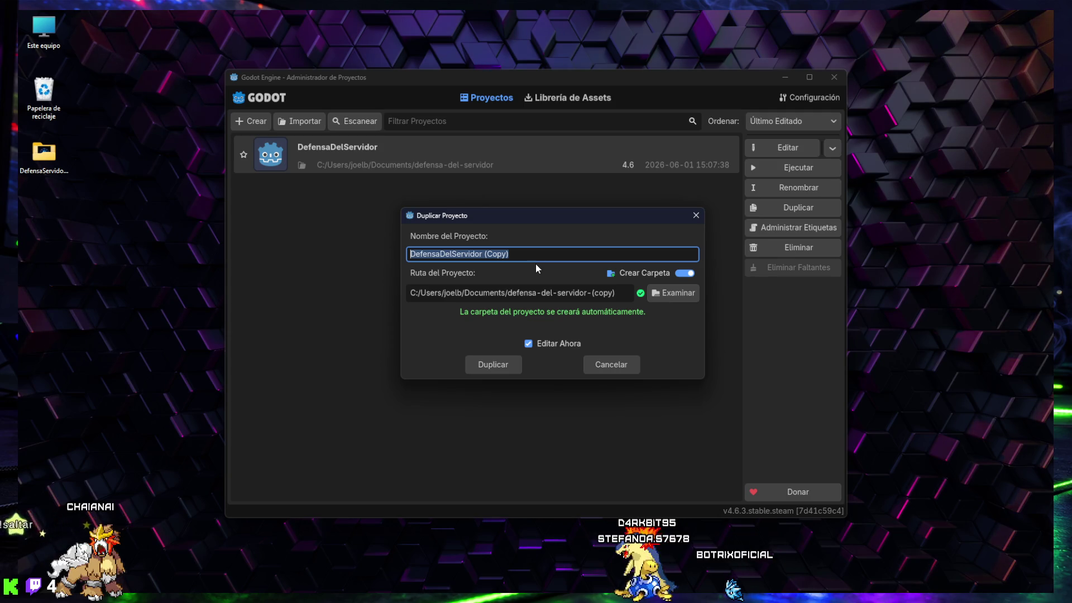
pyautogui.click(529, 344)
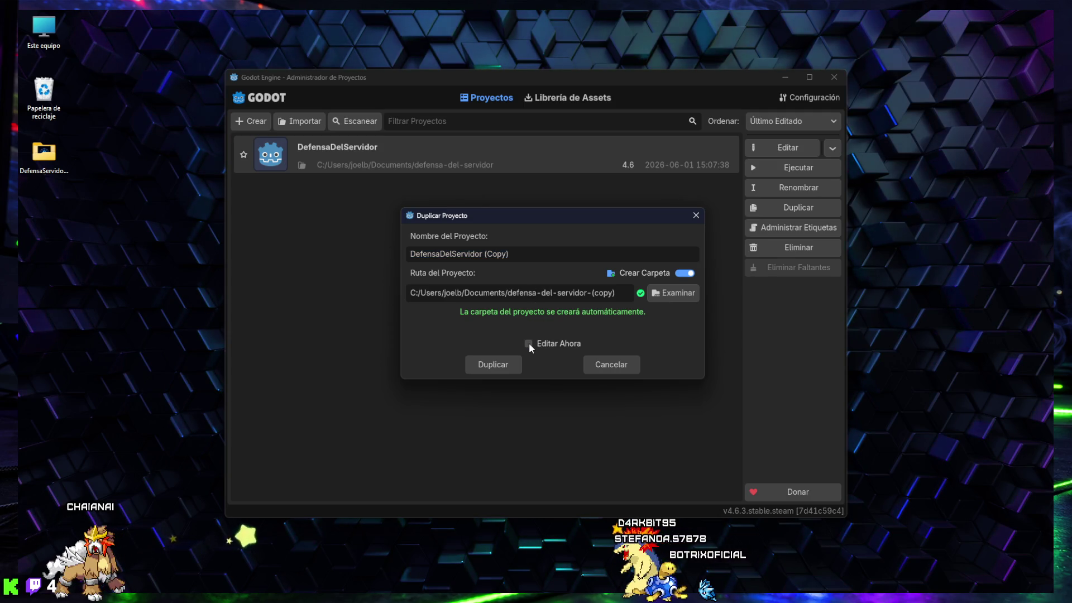
pyautogui.click(494, 367)
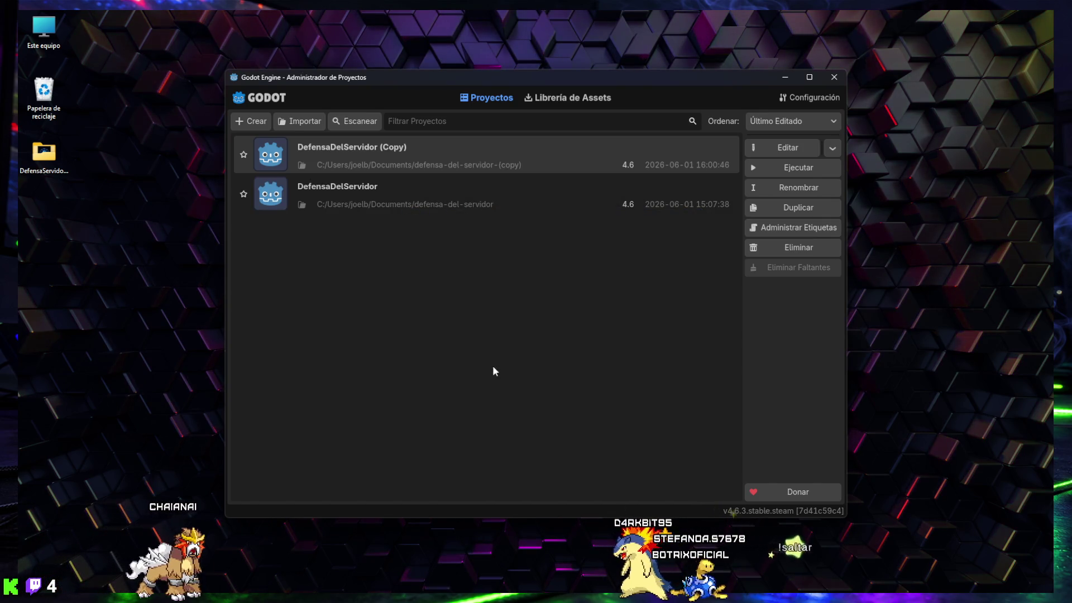
pyautogui.moveTo(500, 600)
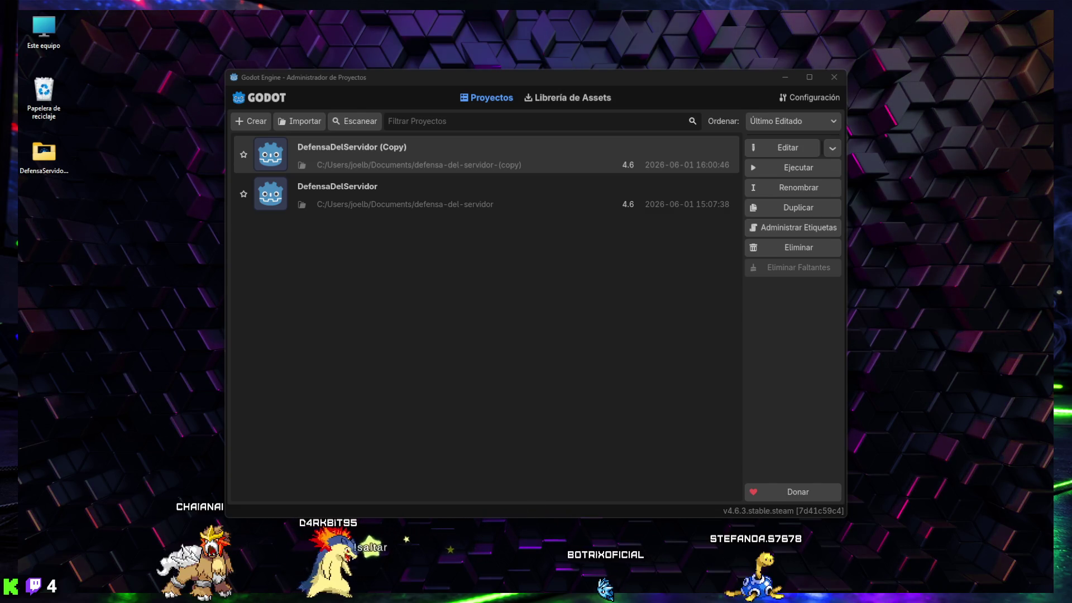
pyautogui.moveTo(357, 600)
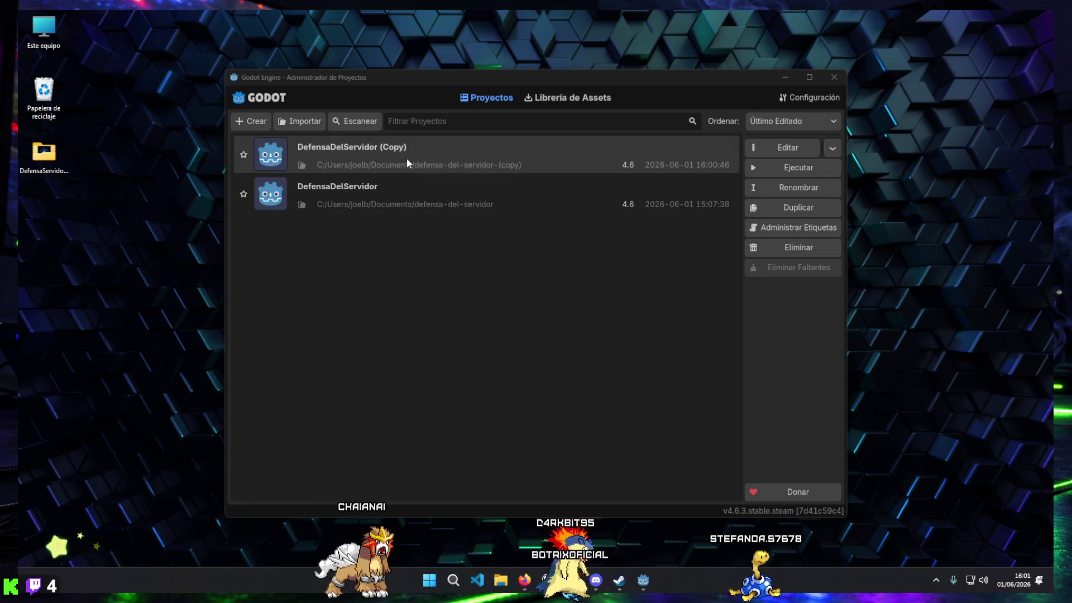
pyautogui.click(402, 197)
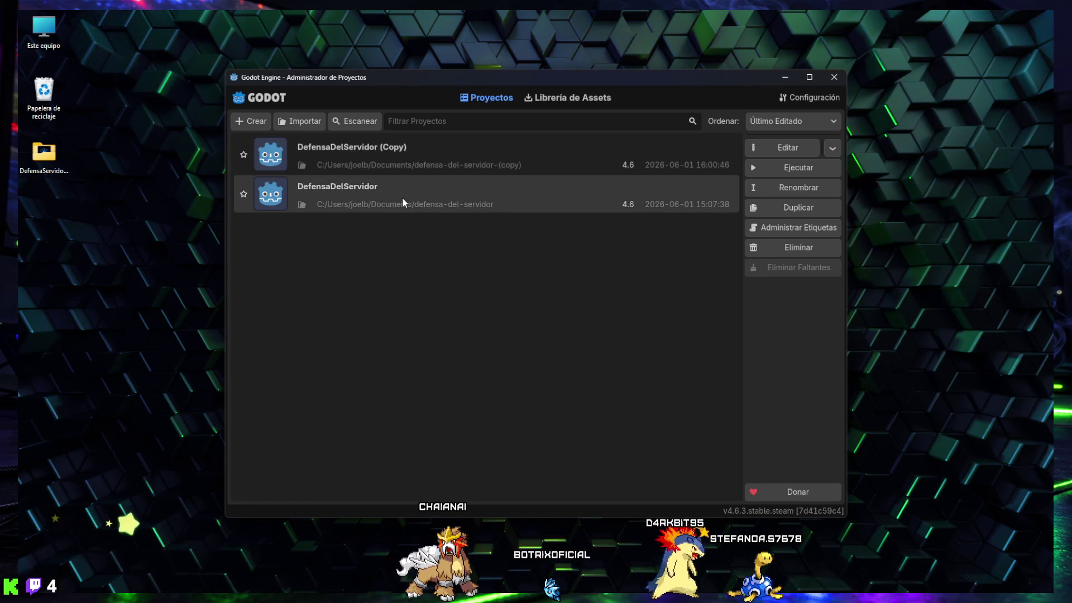
# Step: Open and close the original project and its copy, then reopen DefensaDelServidor on the main menu scene
pyautogui.doubleClick(402, 202)
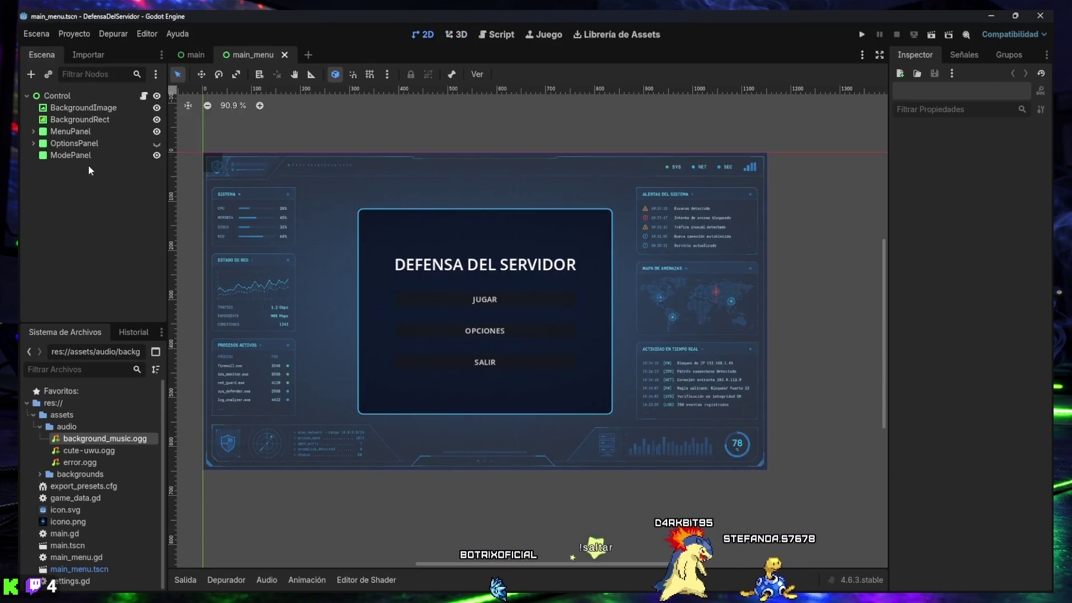
pyautogui.click(1040, 17)
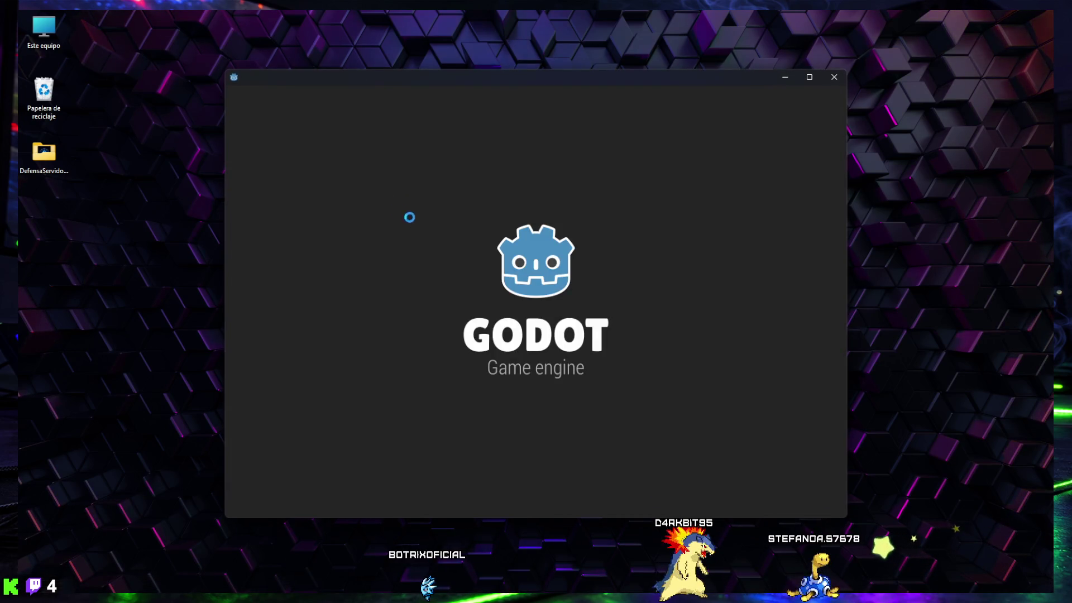
pyautogui.doubleClick(394, 207)
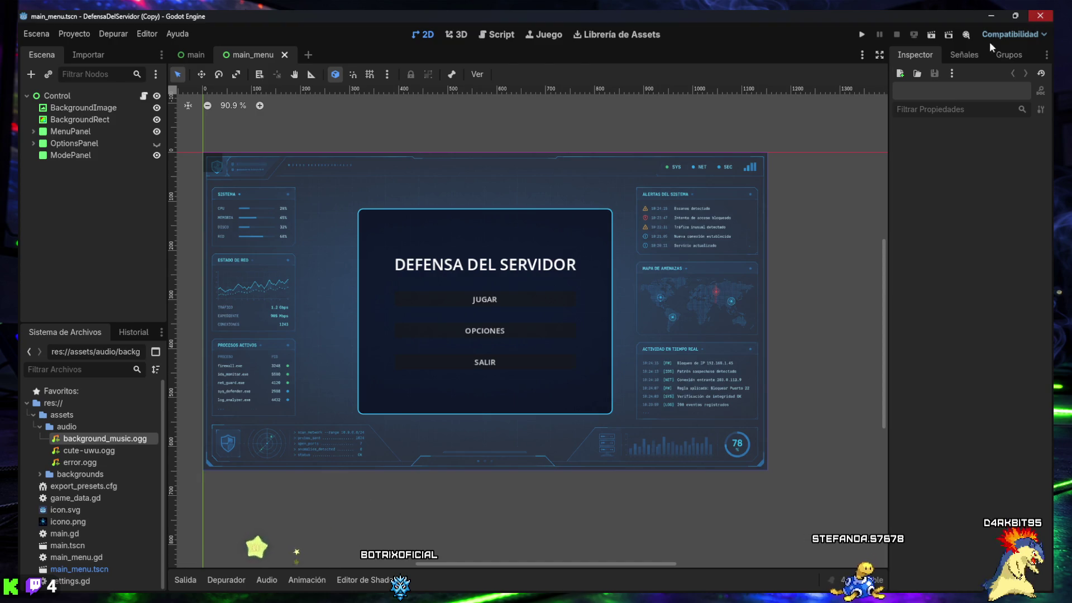
pyautogui.click(78, 156)
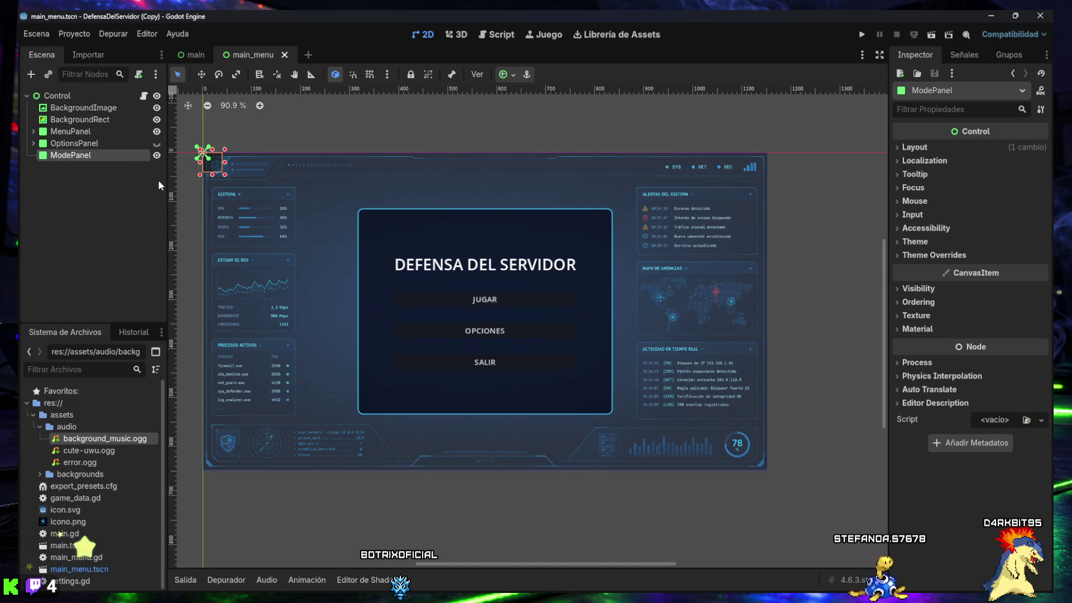
pyautogui.click(92, 176)
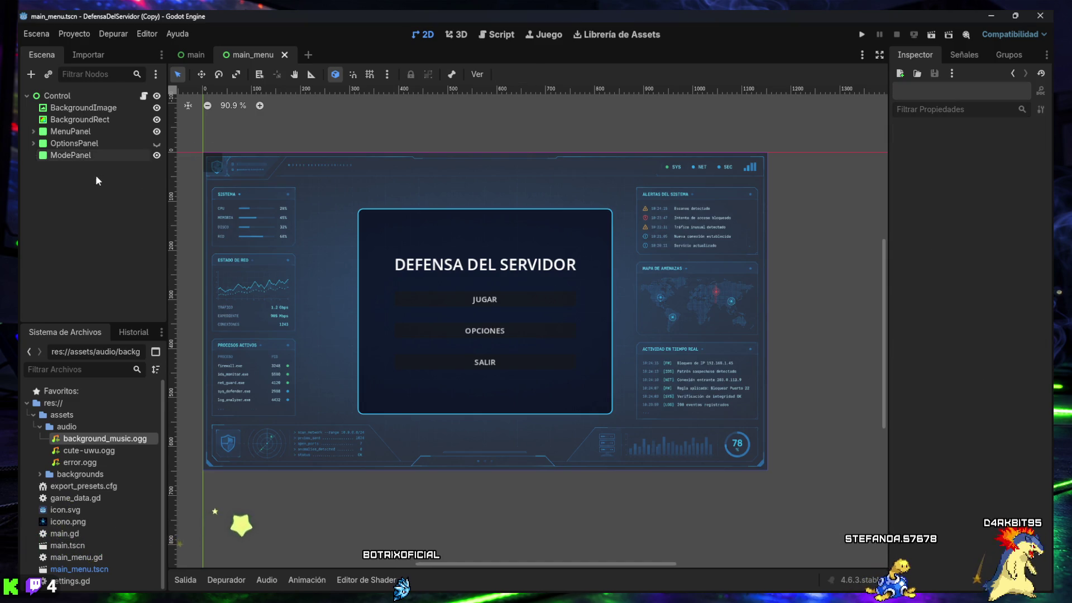
pyautogui.click(1042, 17)
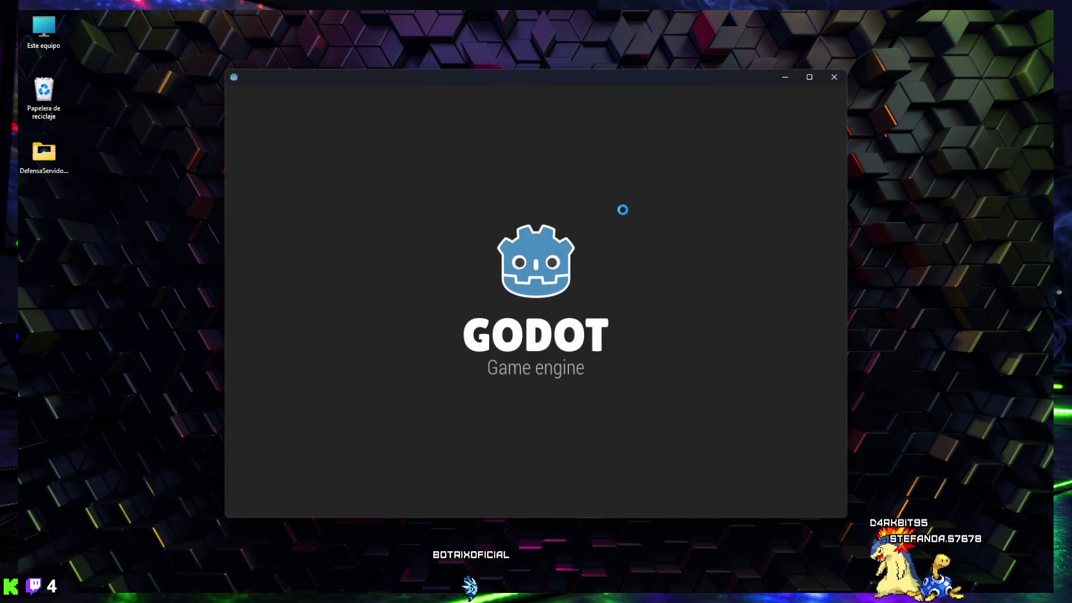
pyautogui.doubleClick(383, 190)
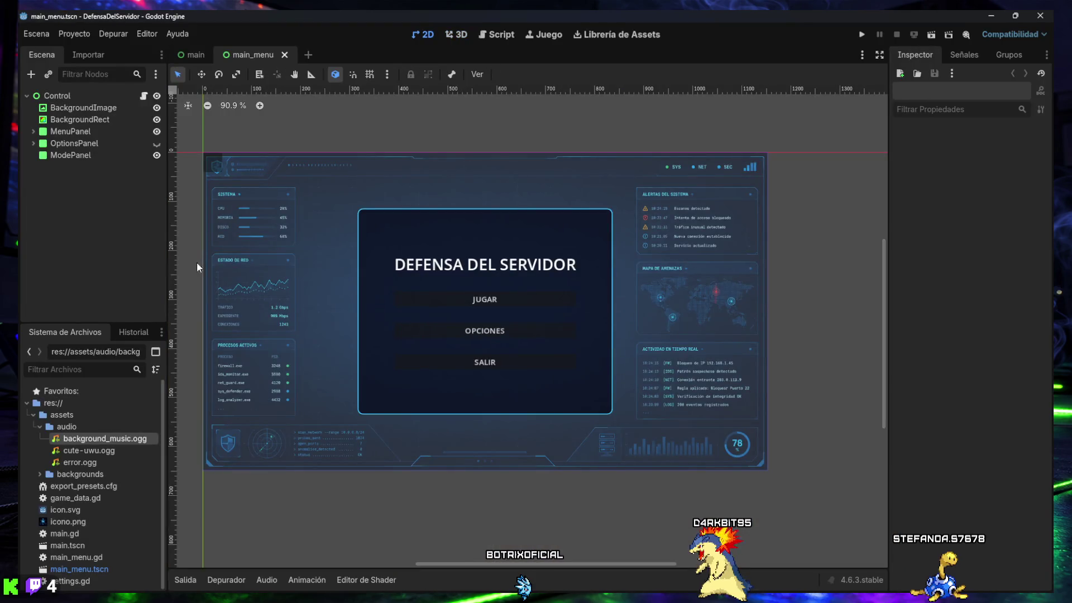
pyautogui.moveTo(333, 231); pyautogui.dragTo(366, 239)
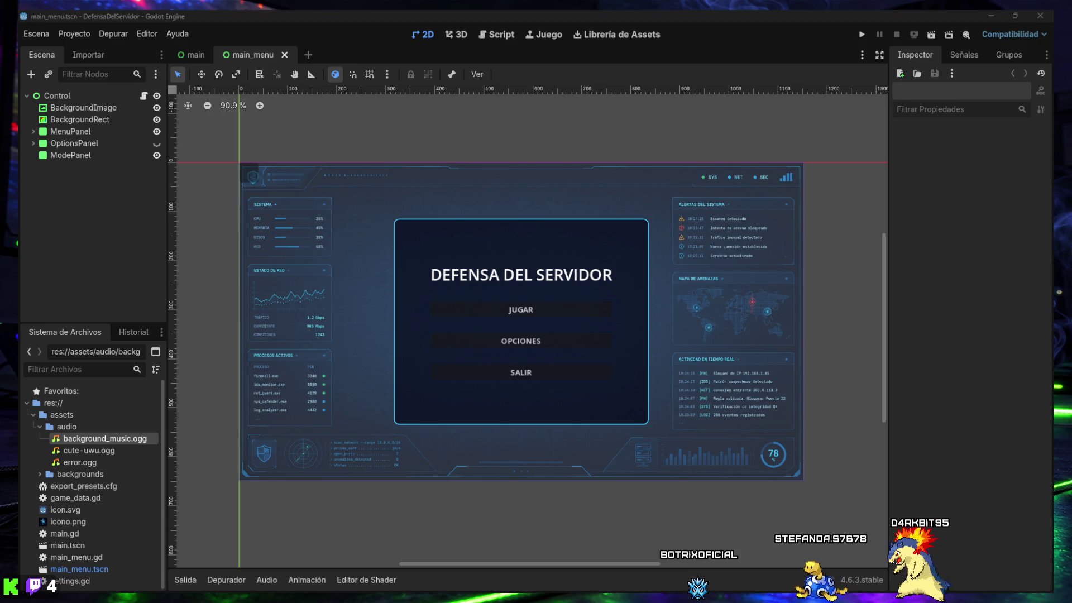
# Step: Select ModePanel in the Scene dock and expand its Layout properties in the Inspector
pyautogui.click(64, 155)
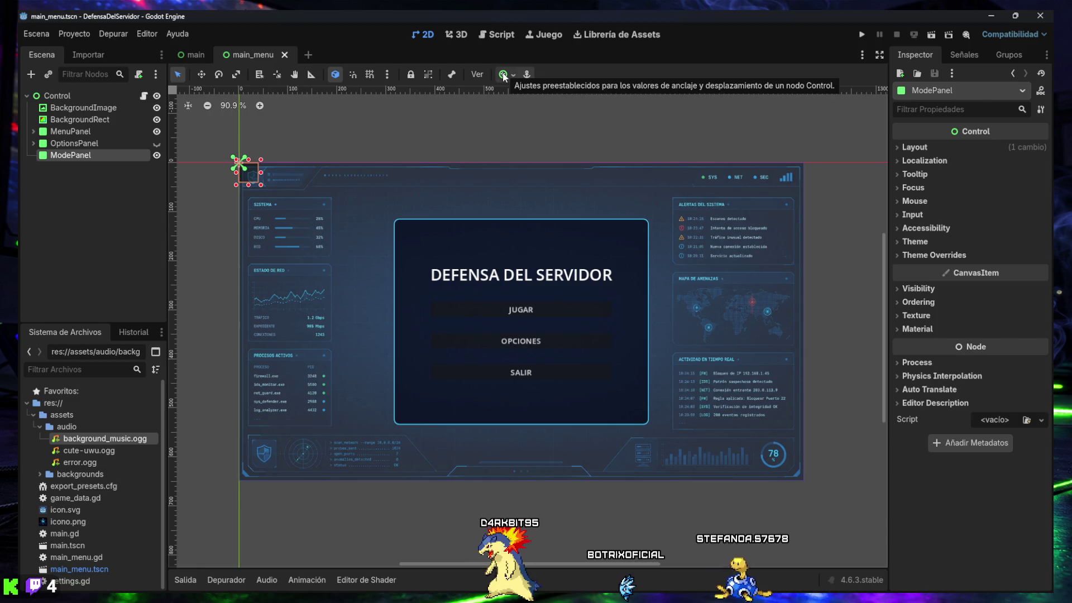
pyautogui.click(914, 148)
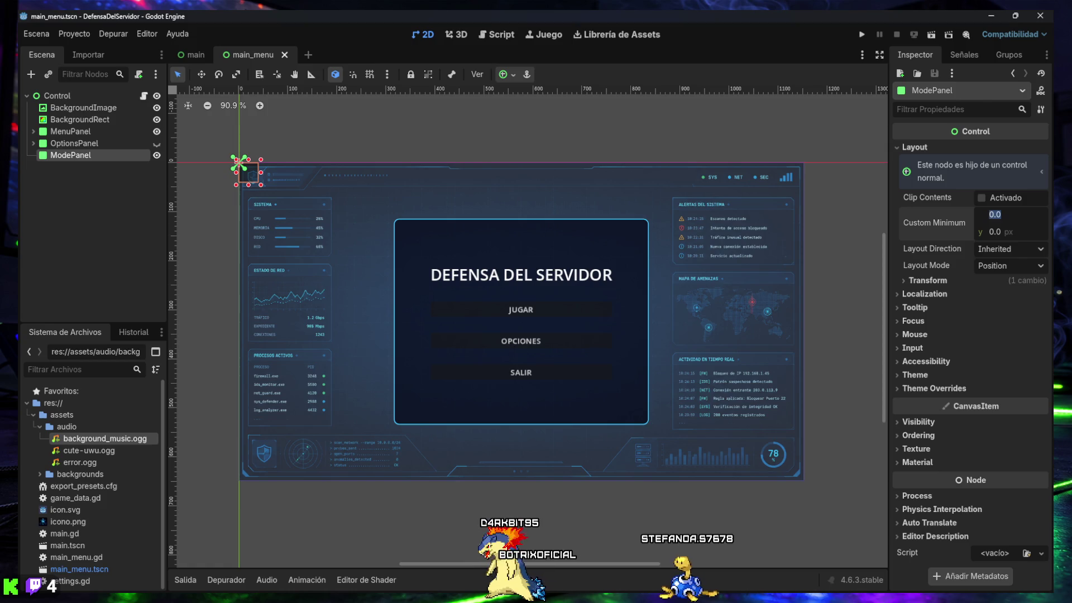
# Step: Set ModePanel's Custom Minimum Size to 520 × 420
pyautogui.press('BackSpace')
pyautogui.press('BackSpace')
pyautogui.write('52')
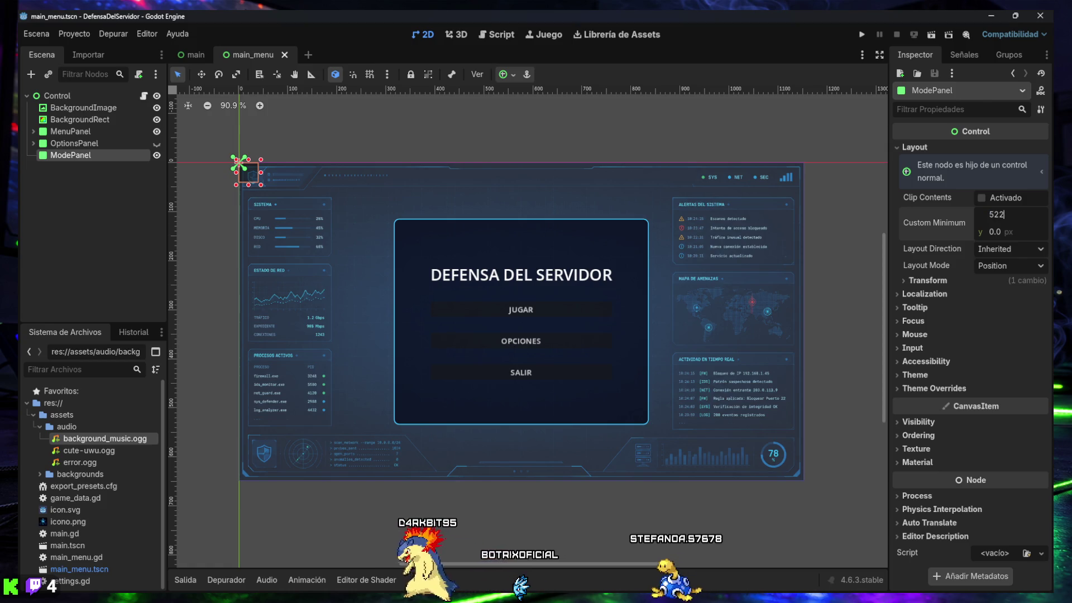
pyautogui.write('0')
pyautogui.press('Return')
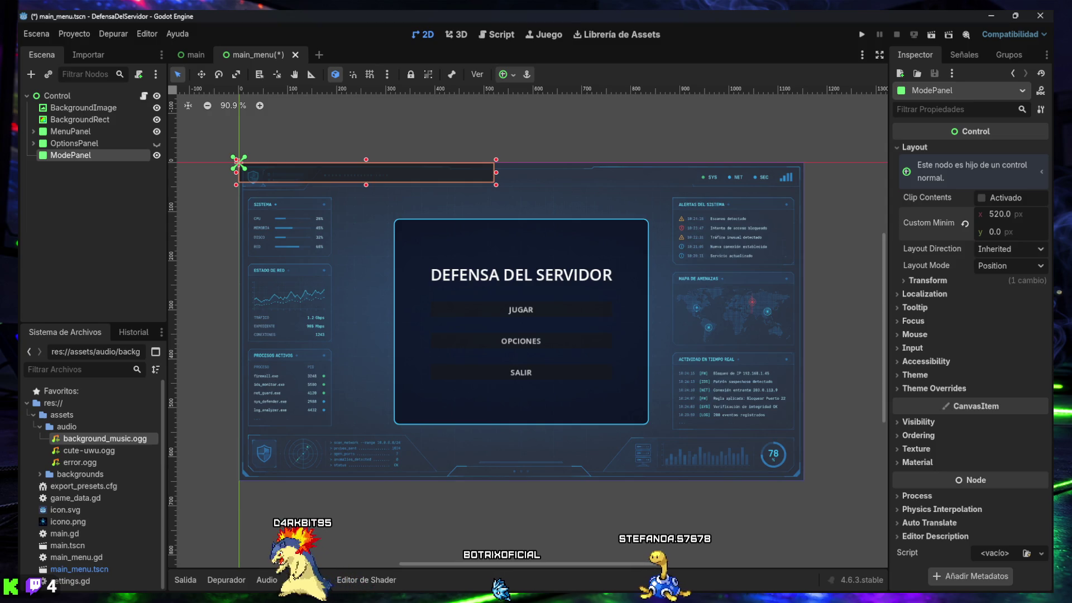
pyautogui.click(995, 231)
pyautogui.write('420')
pyautogui.press('Return')
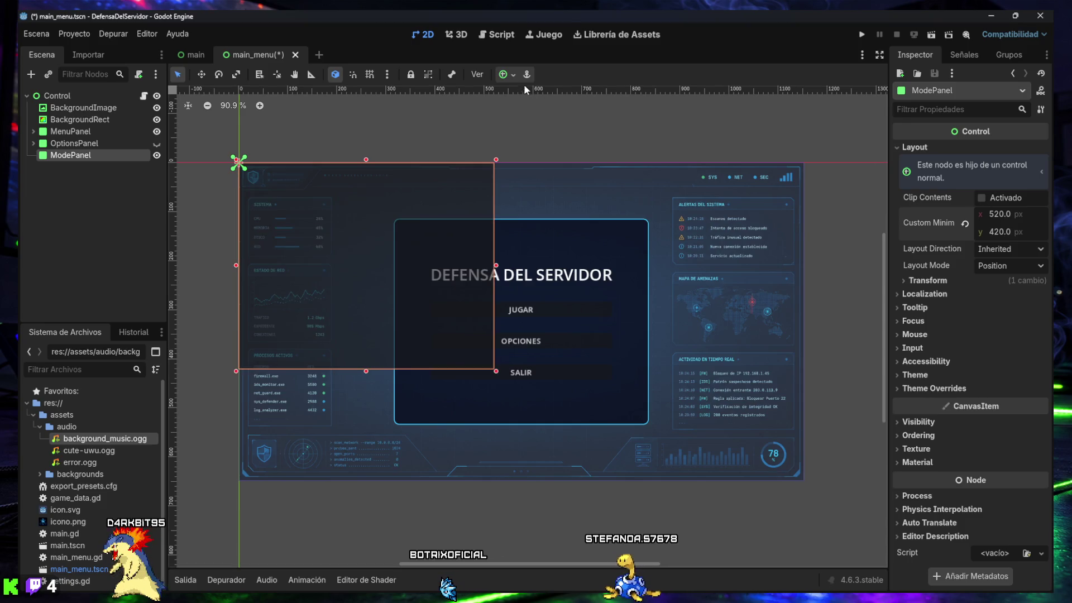
# Step: Anchor ModePanel to the screen centre with the Centro anchor preset
pyautogui.click(508, 75)
pyautogui.click(549, 134)
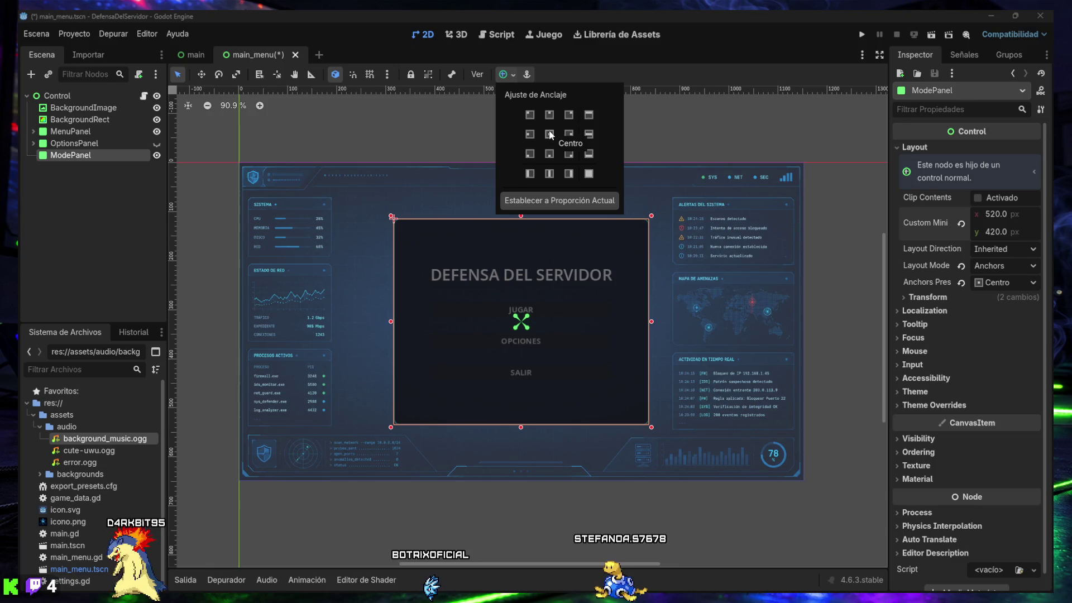
pyautogui.click(675, 101)
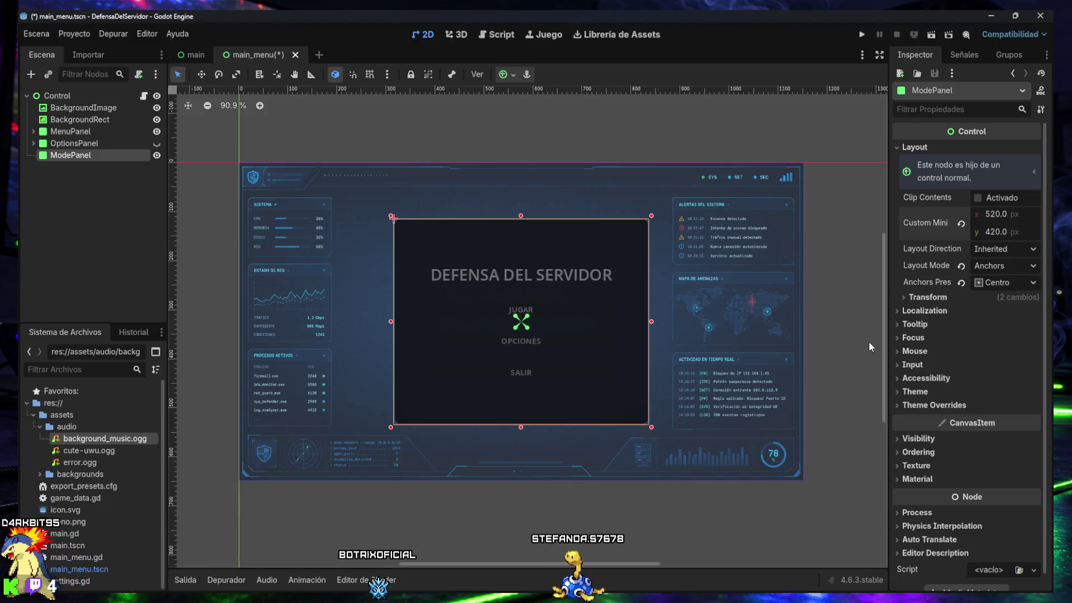
# Step: Give ModePanel a flat panel style override with background colour 020617
pyautogui.click(916, 406)
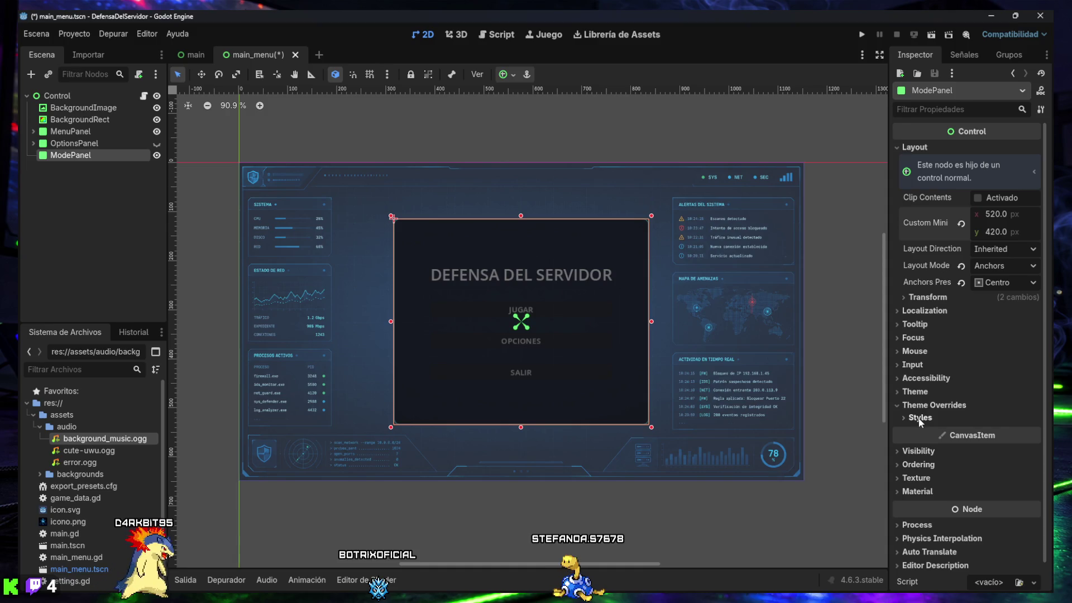
pyautogui.click(920, 418)
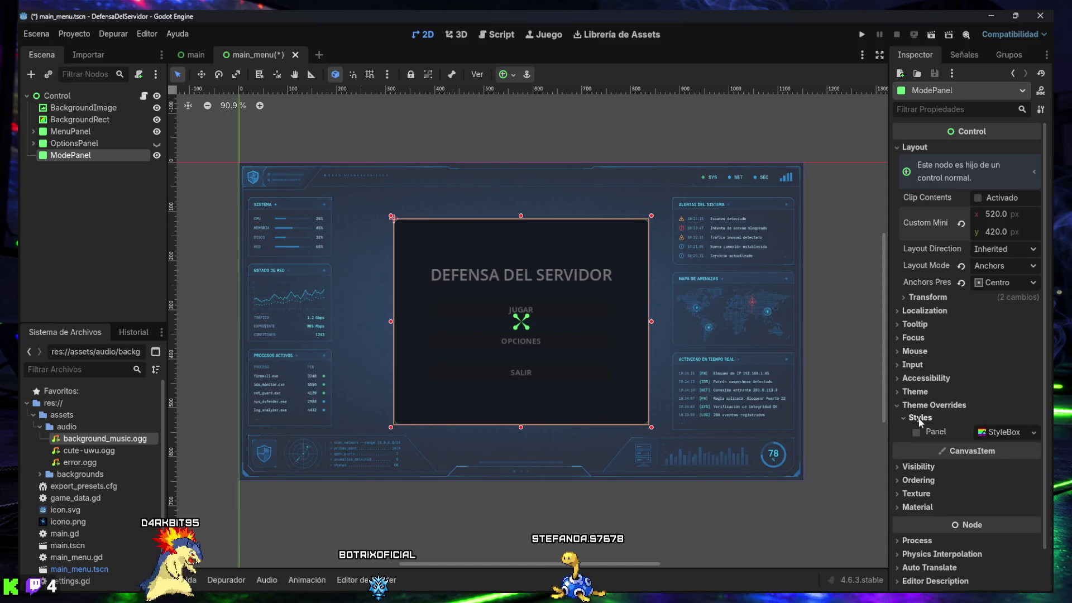
pyautogui.click(1033, 431)
pyautogui.click(1007, 457)
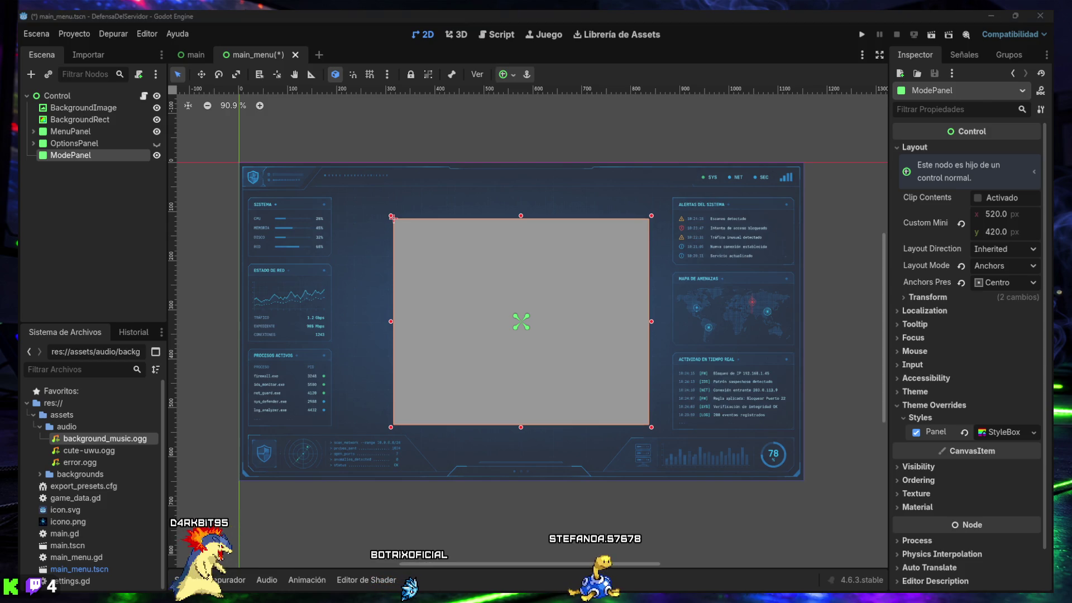
pyautogui.click(1003, 432)
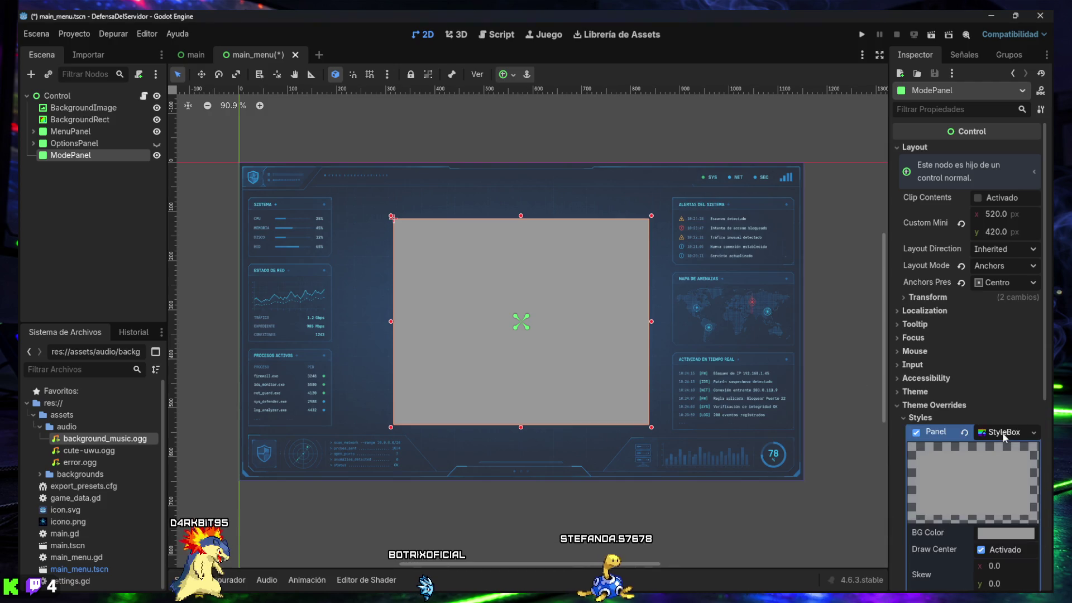
pyautogui.click(1005, 534)
pyautogui.click(983, 470)
pyautogui.write('020617')
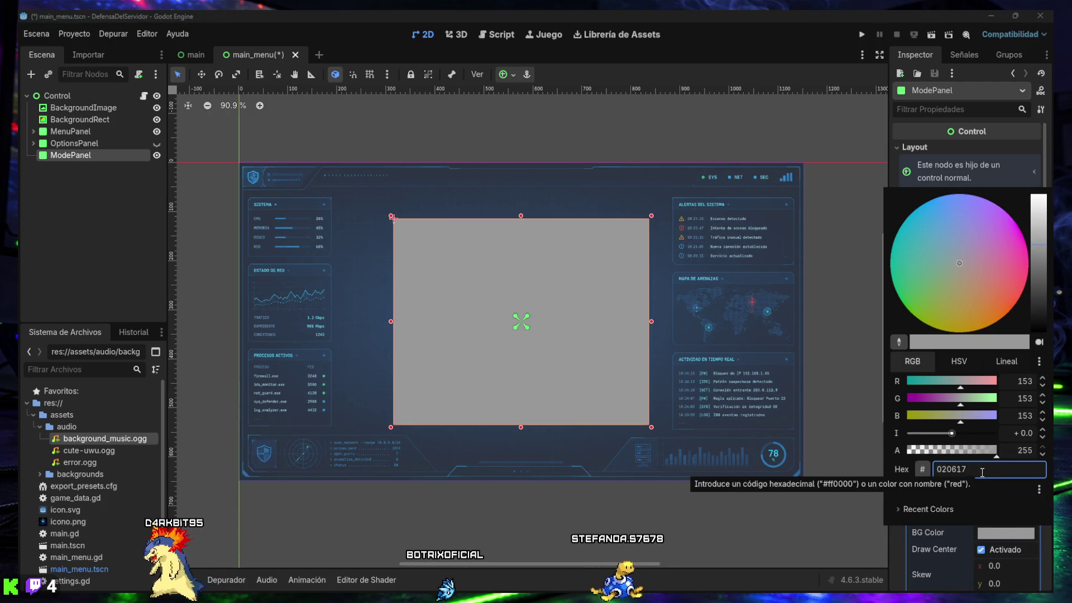
pyautogui.press('Return')
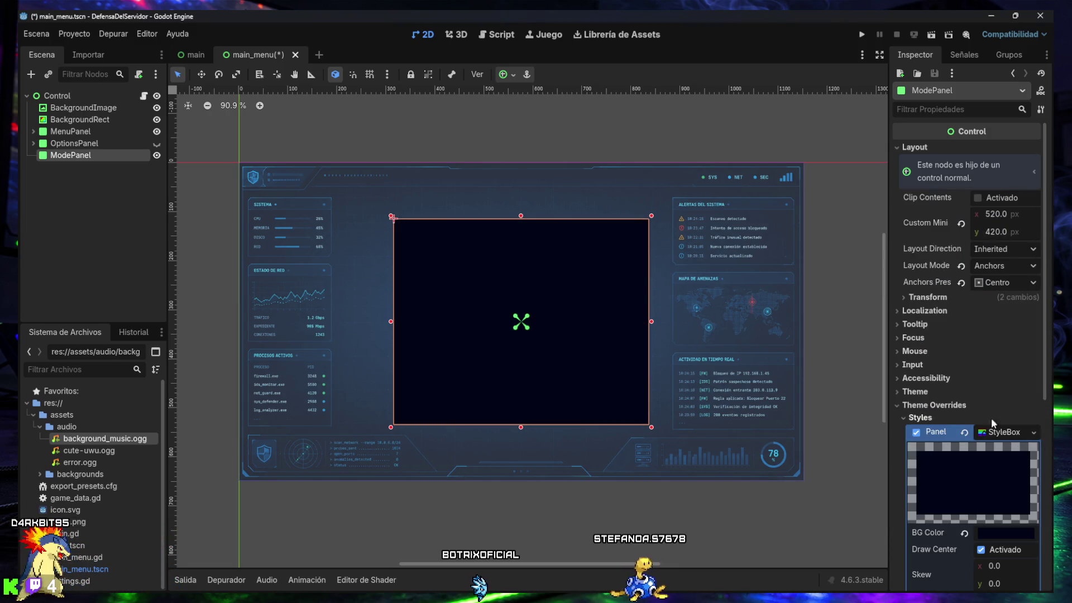
# Step: Lower the background colour's alpha so the panel is translucent
pyautogui.scroll(-5, 947, 369)
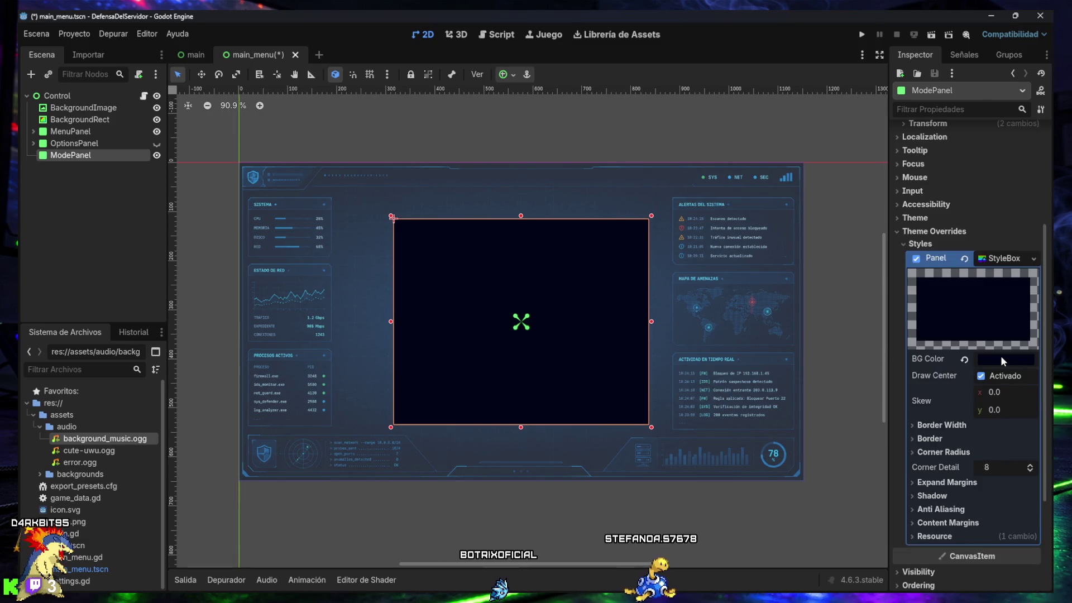
pyautogui.click(1006, 359)
pyautogui.click(987, 296)
pyautogui.moveTo(971, 277)
pyautogui.mouseDown()
pyautogui.moveTo(959, 277)
pyautogui.moveTo(988, 281)
pyautogui.moveTo(970, 281)
pyautogui.mouseUp()
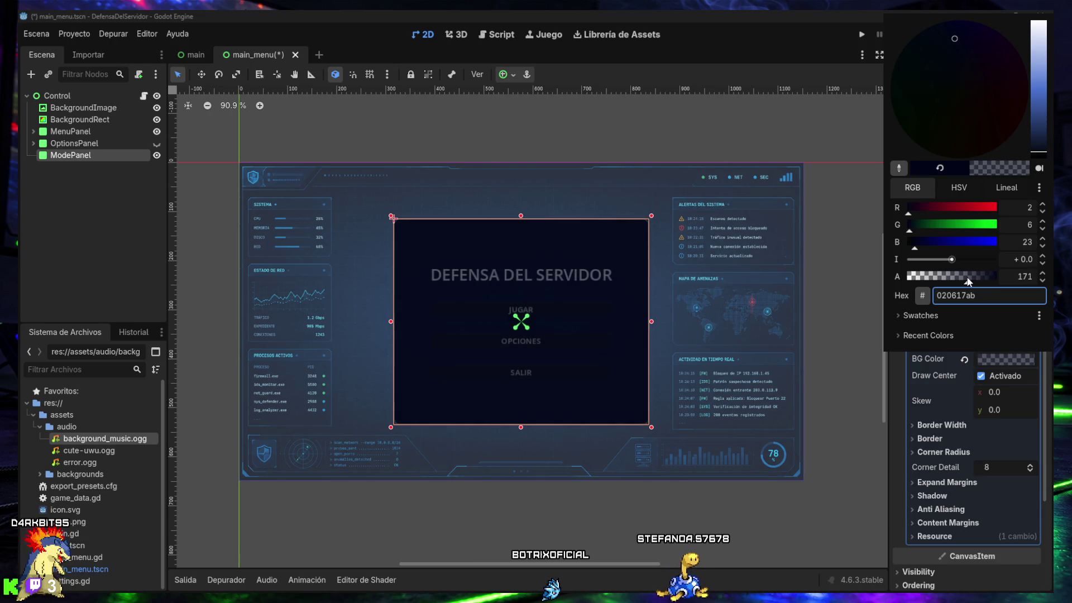
pyautogui.doubleClick(1028, 278)
pyautogui.write('1')
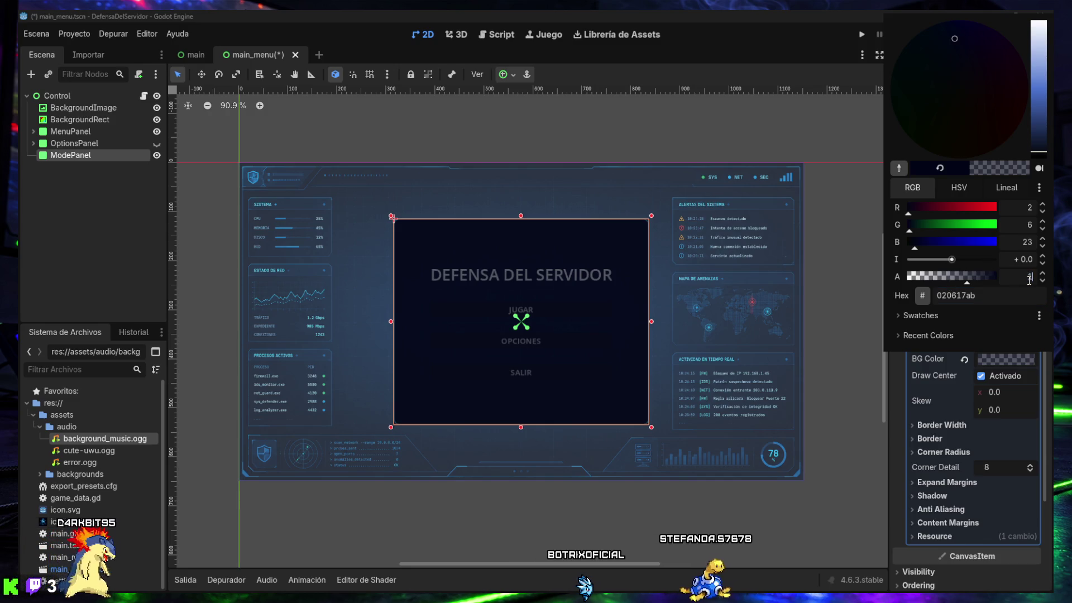
pyautogui.press('Return')
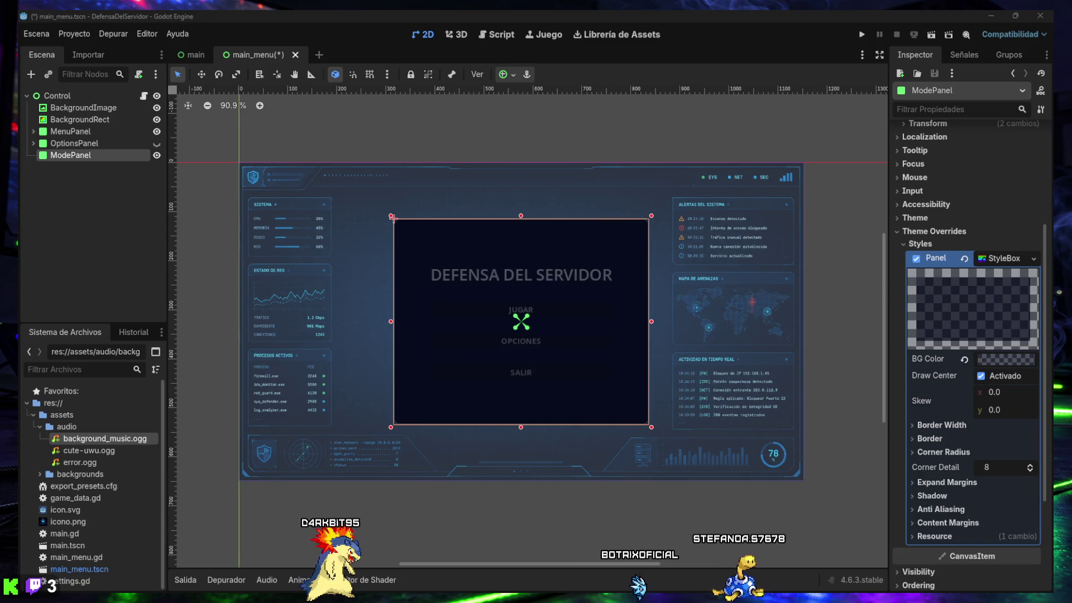
# Step: Set the panel border colour to light blue 38bdf8 and border width to 2 px
pyautogui.click(930, 439)
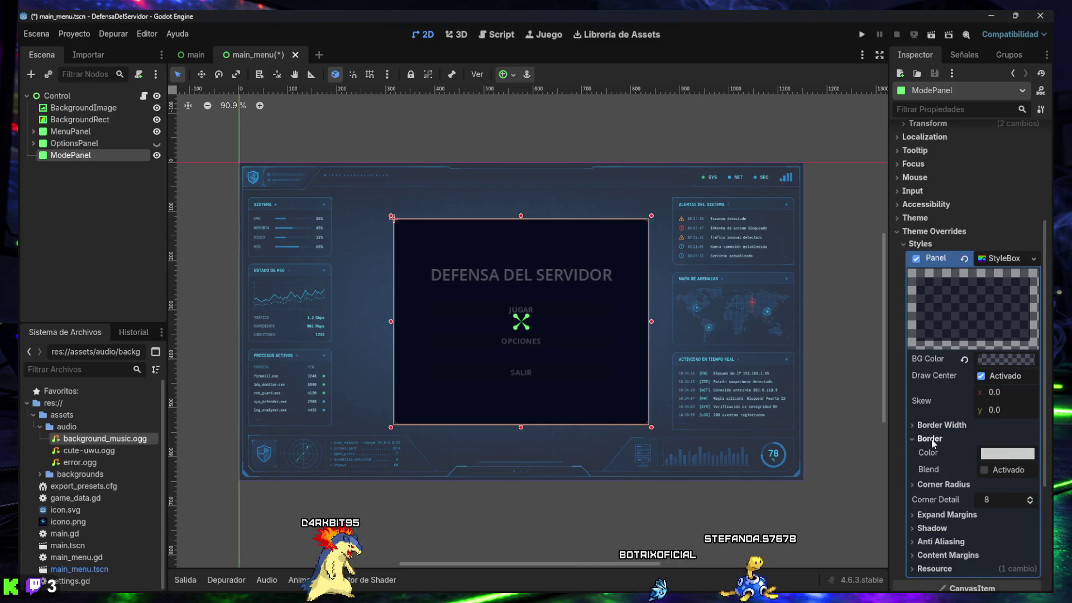
pyautogui.click(998, 458)
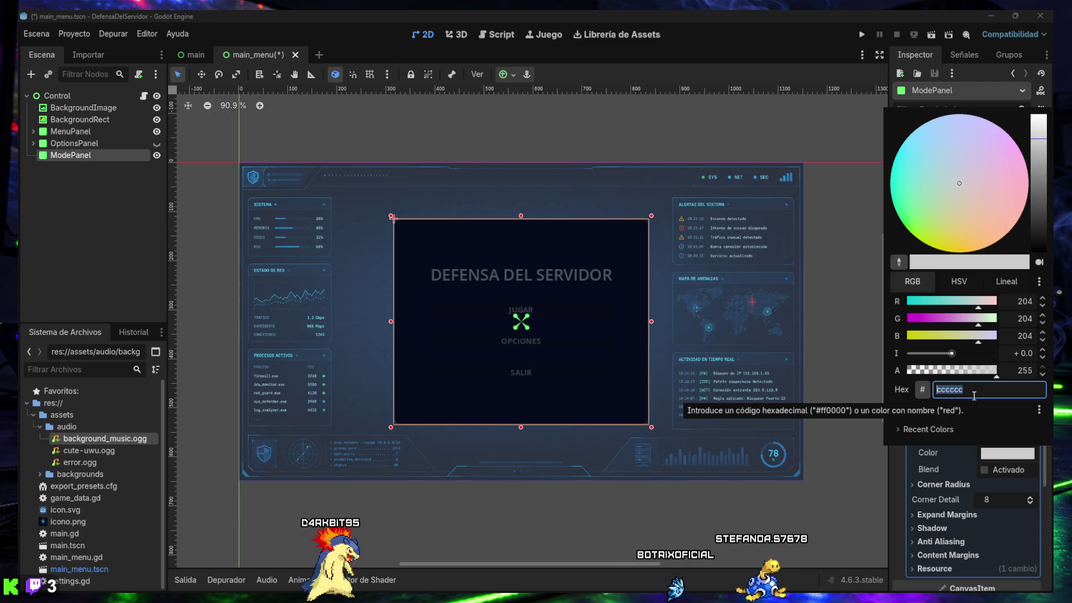
pyautogui.press('Return')
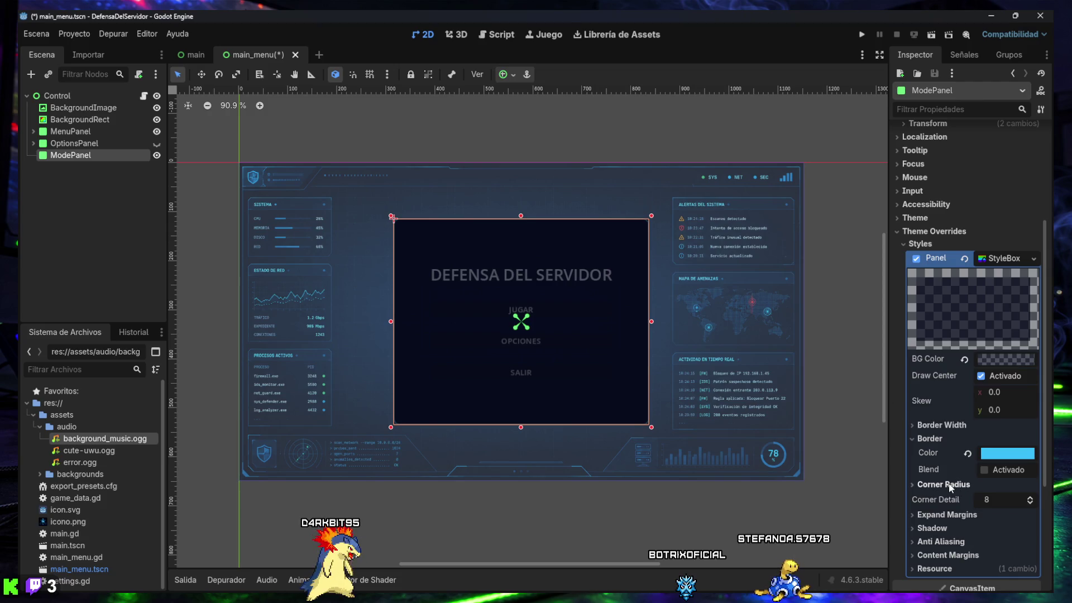
pyautogui.click(942, 427)
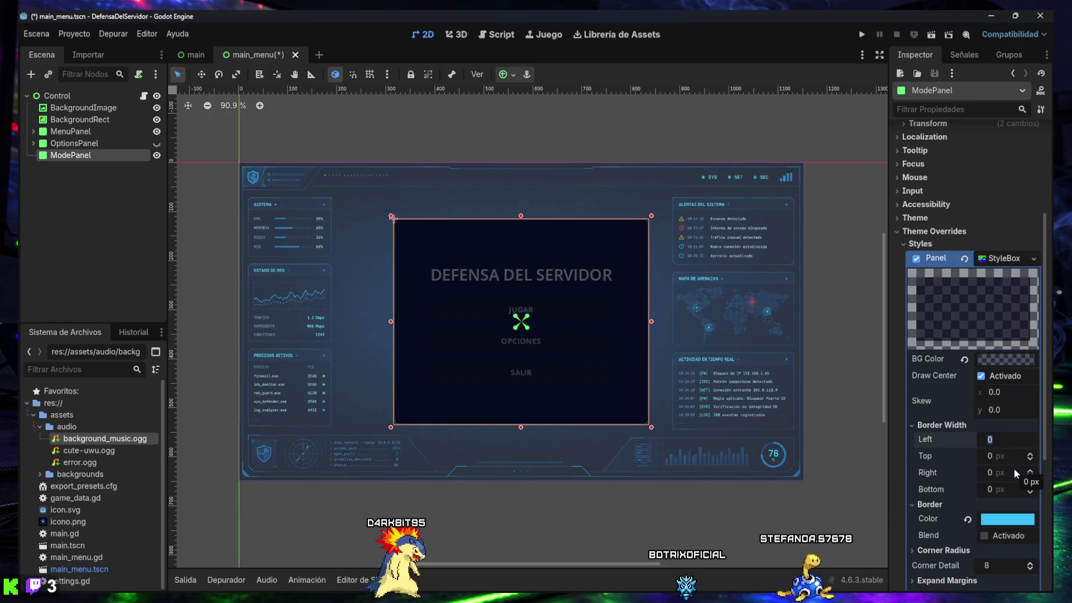
pyautogui.write('2')
pyautogui.press('Tab')
pyautogui.write('2')
pyautogui.press('Tab')
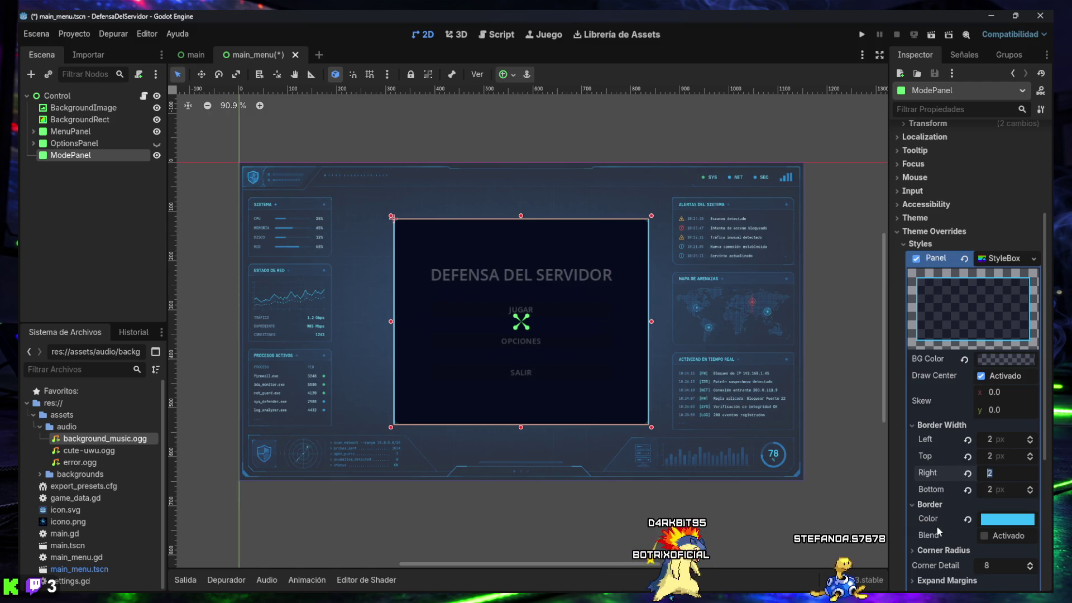
# Step: Set all four corner radii of the panel style to 10
pyautogui.scroll(-2, 943, 514)
pyautogui.click(948, 494)
pyautogui.click(994, 506)
pyautogui.write('10')
pyautogui.press('Tab')
pyautogui.write('10')
pyautogui.press('Tab')
pyautogui.write('10')
pyautogui.press('Tab')
pyautogui.write('10')
pyautogui.press('Return')
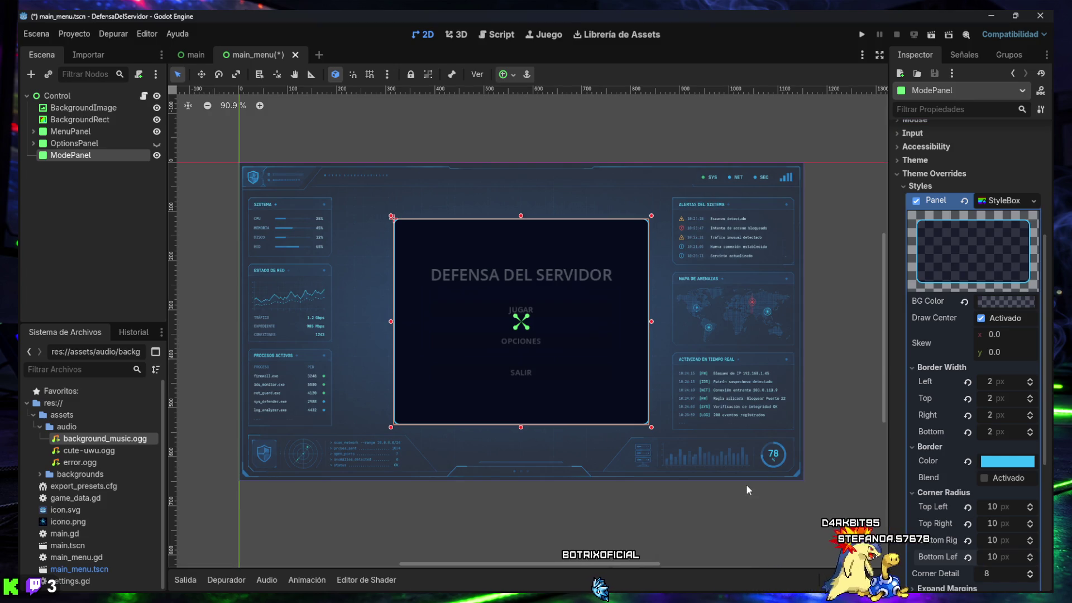
# Step: Preview the styled panel, then hide ModePanel with its eye toggle
pyautogui.click(206, 342)
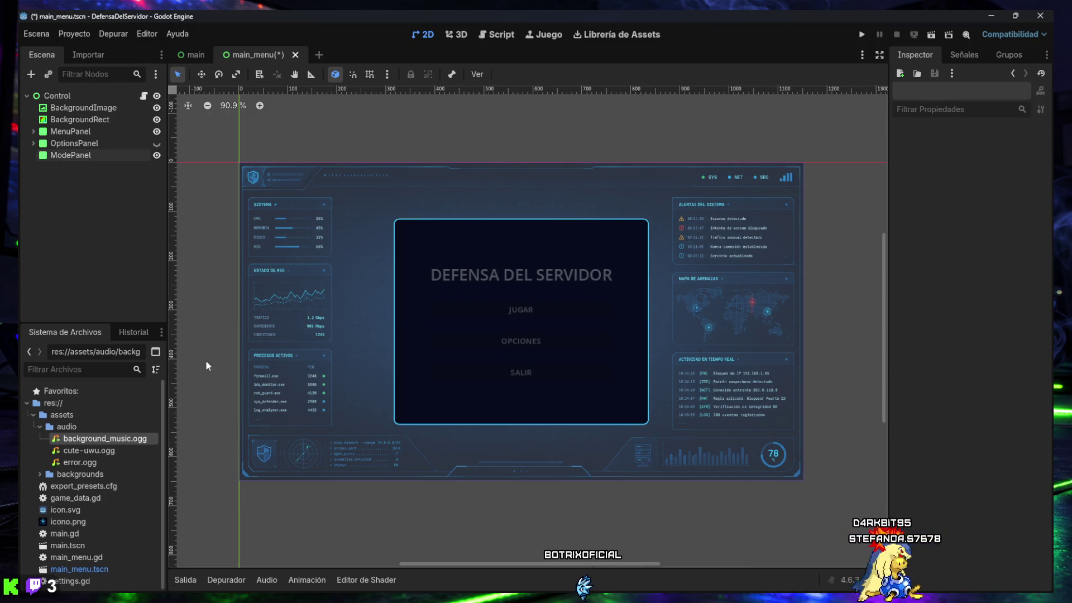
pyautogui.click(68, 156)
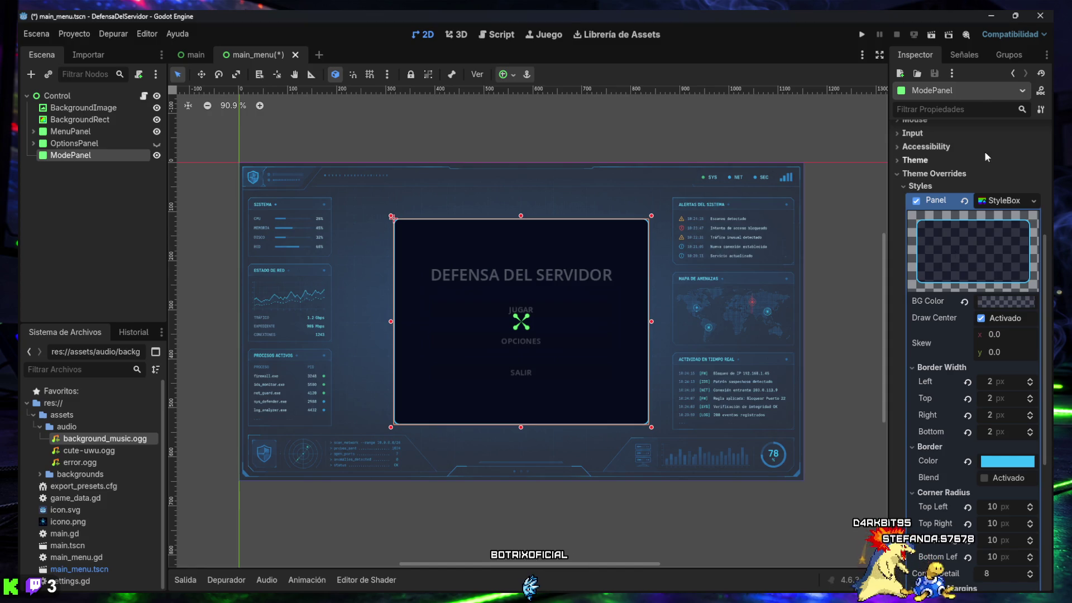
pyautogui.scroll(5, 988, 162)
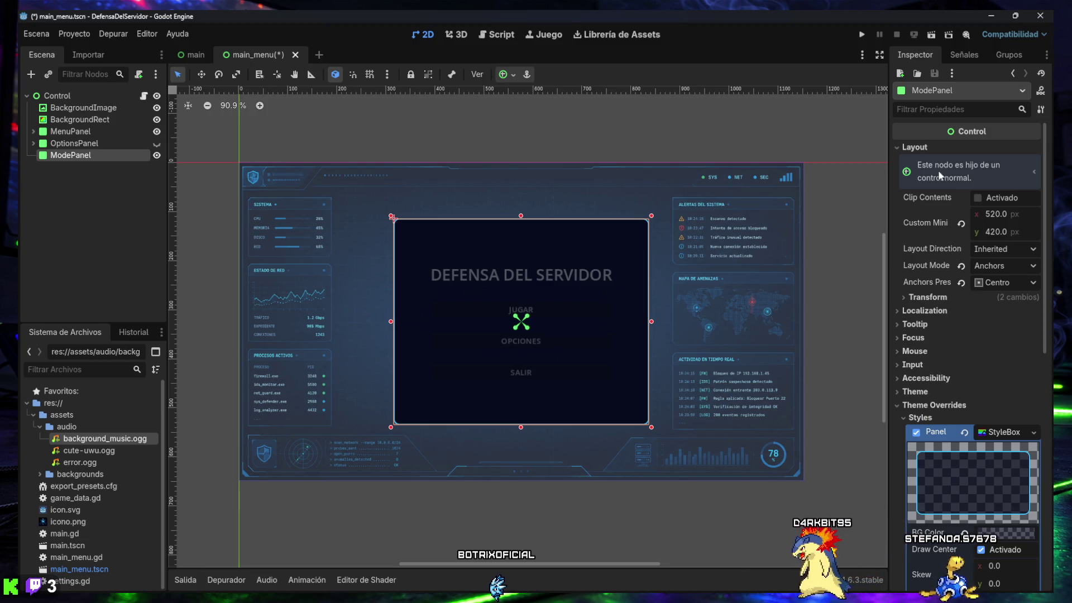
pyautogui.click(157, 155)
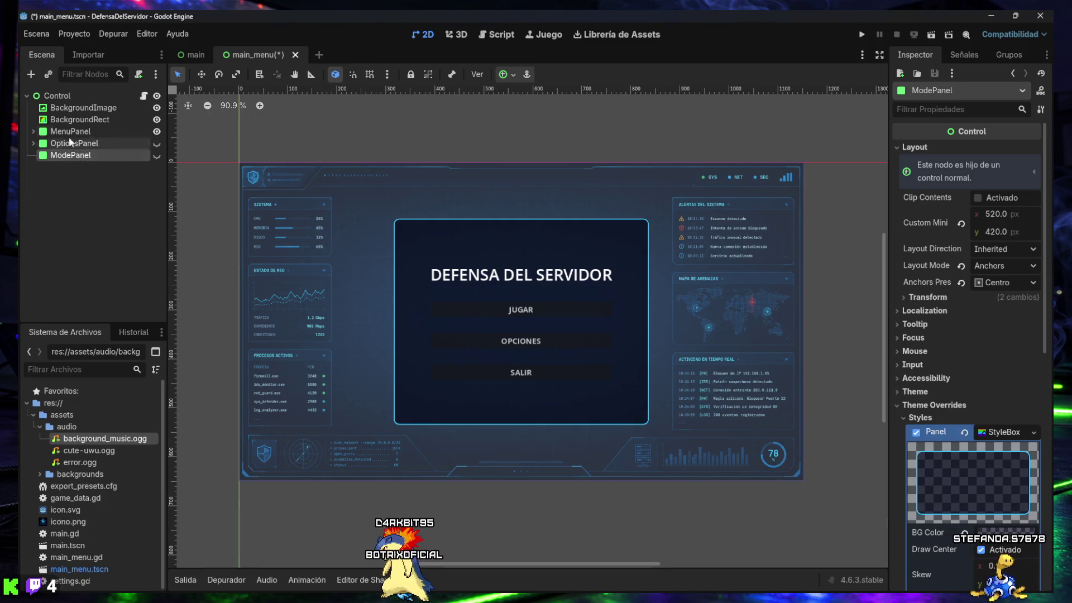
pyautogui.click(30, 75)
# Step: Add a CenterContainer under ModePanel, unhide ModePanel, and rename the container ModeCenterContainer
pyautogui.write('CenterContainer')
pyautogui.press('Return')
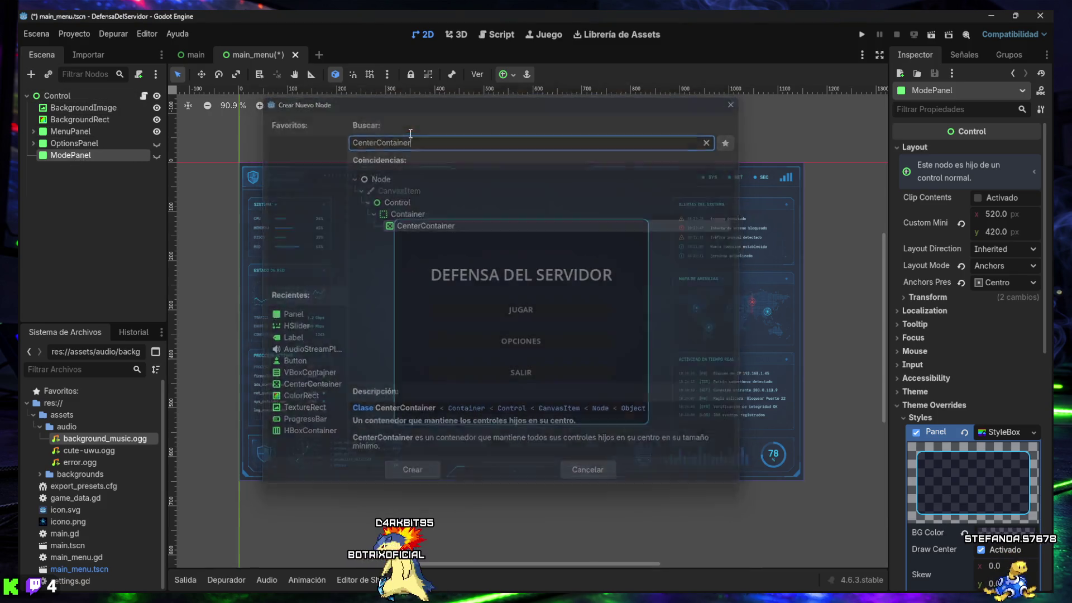
pyautogui.click(157, 156)
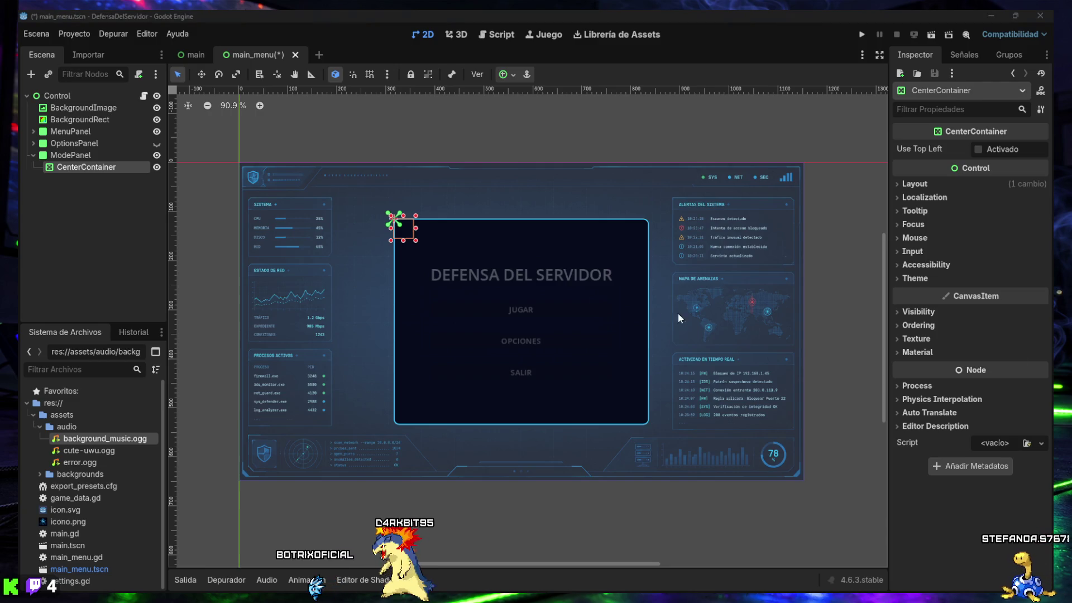
pyautogui.press('F2')
pyautogui.press('Home')
pyautogui.write('Mode')
pyautogui.press('Return')
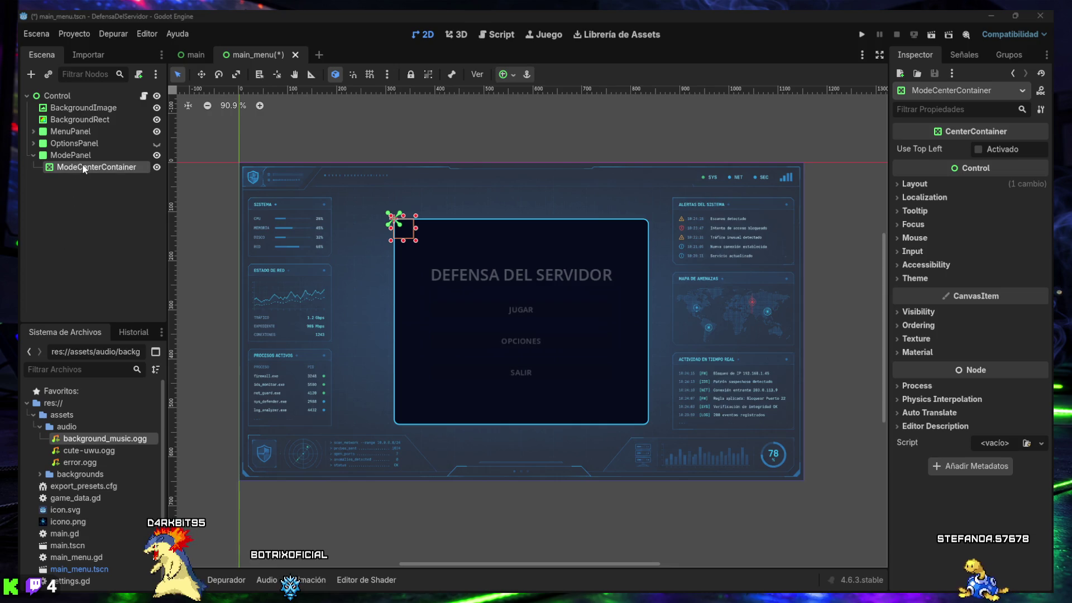
# Step: Apply the Full Rect anchor preset to ModeCenterContainer and save the scene
pyautogui.click(507, 74)
pyautogui.click(589, 173)
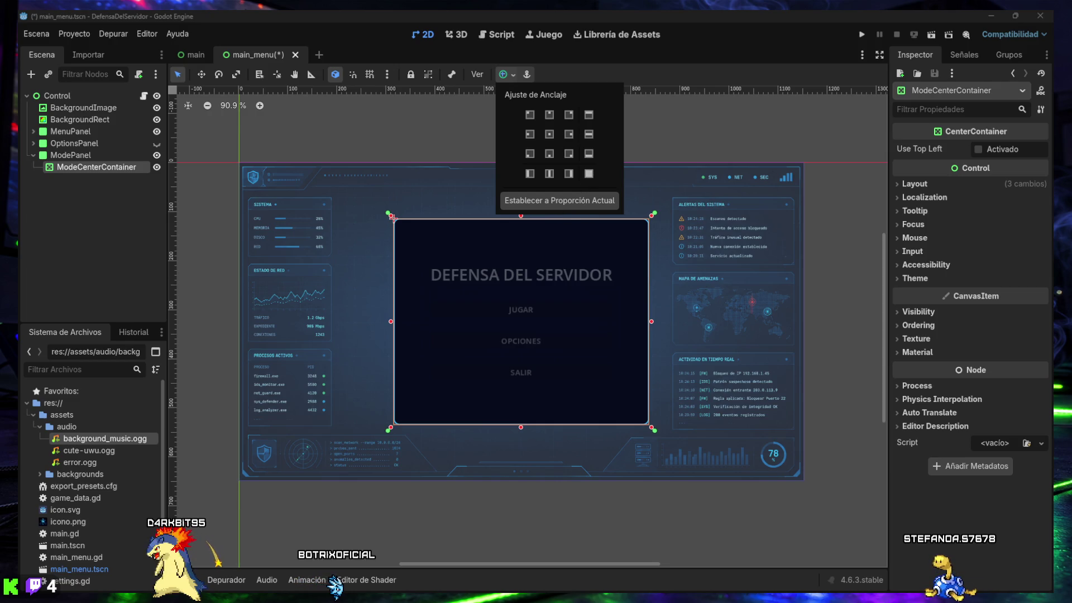
pyautogui.hotkey('alt', 'Tab')
pyautogui.click(642, 581)
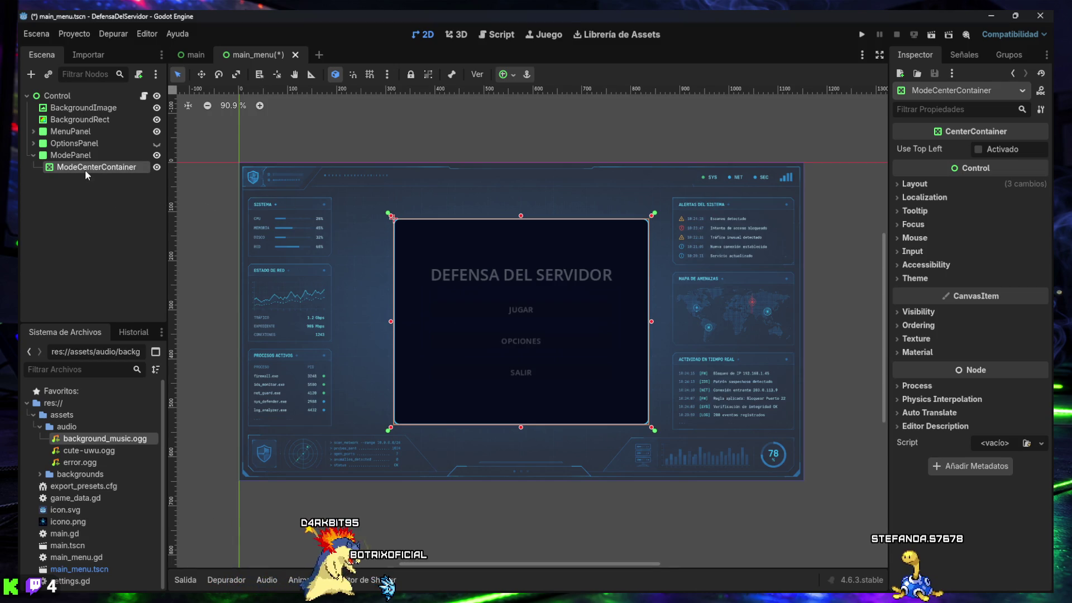
pyautogui.hotkey('ctrl', 's')
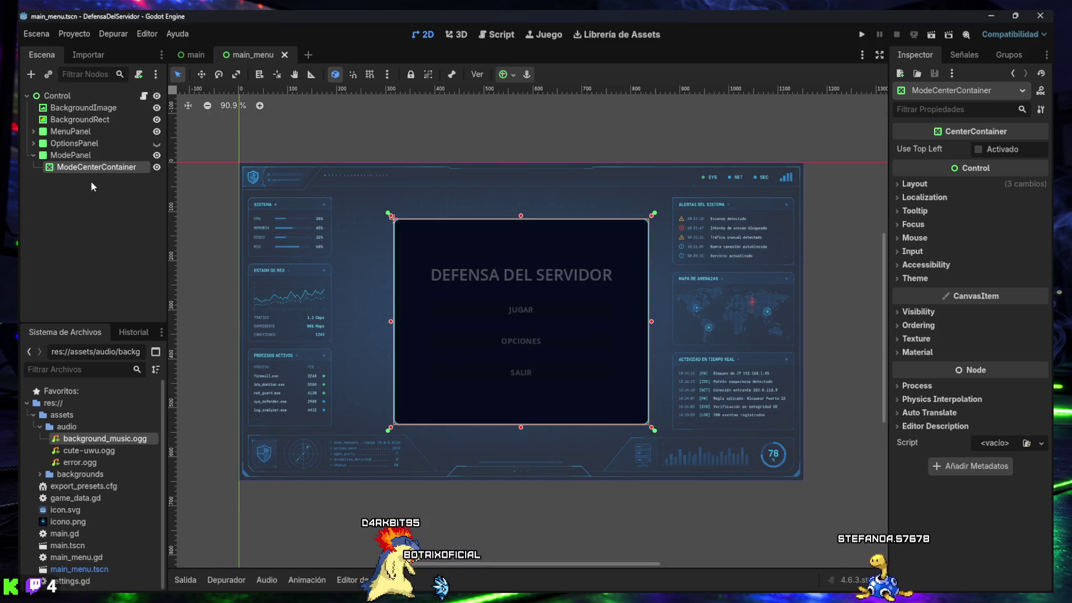
# Step: Add a VBoxContainer under ModeCenterContainer and rename it ModeContainer
pyautogui.click(32, 74)
pyautogui.write('vbox')
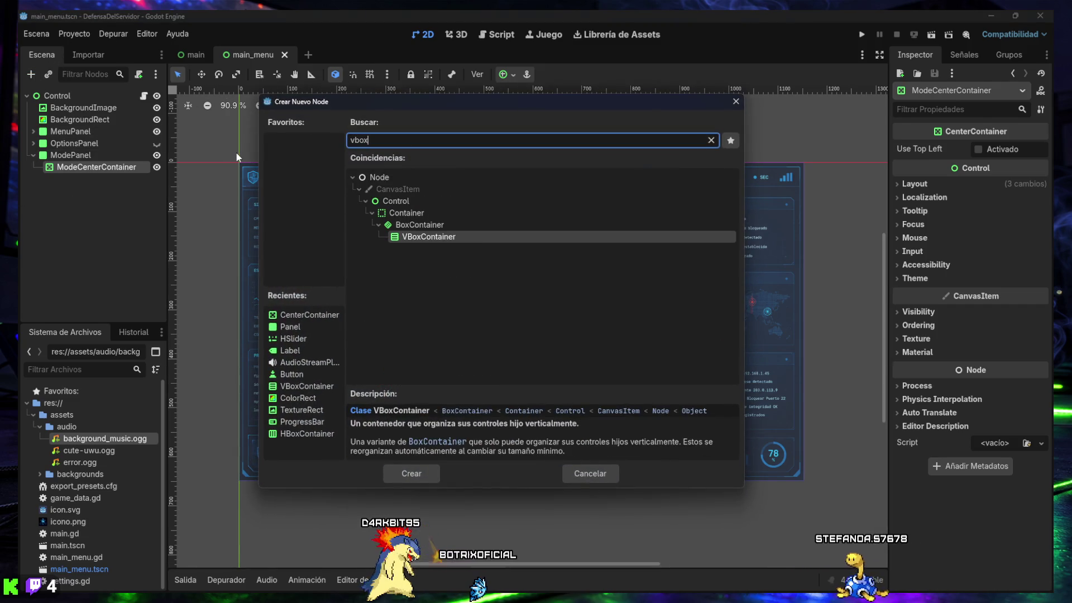
pyautogui.press('Return')
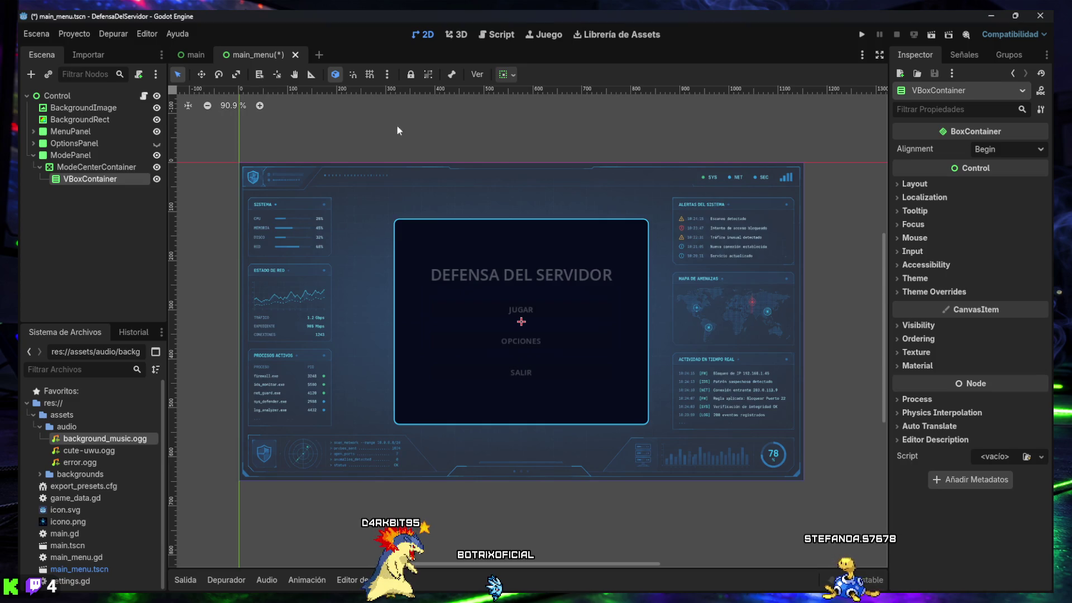
pyautogui.doubleClick(77, 180)
pyautogui.write('ModeContainer')
pyautogui.press('Return')
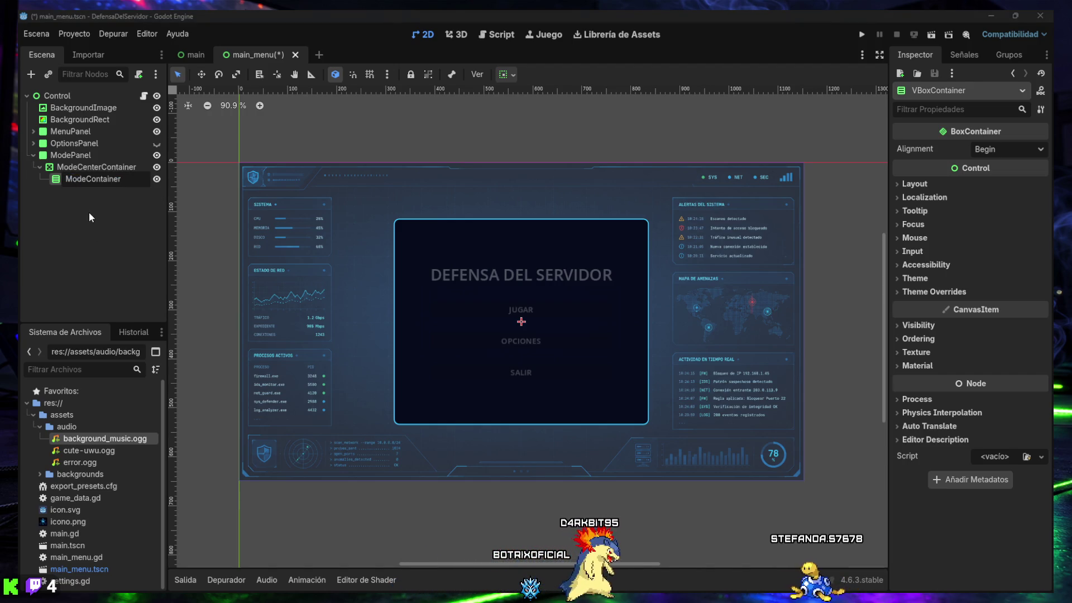
pyautogui.press('Return')
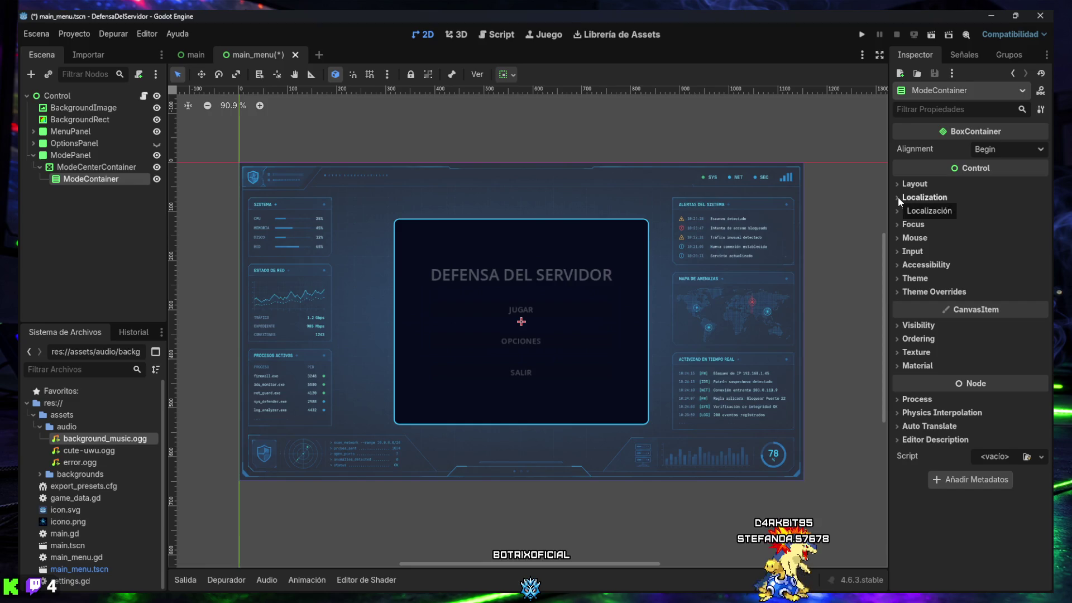
# Step: Set ModeContainer's custom minimum size to 380 × 300
pyautogui.click(922, 186)
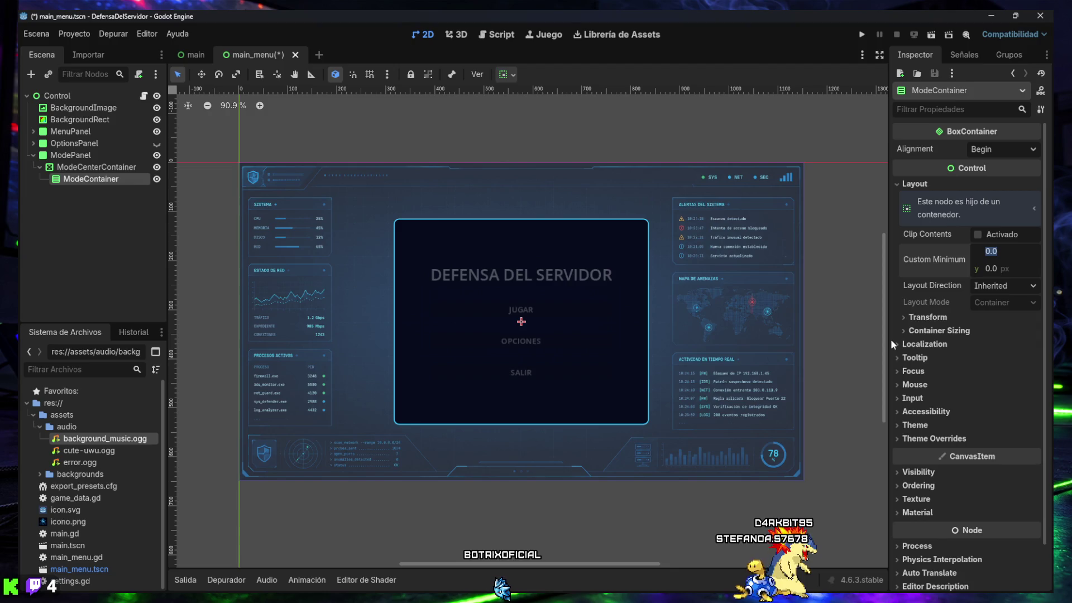
pyautogui.write('380')
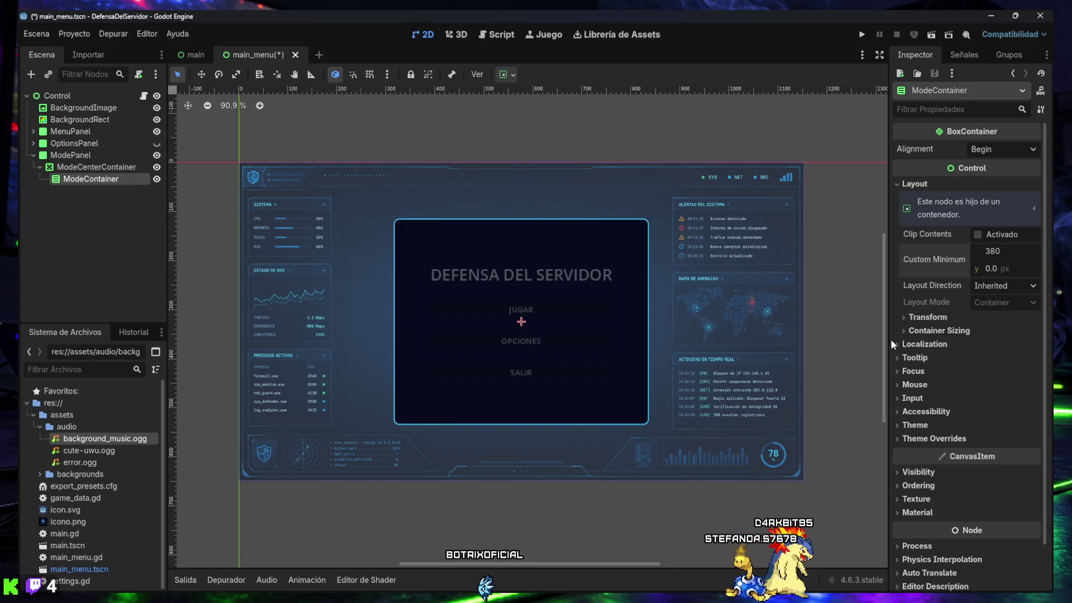
pyautogui.press('Tab')
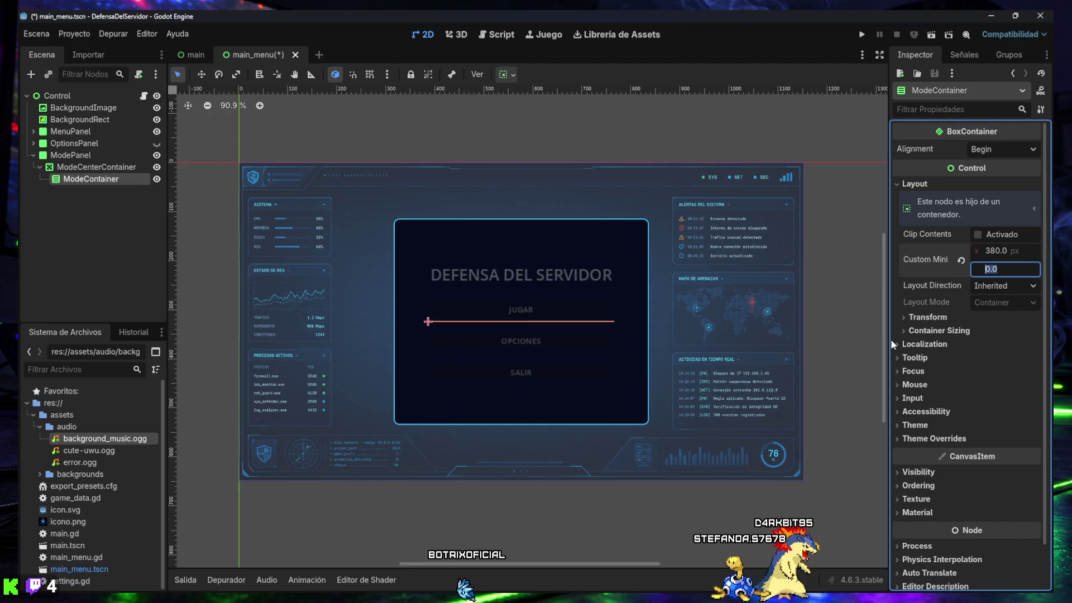
pyautogui.write('300')
pyautogui.press('Return')
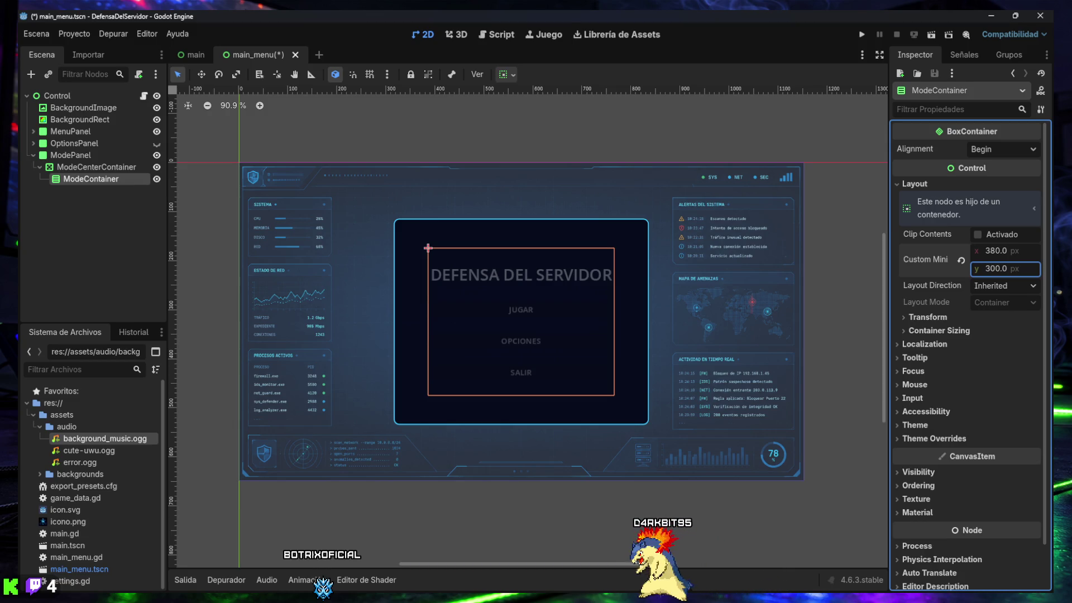
# Step: Enable ModeContainer's Separation constant override and raise it to 12
pyautogui.click(931, 440)
pyautogui.click(929, 452)
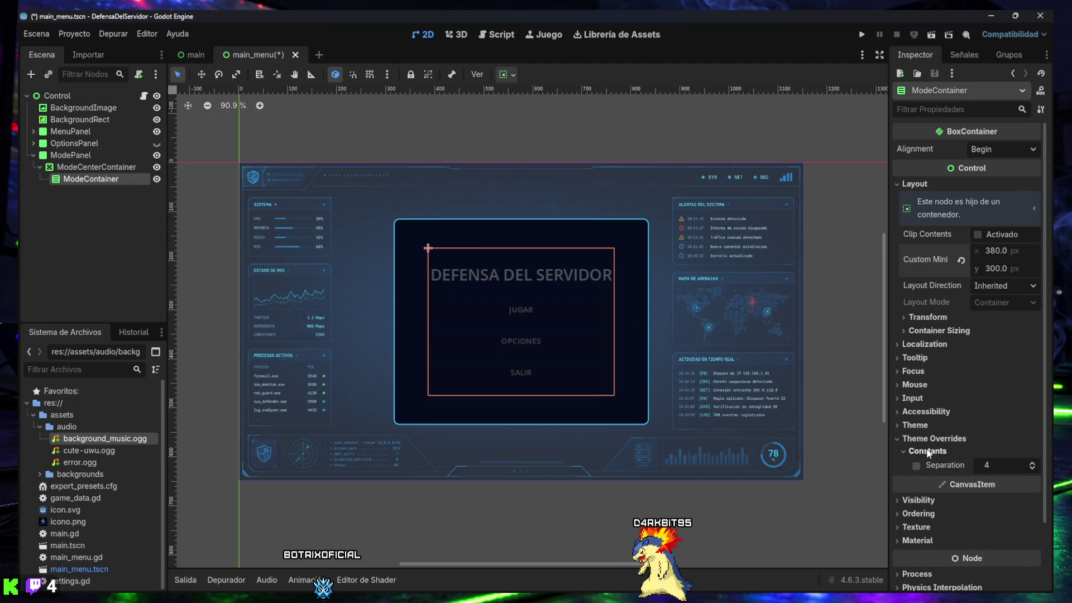
pyautogui.click(1031, 463)
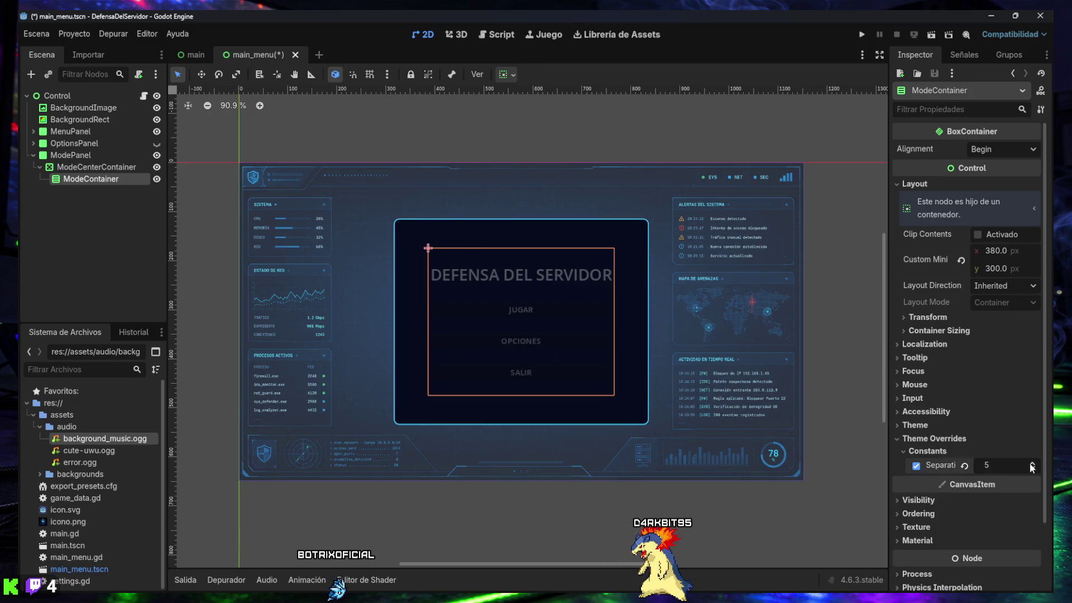
pyautogui.click(1032, 464)
pyautogui.click(1032, 463)
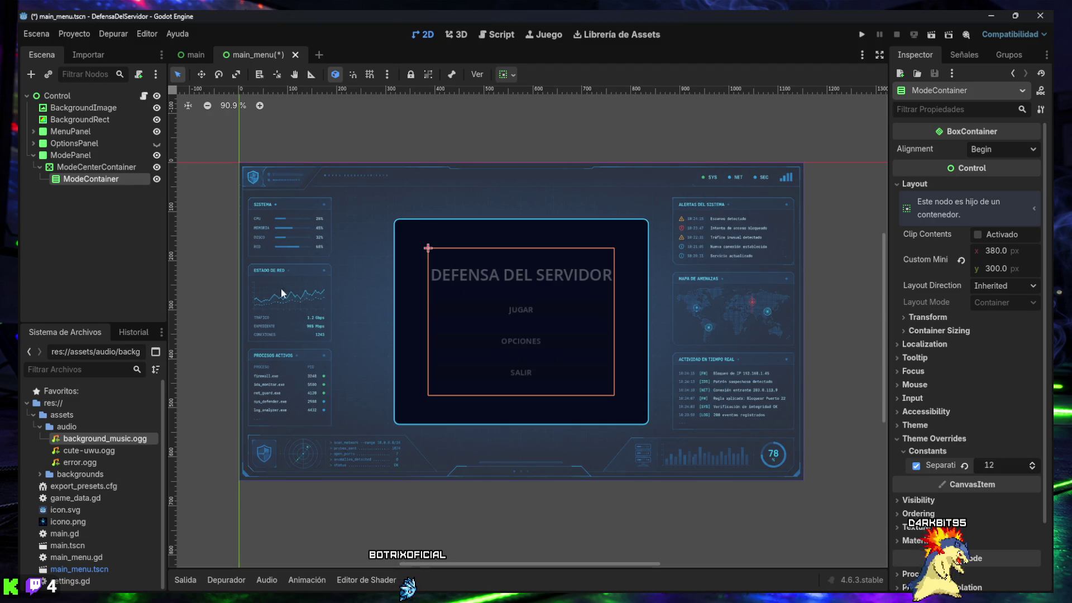
pyautogui.hotkey('ctrl', 'a')
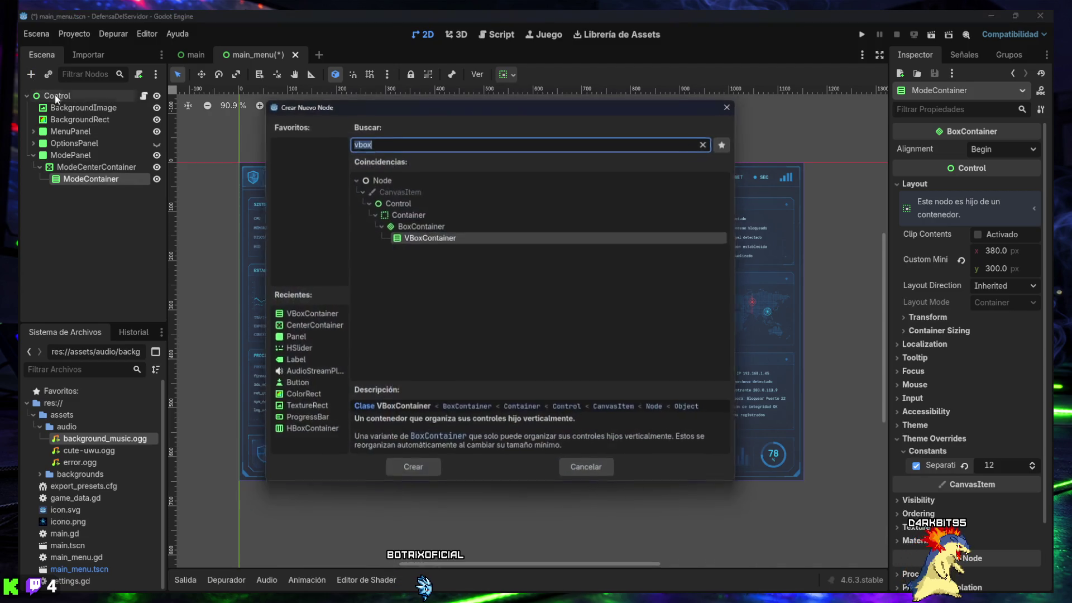
# Step: Add a Label and a Button under ModeContainer, then duplicate the Button three times
pyautogui.write('label')
pyautogui.press('Return')
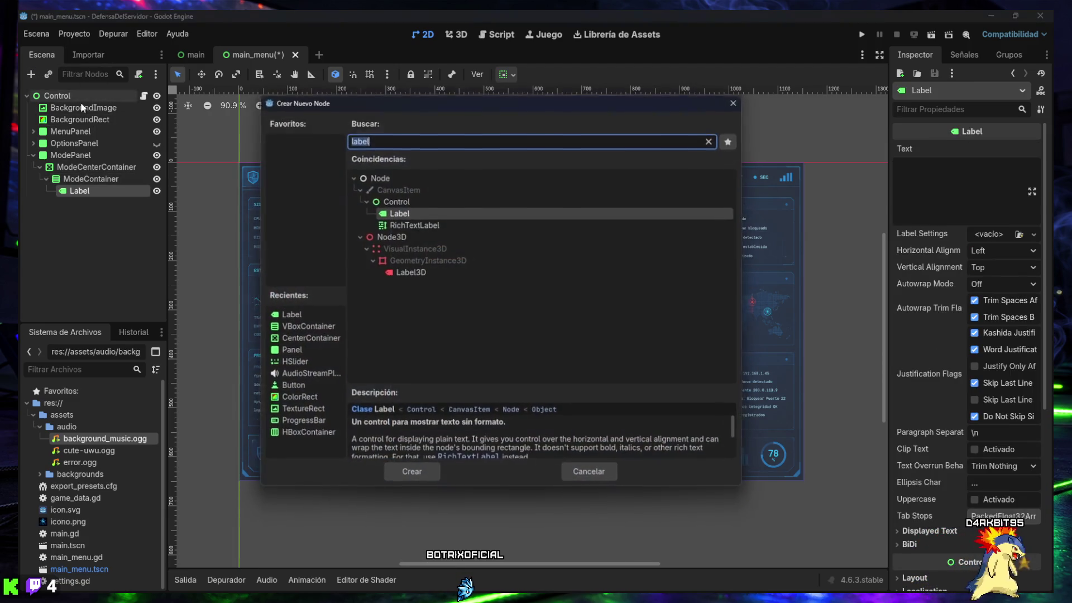
pyautogui.click(31, 75)
pyautogui.write('button')
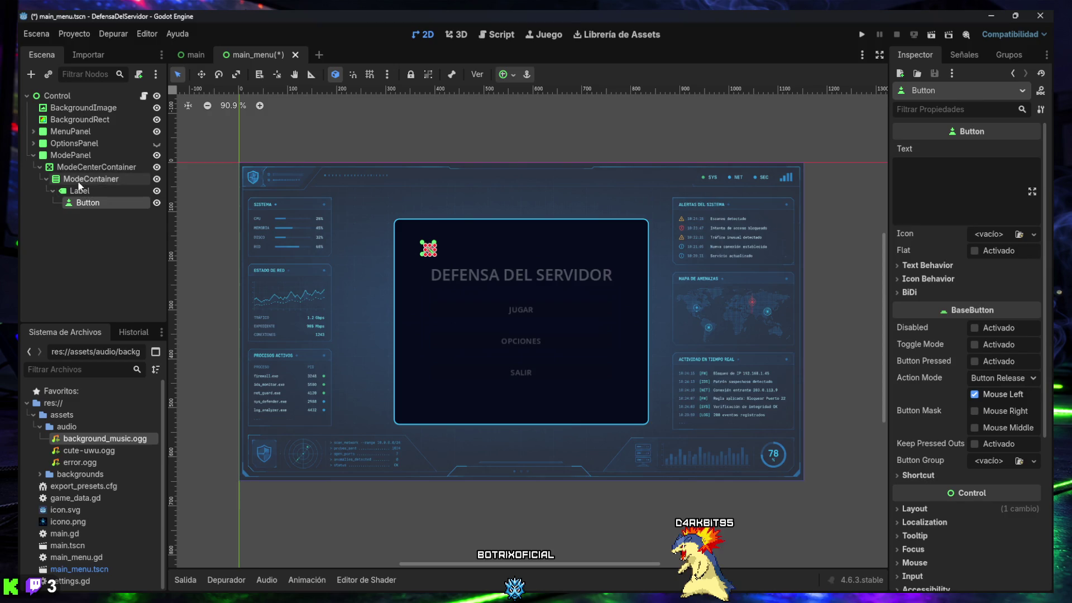
pyautogui.moveTo(83, 203)
pyautogui.mouseDown()
pyautogui.moveTo(84, 221)
pyautogui.moveTo(81, 196)
pyautogui.mouseUp()
pyautogui.hotkey('ctrl', 'z')
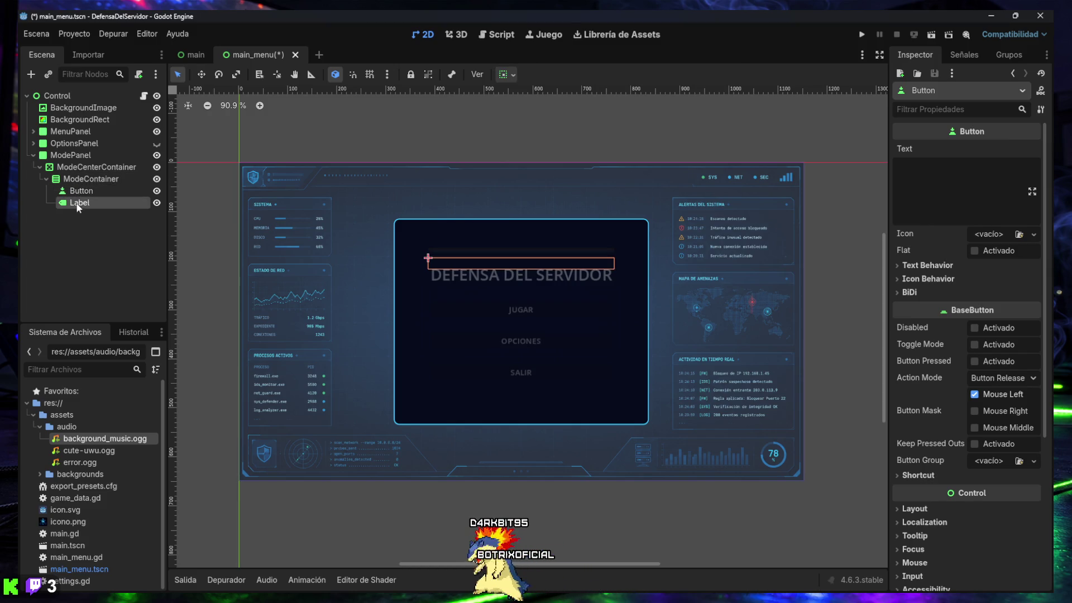
pyautogui.click(79, 190)
pyautogui.click(80, 203)
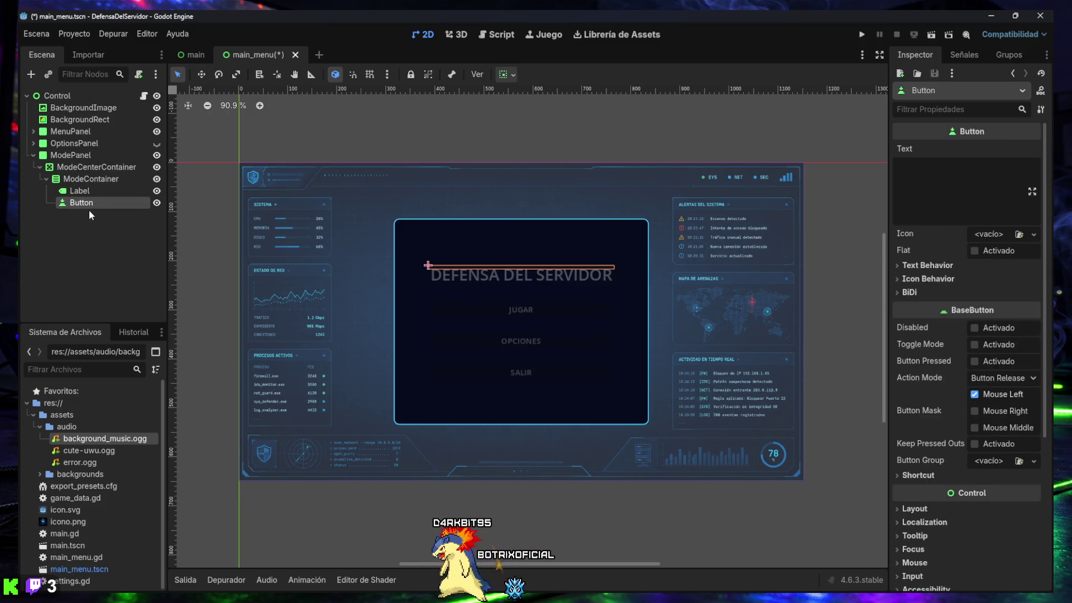
pyautogui.hotkey('ctrl', 'd')
pyautogui.hotkey('ctrl', 'd')
pyautogui.hotkey('ctrl', 'd')
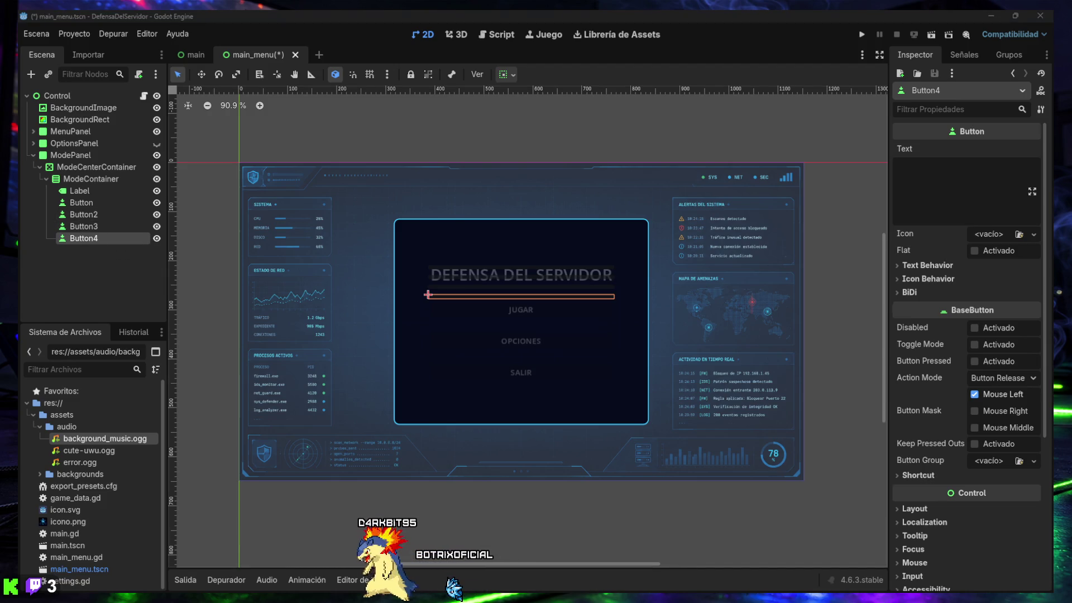
# Step: Rename the Label to ModeTitleLabel and the first button to NormalModeButton
pyautogui.click(78, 191)
pyautogui.doubleClick(78, 191)
pyautogui.write('ModeTitleLabel')
pyautogui.press('Return')
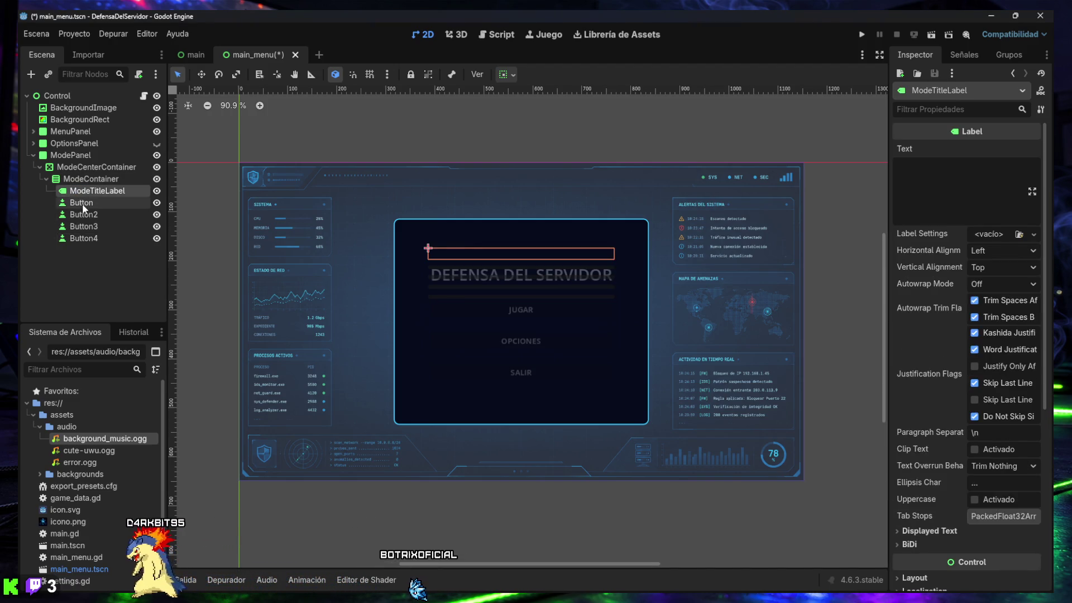
pyautogui.click(83, 204)
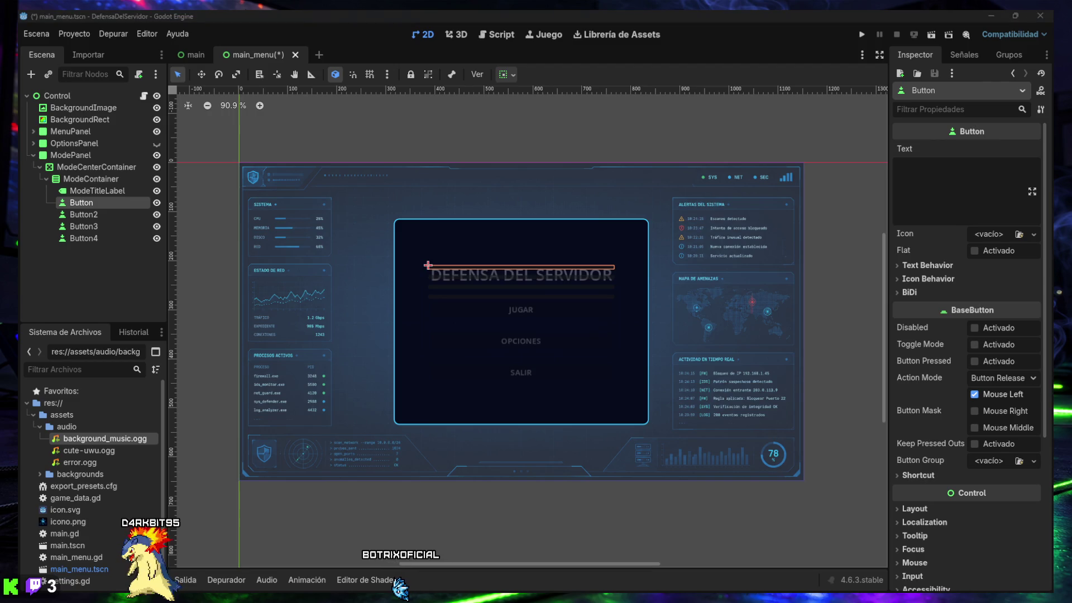
pyautogui.doubleClick(81, 204)
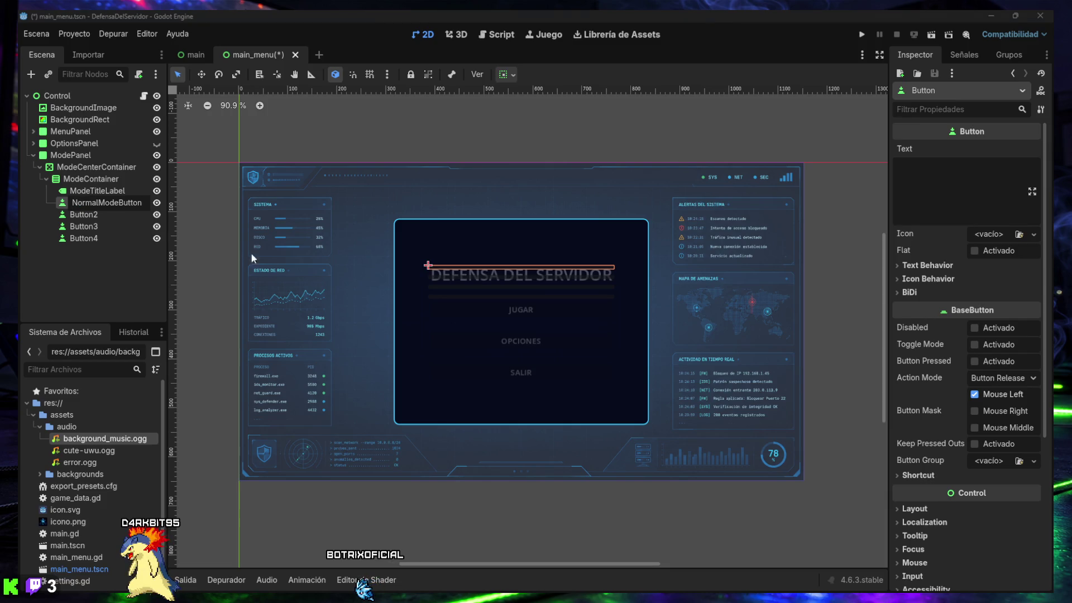
pyautogui.press('Return')
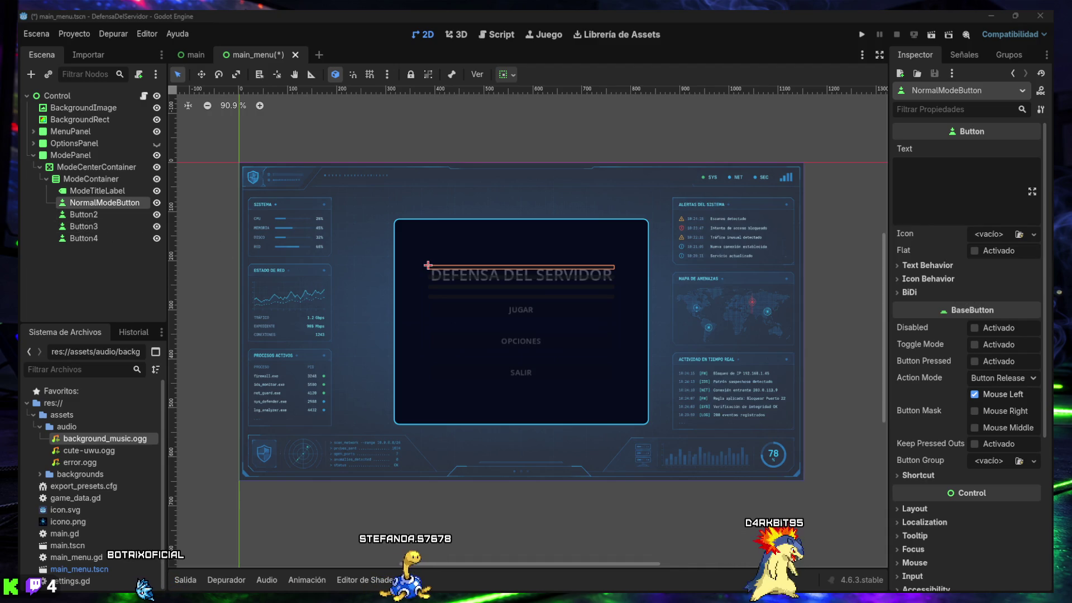
# Step: Rename the remaining buttons HardModeButton, HardcoreModeButton and BackFromModeButton
pyautogui.click(82, 218)
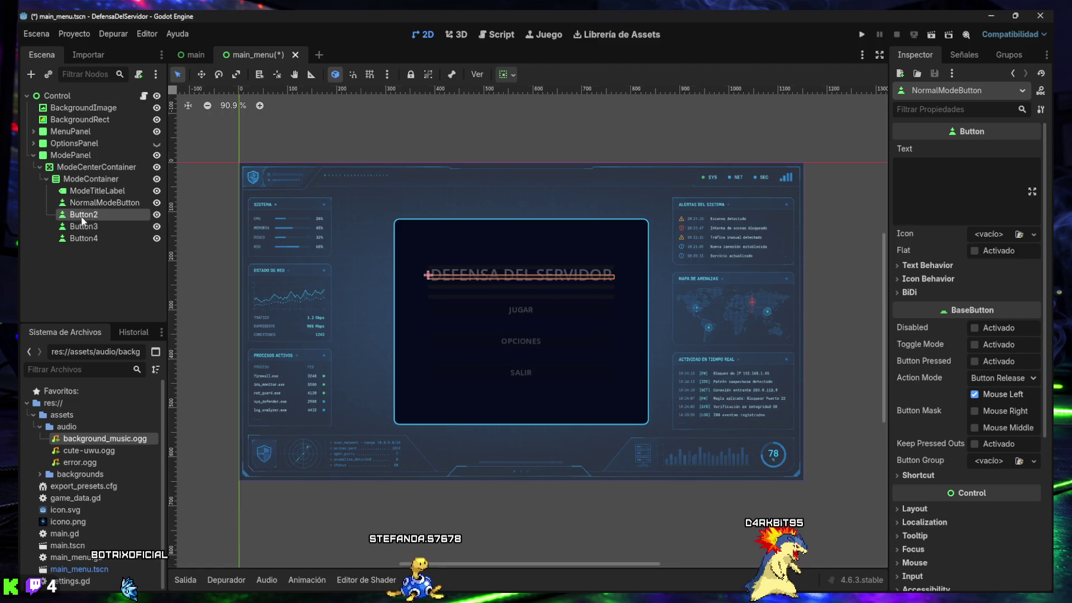
pyautogui.doubleClick(83, 217)
pyautogui.write('HardModeButton')
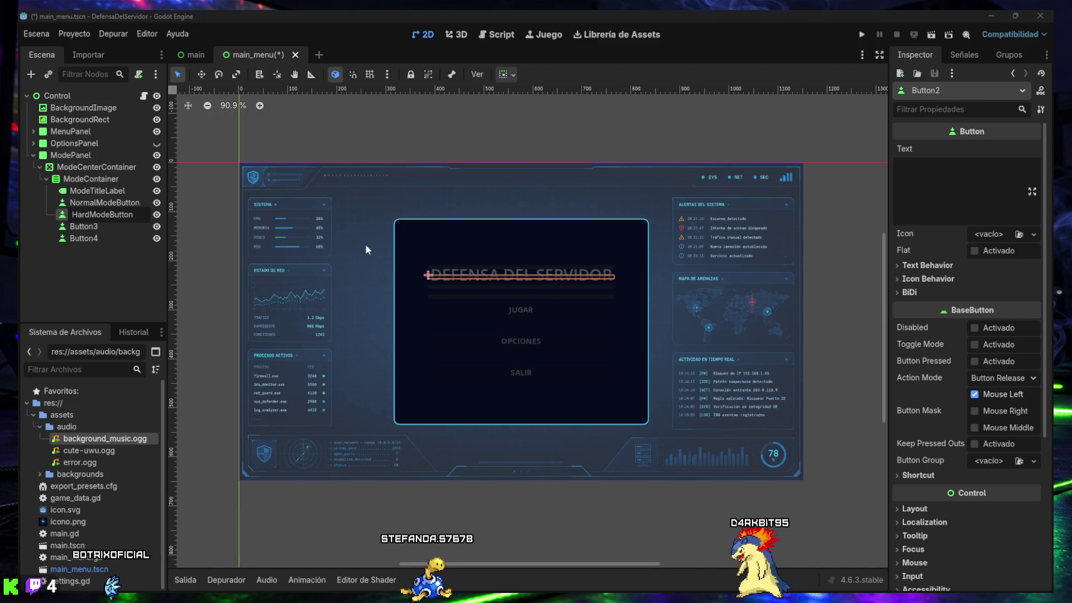
pyautogui.press('Return')
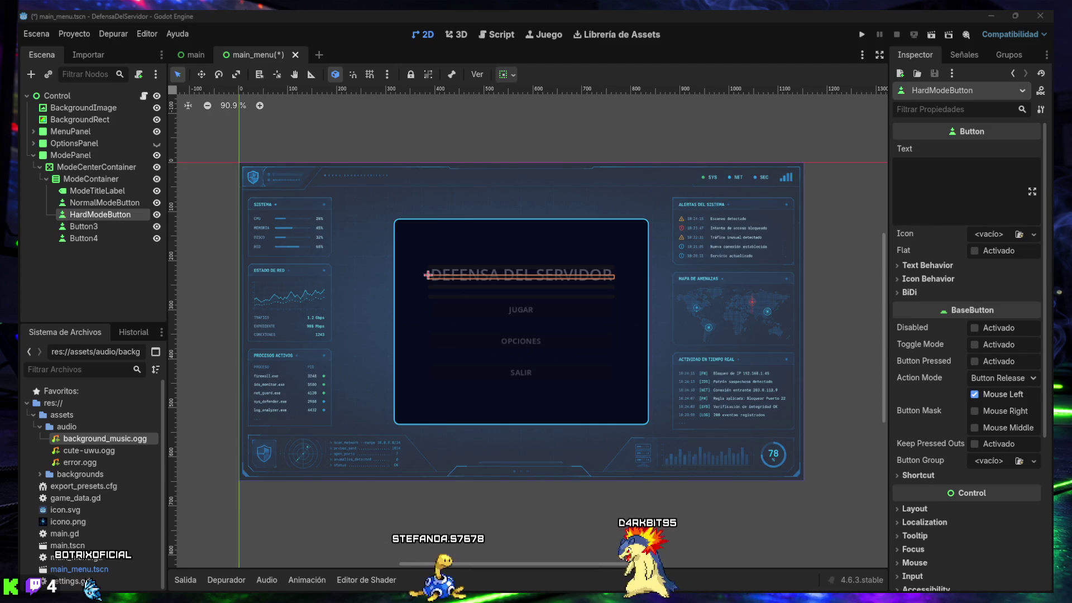
pyautogui.click(81, 228)
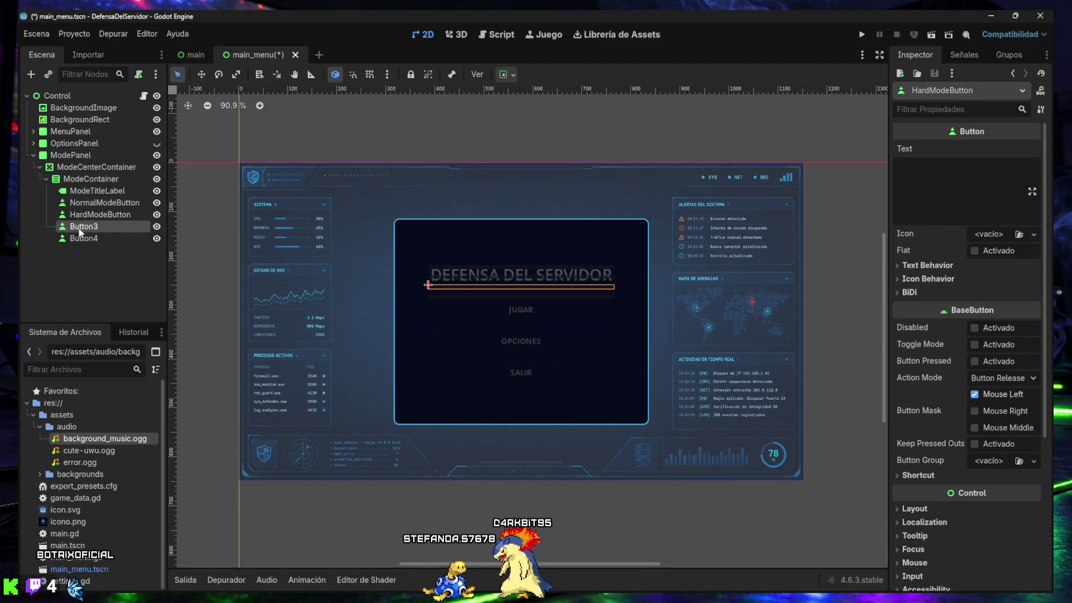
pyautogui.doubleClick(80, 228)
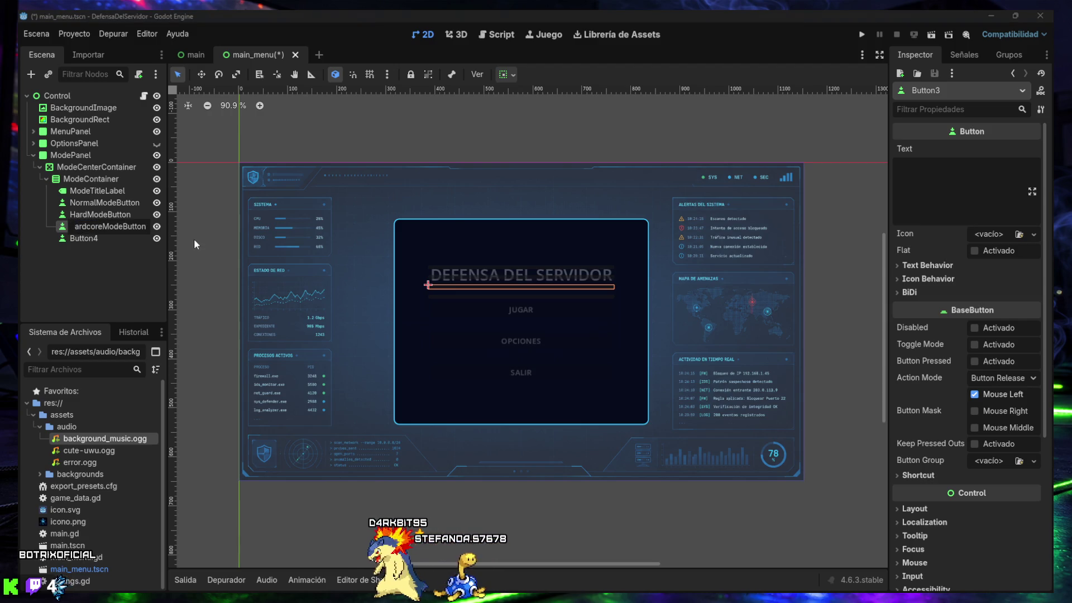
pyautogui.click(105, 241)
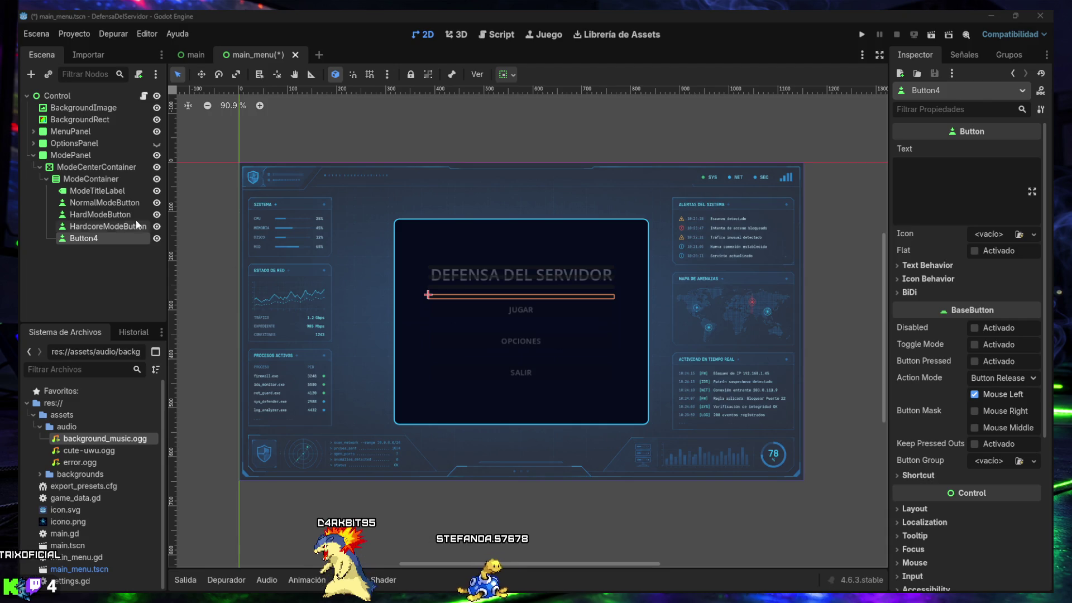
pyautogui.doubleClick(90, 240)
pyautogui.write('BackFromModeButton')
pyautogui.press('Return')
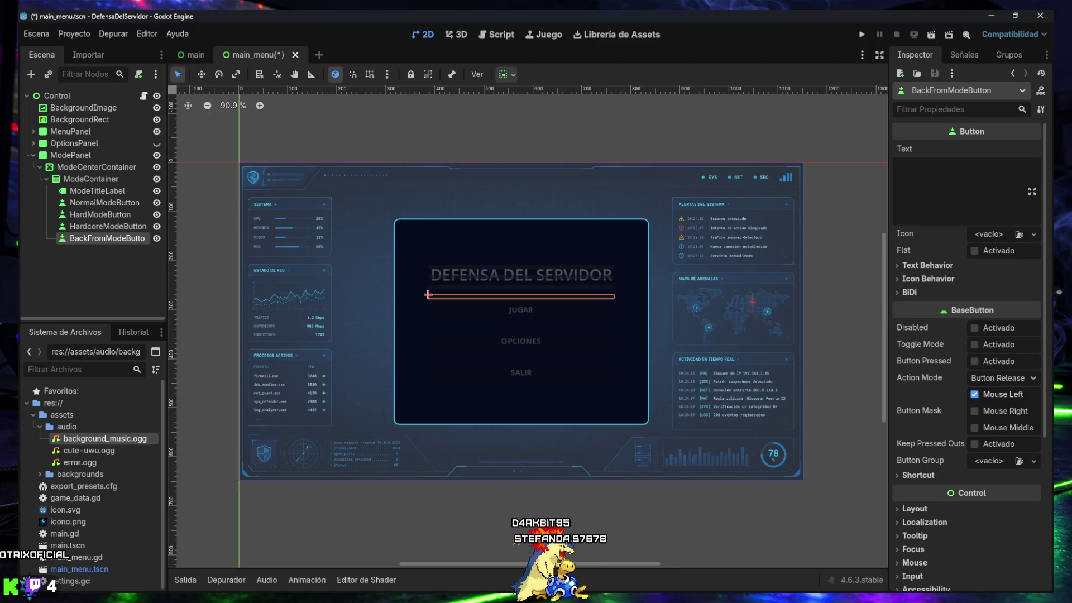
pyautogui.press('Up')
pyautogui.press('Up')
pyautogui.press('Up')
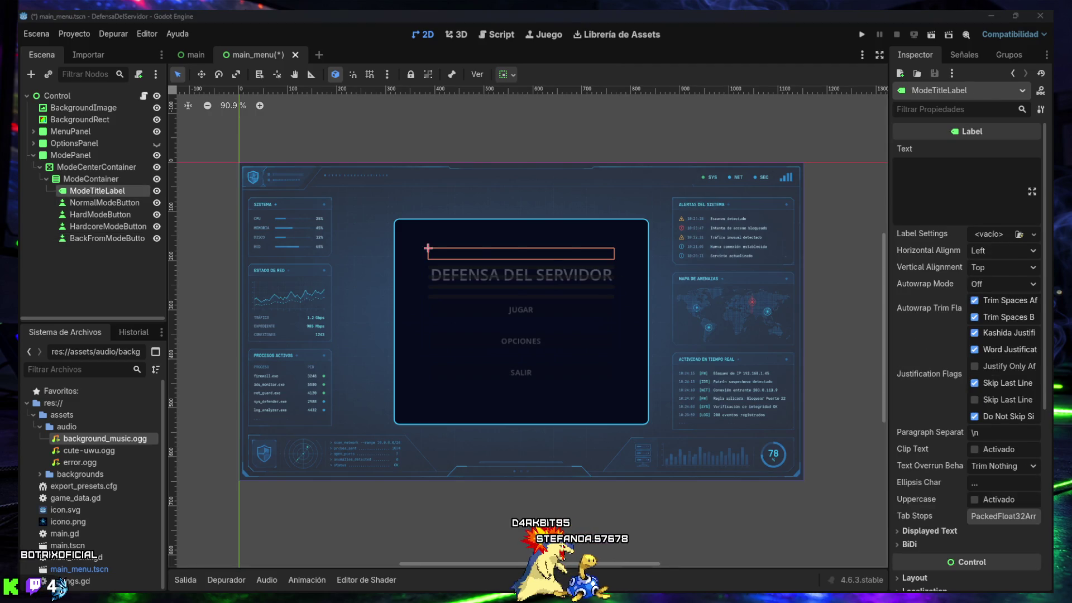
# Step: Set ModeTitleLabel's text to 'SELECCIONA MODO', centred horizontally and vertically
pyautogui.click(930, 175)
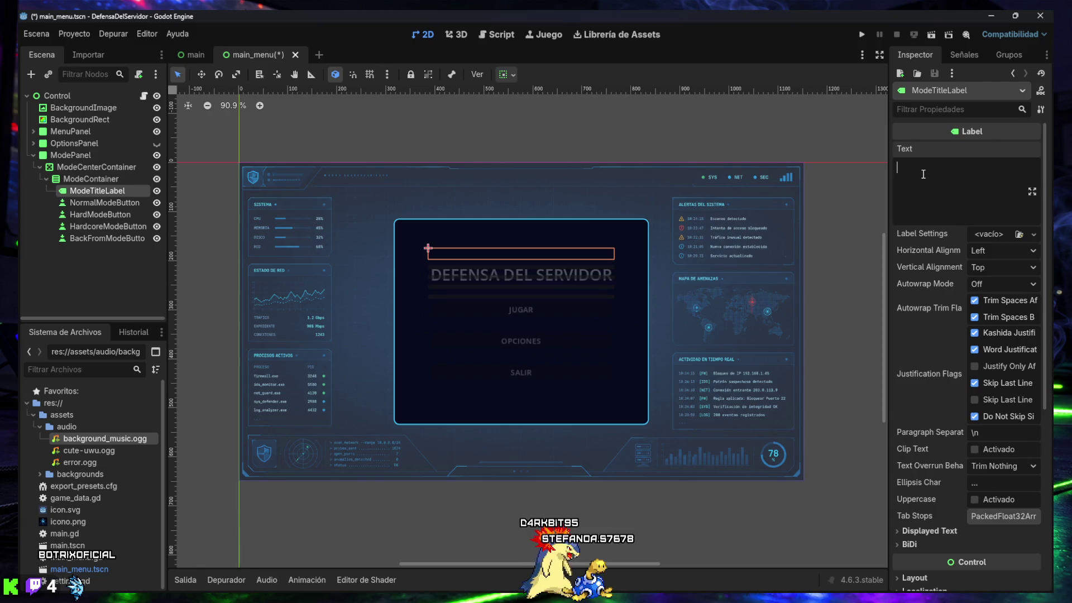
pyautogui.write('SELECCIONA MODO')
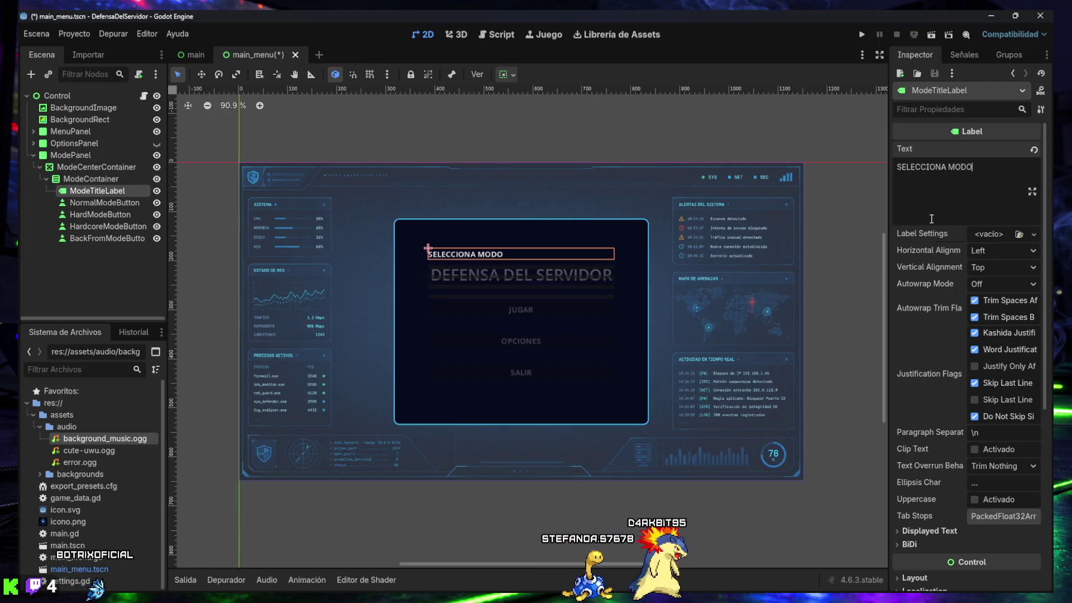
pyautogui.click(992, 252)
pyautogui.click(996, 281)
pyautogui.click(994, 267)
pyautogui.click(1000, 300)
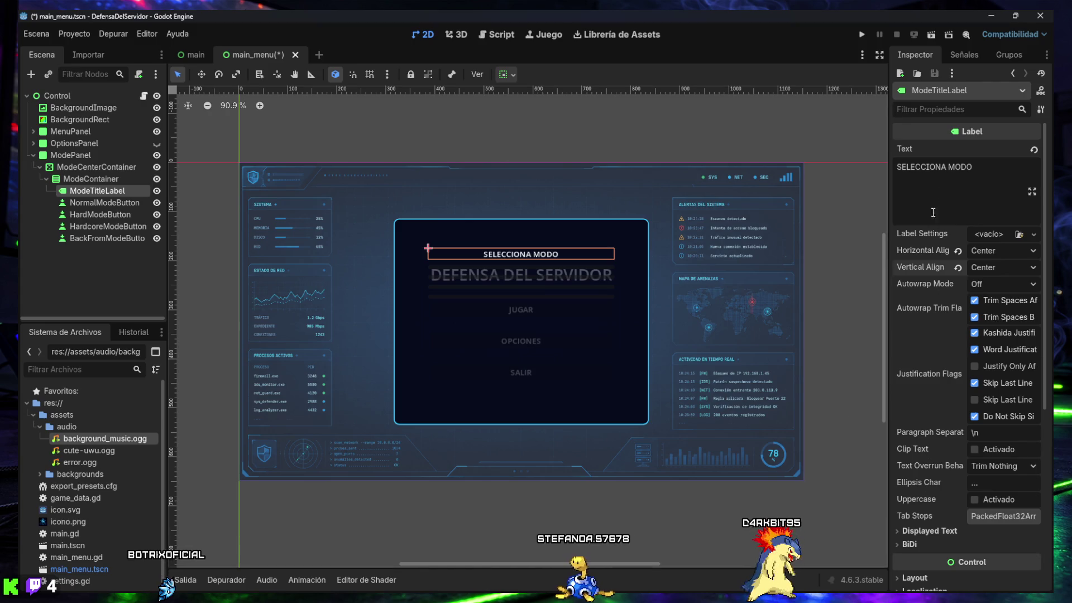
# Step: Filter the label's properties by 'size' and set the Theme Overrides Font Size to 28
pyautogui.click(938, 110)
pyautogui.write('size')
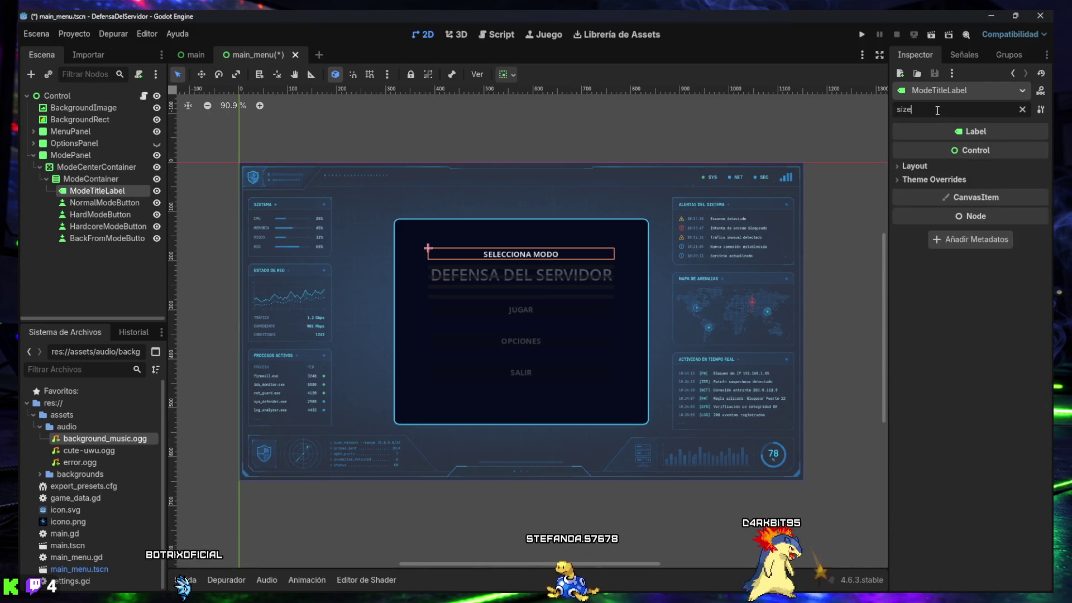
pyautogui.click(916, 167)
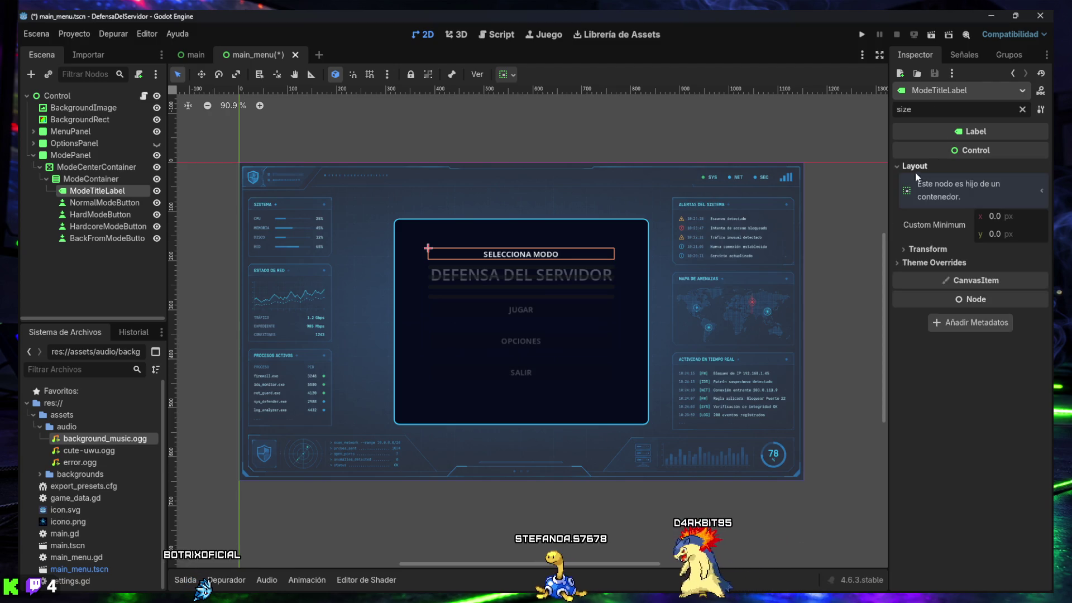
pyautogui.click(928, 249)
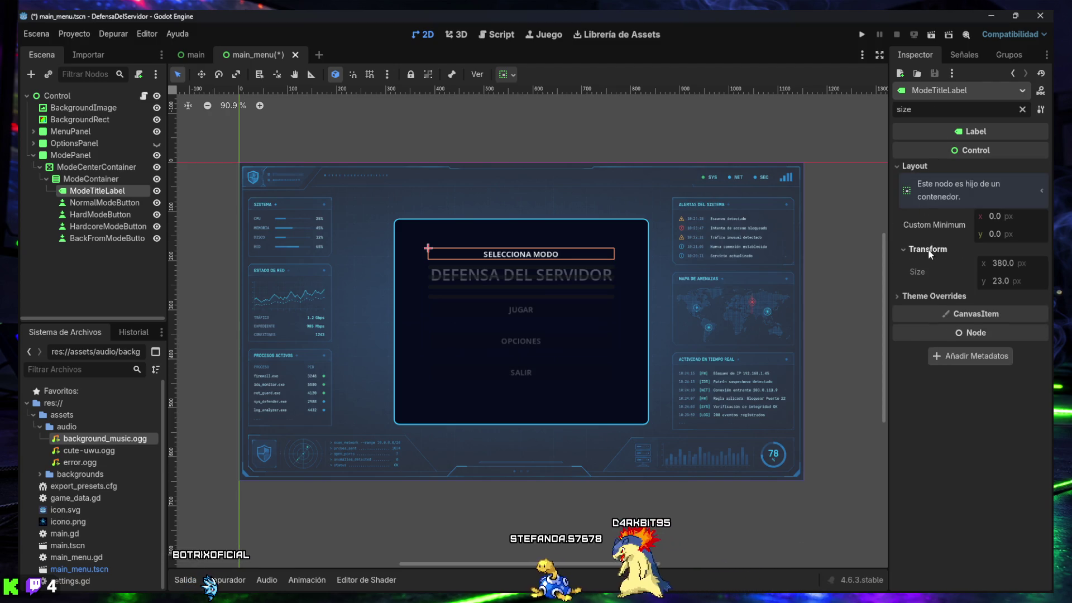
pyautogui.click(916, 297)
pyautogui.click(922, 323)
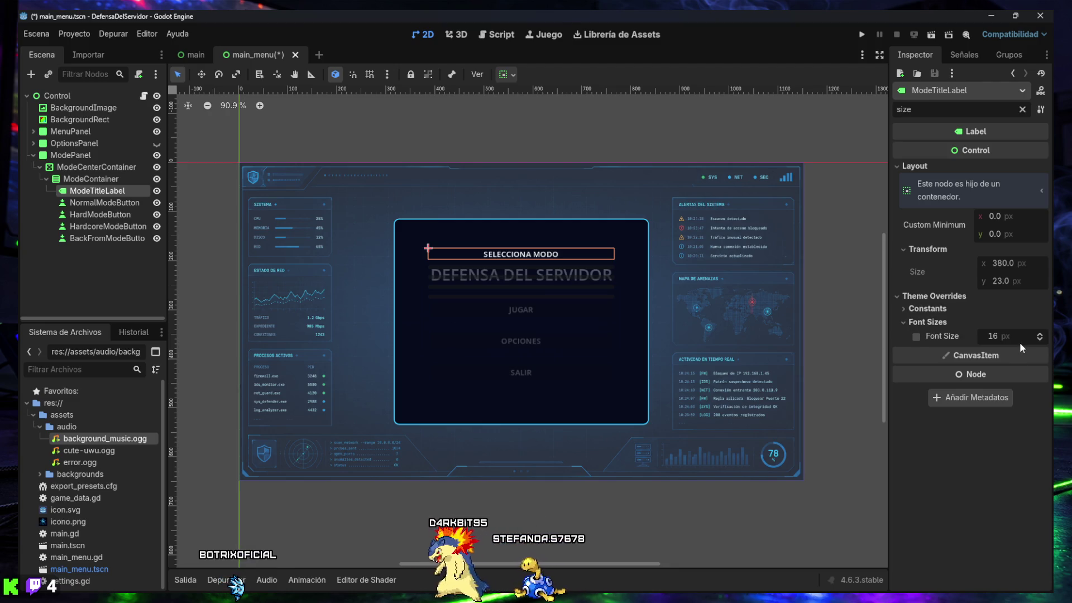
pyautogui.scroll(9, 1041, 336)
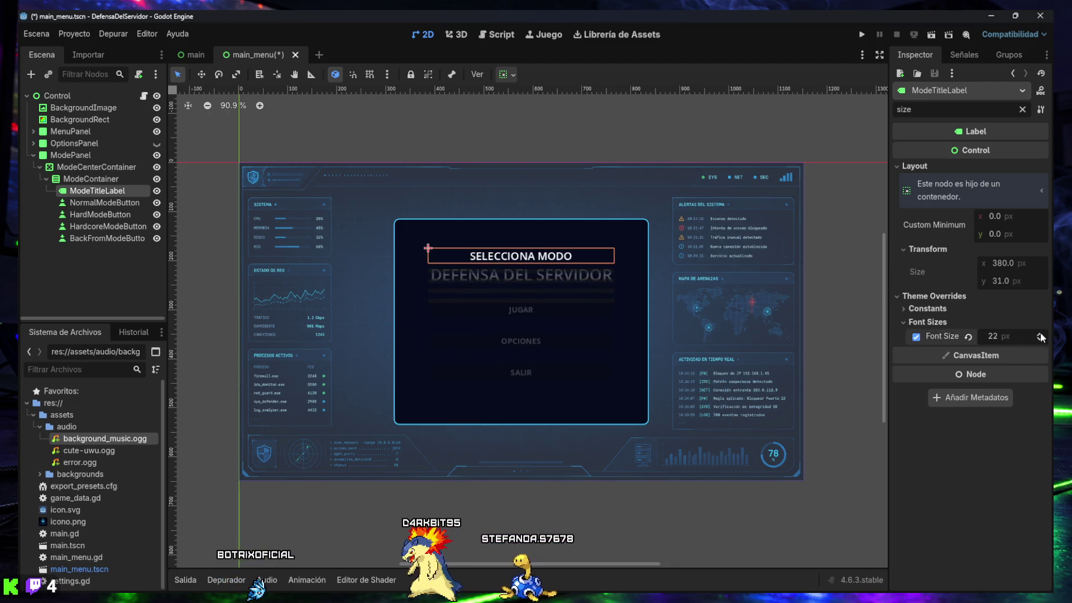
pyautogui.scroll(3, 1041, 335)
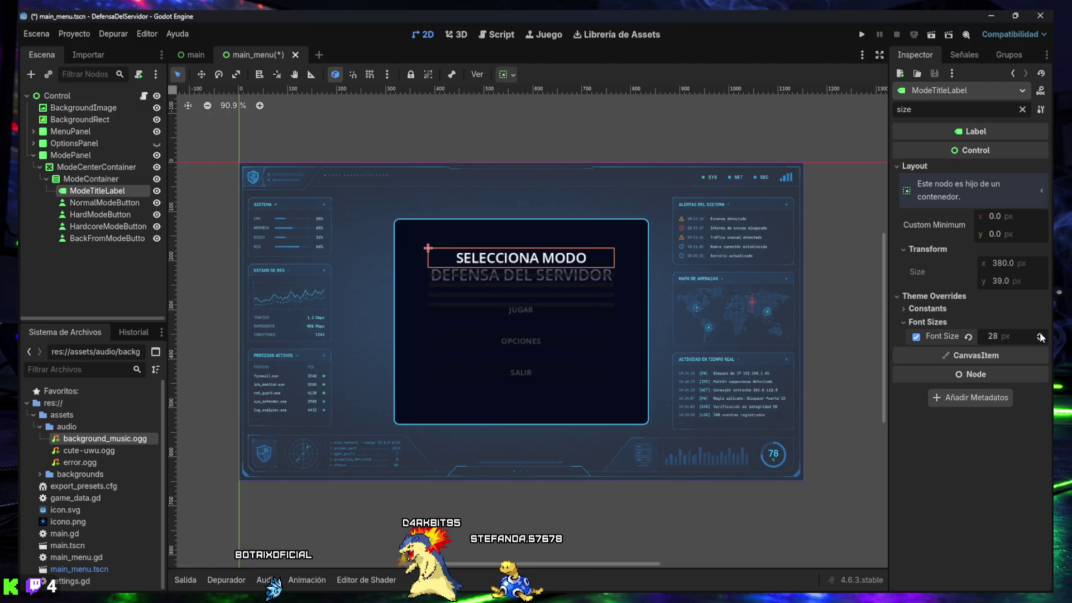
pyautogui.click(85, 202)
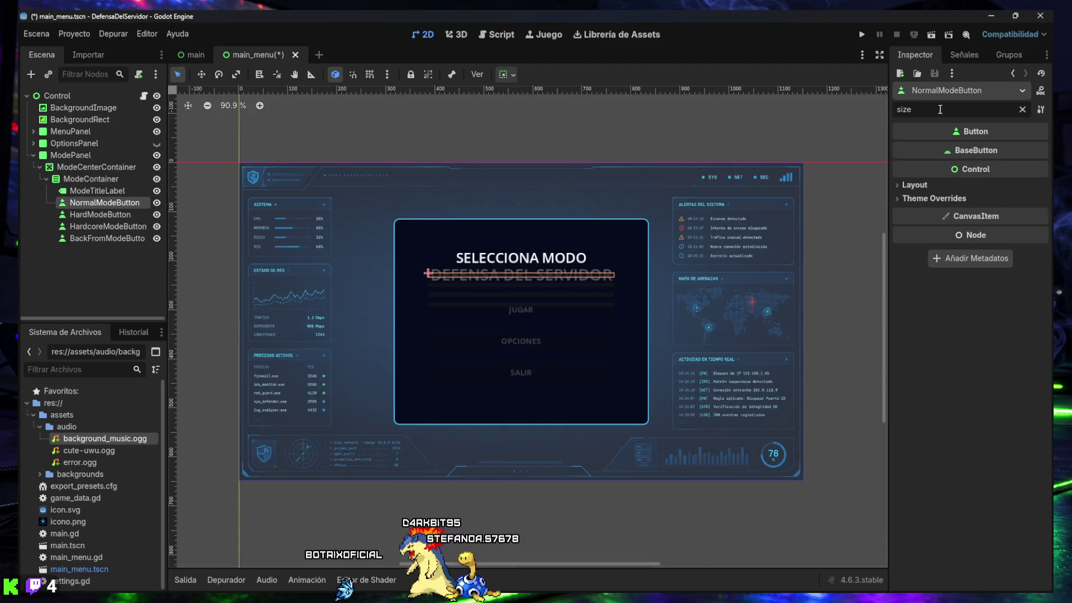
# Step: Label NormalModeButton 'NORMAL' and hide MenuPanel so the mode panel shows alone
pyautogui.click(1023, 109)
pyautogui.write('NORMAL')
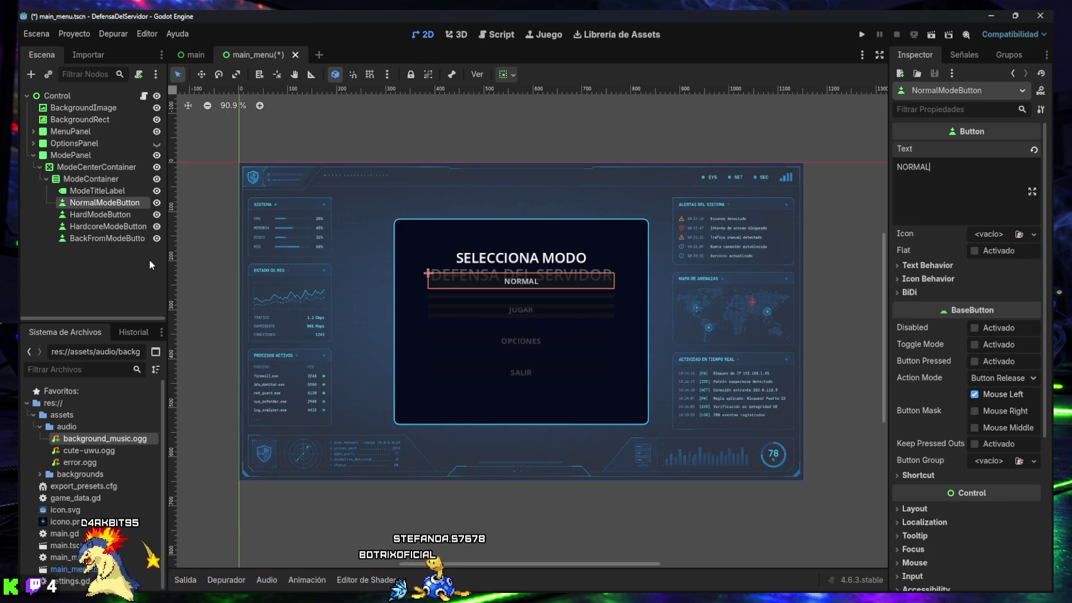
pyautogui.click(158, 146)
pyautogui.click(158, 146)
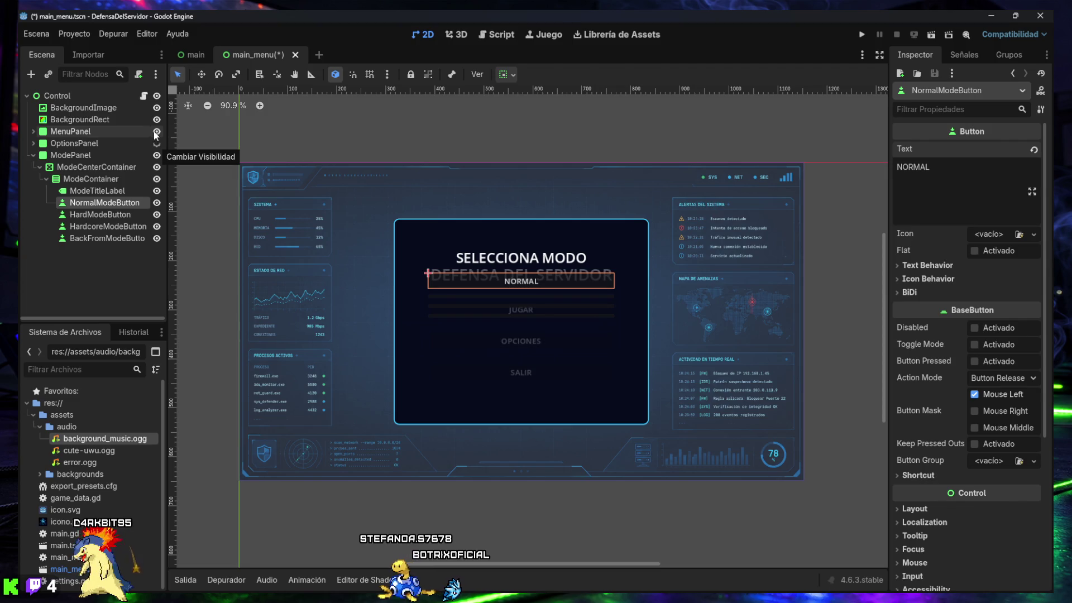
pyautogui.click(157, 133)
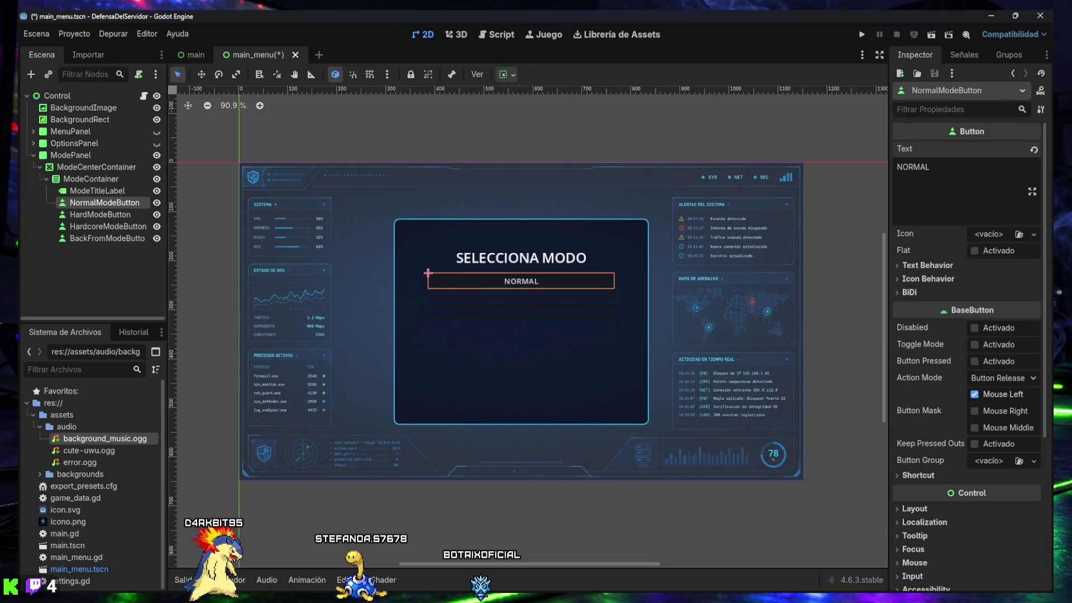
# Step: Set the Hard, Hardcore and Back mode button texts to DIFÍCIL, HARDCORE and VOLVER, then save
pyautogui.click(95, 218)
pyautogui.click(977, 175)
pyautogui.write('DIFÍCIL')
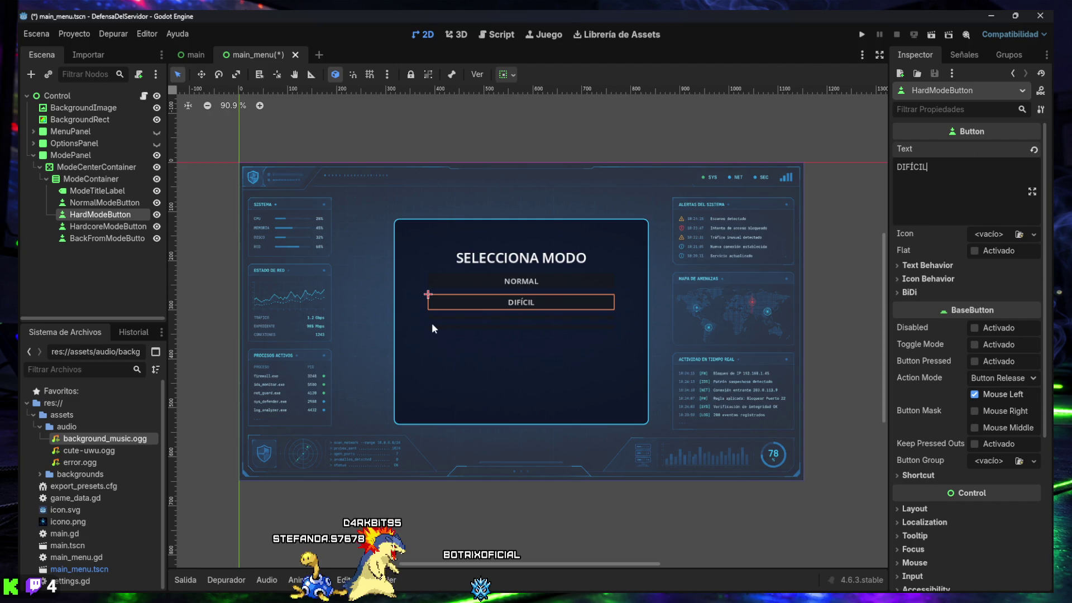
pyautogui.click(107, 226)
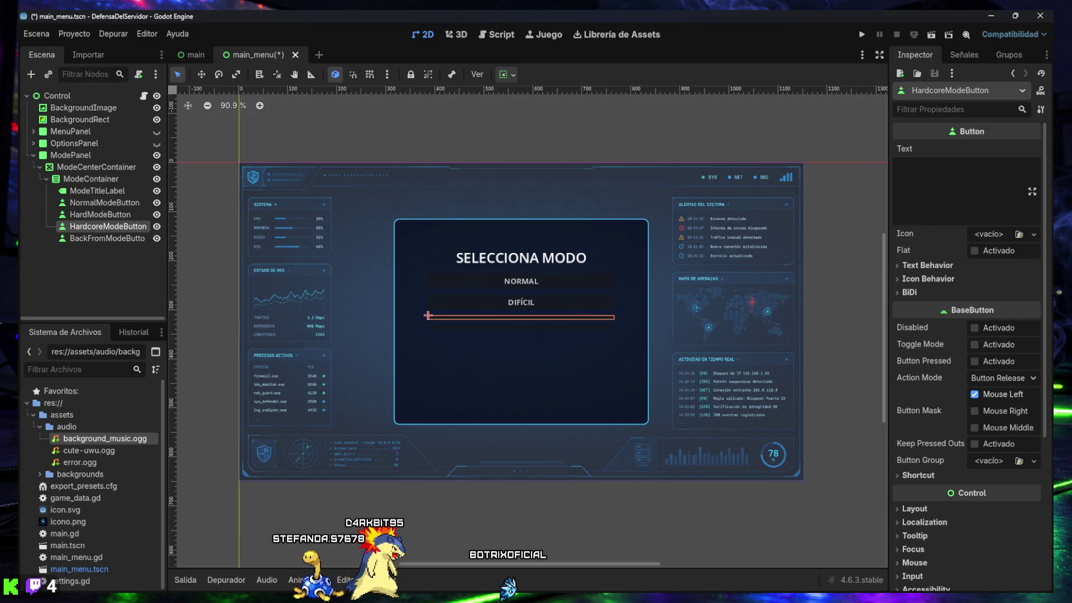
pyautogui.click(950, 184)
pyautogui.write('HARDCORE')
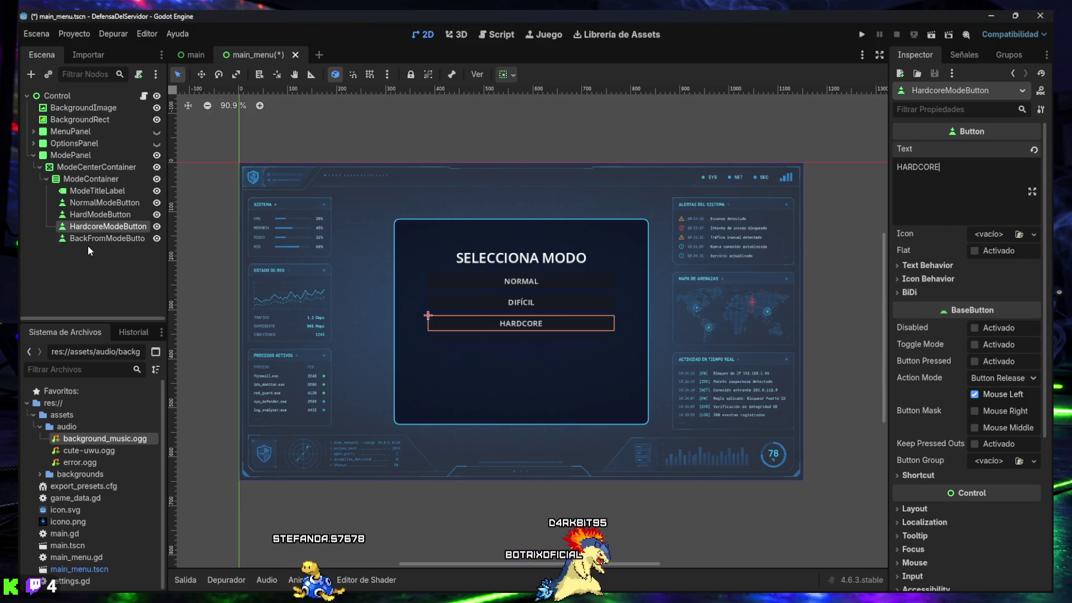
pyautogui.click(107, 239)
pyautogui.click(973, 191)
pyautogui.write('VOLVER')
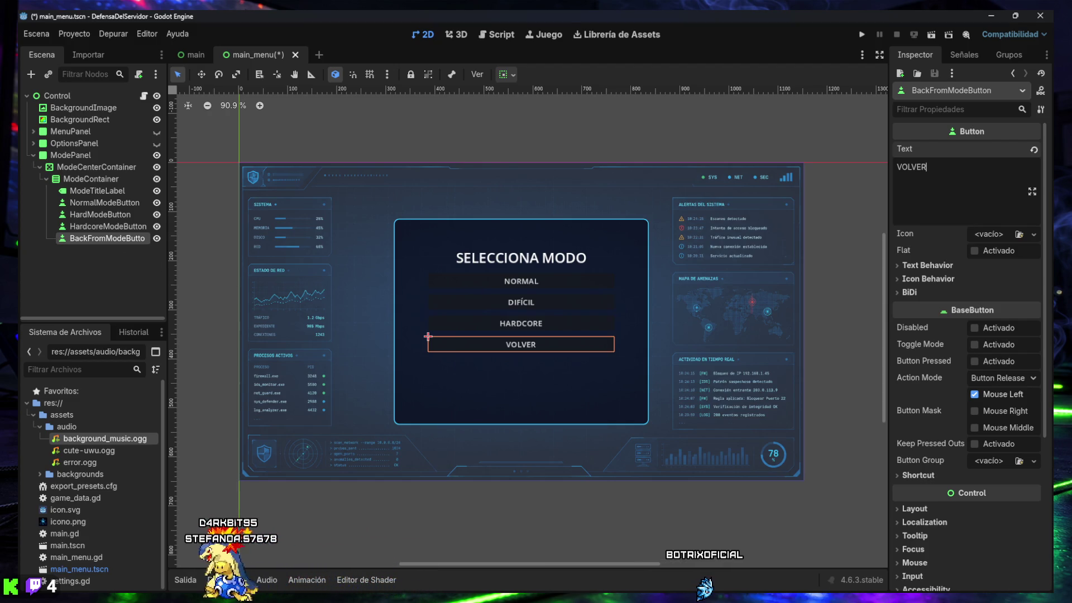
pyautogui.click(221, 347)
pyautogui.hotkey('ctrl', 's')
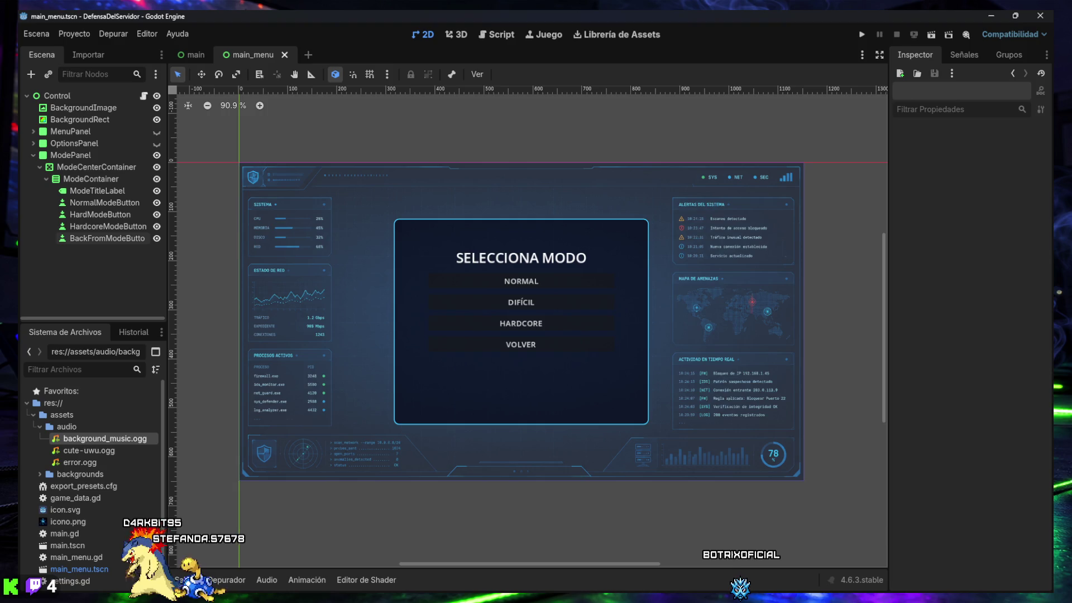
# Step: Switch to the Script workspace to edit main_menu.gd
pyautogui.click(499, 34)
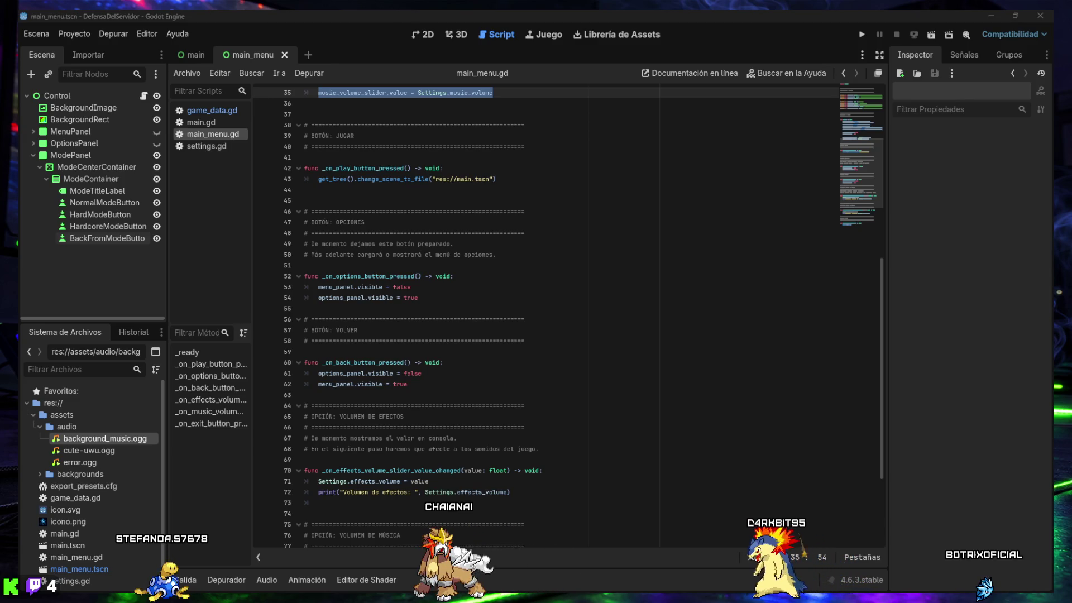
pyautogui.click(550, 412)
pyautogui.hotkey('ctrl', 'f')
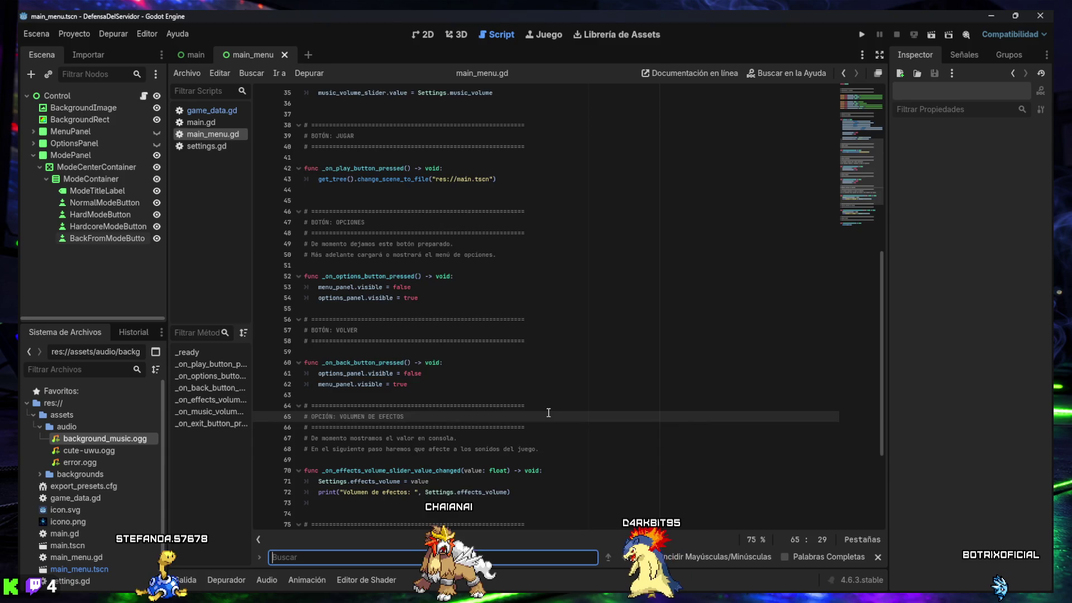
pyautogui.write('@onready var play_button: Button = $MenuPanel/CenterContainer/MenuContainer/PlayButton')
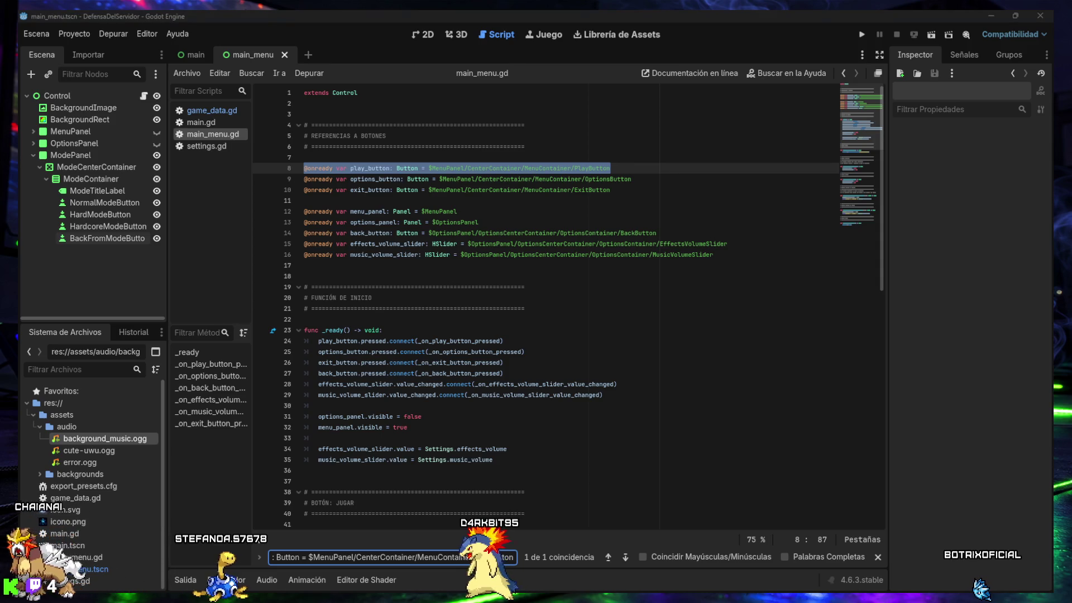
pyautogui.click(492, 272)
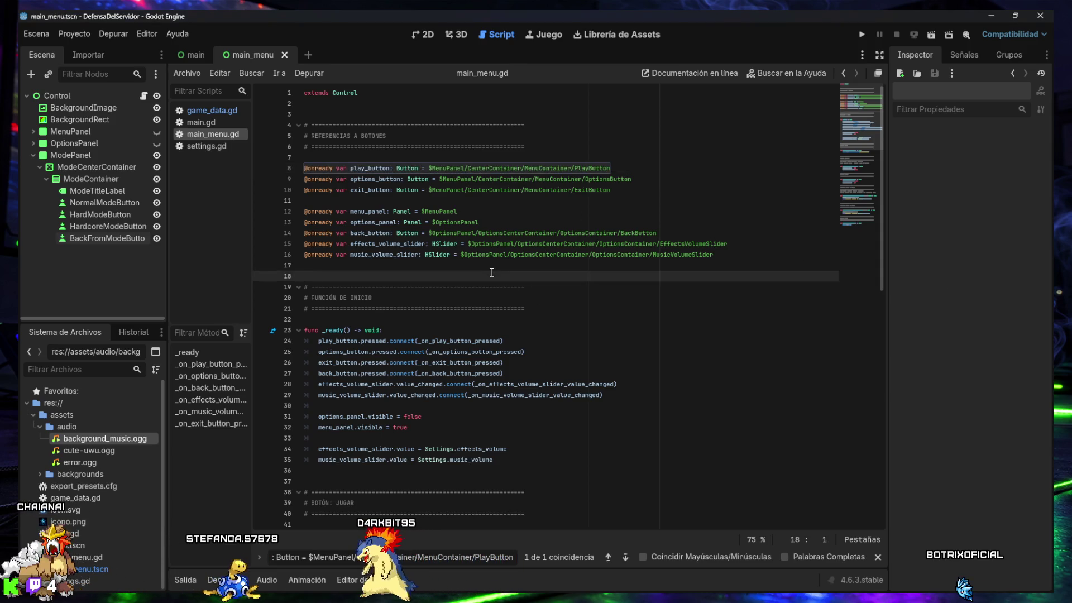
pyautogui.press('Return')
pyautogui.press('Return')
pyautogui.press('Up')
pyautogui.press('Up')
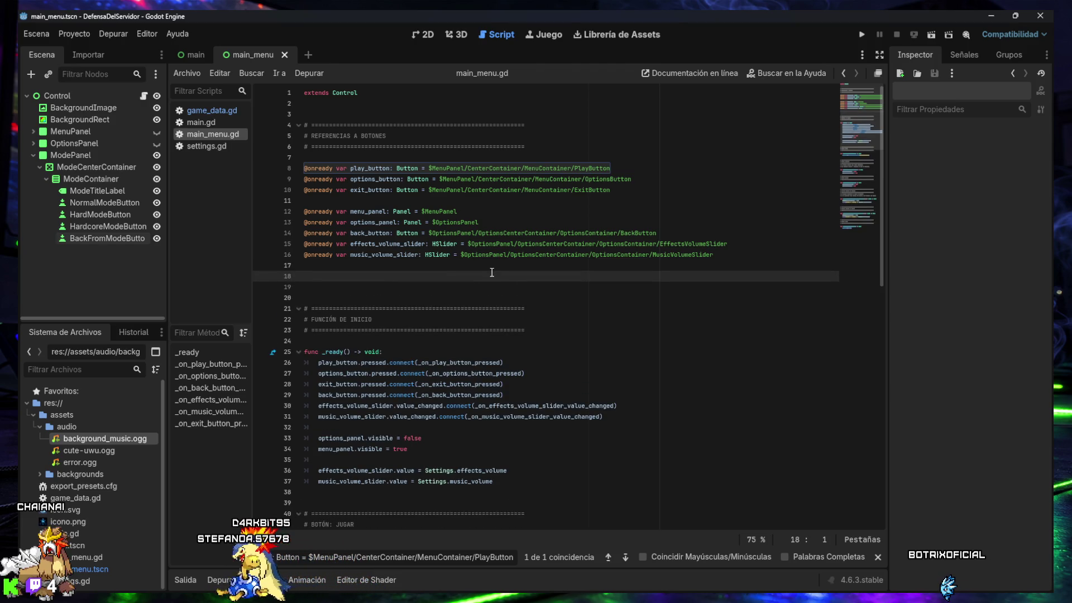
pyautogui.write('# ============================================================ # REFERENCIAS A PANEL DE SELECCIÓN DE MODO # ============================================================  @onready var mode_panel: Panel = $ModePanel @onready var normal_mode_button: Button = $ModePanel/ModeCenterContainer/ModeContainer/NormalModeButton @onready var hard_mode_button: Button = $ModePanel/ModeCenterContainer/ModeContainer/HardModeButton @onready var hardcore_mode_button: Button = $ModePanel/ModeCenterContainer/ModeContainer/HardcoreModeButton @onready var back_from_mode_button: Button = $ModePanel/ModeCenterContainer/ModeContainer/BackFromModeButton')
pyautogui.hotkey('ctrl', 's')
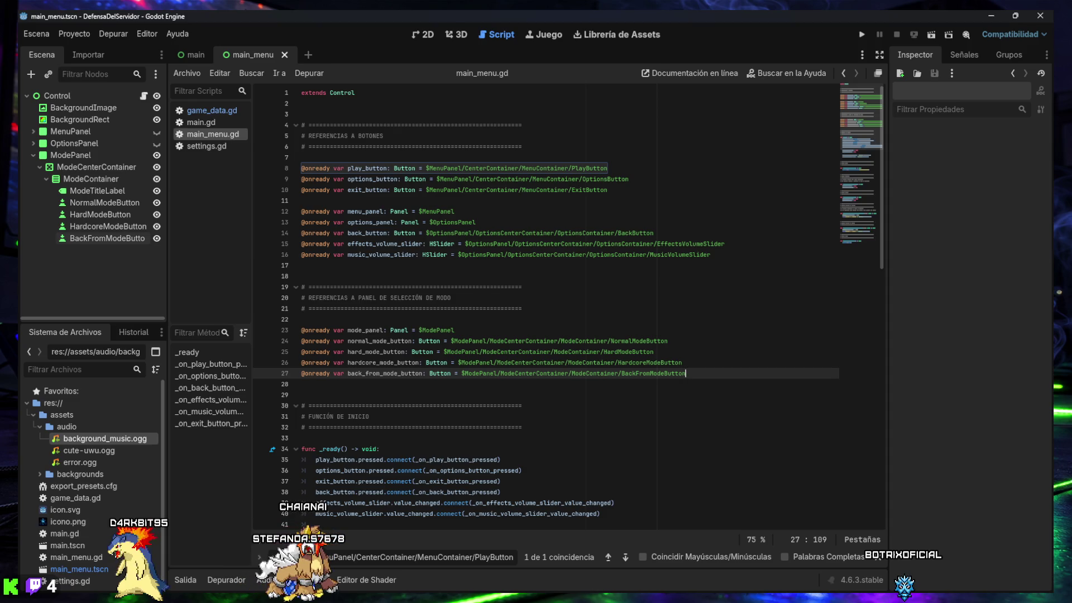
pyautogui.scroll(-5, 422, 393)
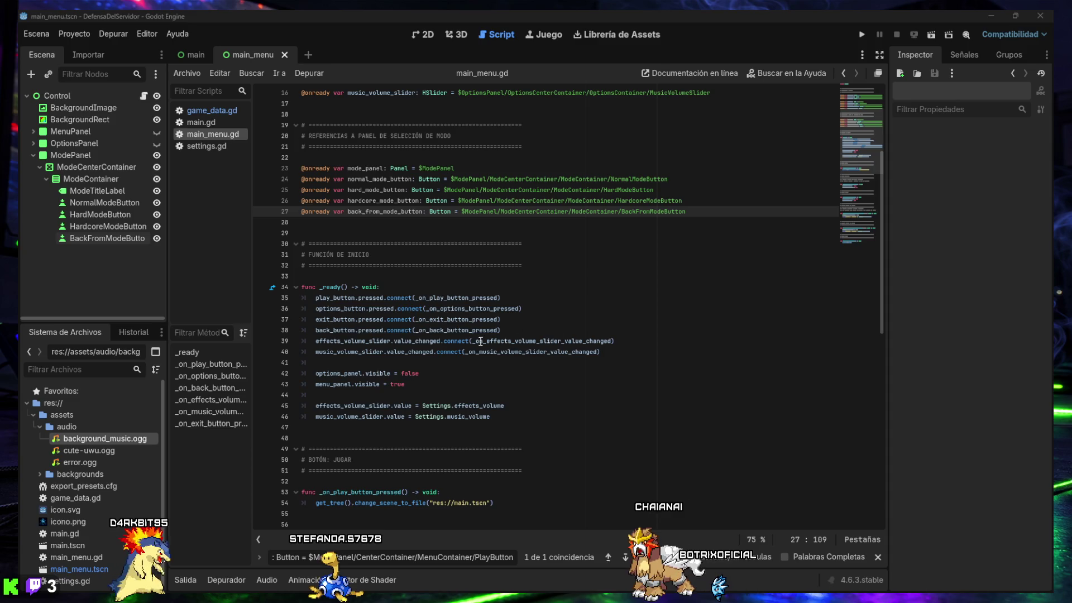
# Step: Paste the four mode buttons' pressed.connect lines into _ready and fix their indentation
pyautogui.click(648, 357)
pyautogui.press('Return')
pyautogui.press('Return')
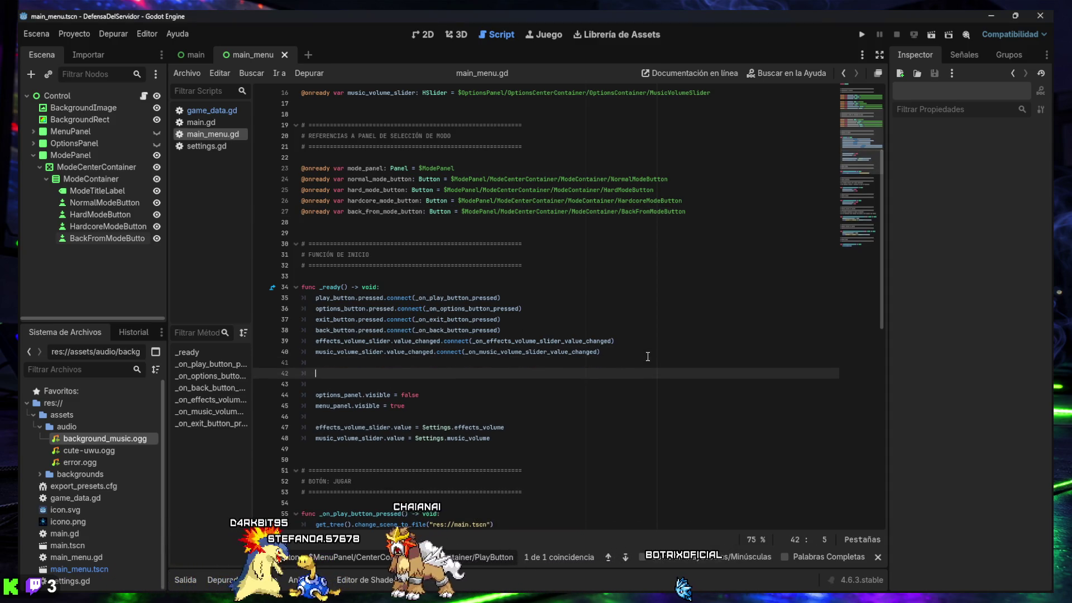
pyautogui.write('normal_mode_button.pressed.connect(_on_normal_mode_button_pressed) hard_mode_button.pressed.connect(_on_hard_mode_button_pressed) hardcore_mode_button.pressed.connect(_on_hardcore_mode_button_pressed) back_from_mode_button.pressed.connect(_on_back_from_mode_button_pressed)')
pyautogui.hotkey('shift', 'Up')
pyautogui.hotkey('shift', 'Up')
pyautogui.hotkey('shift', 'Up')
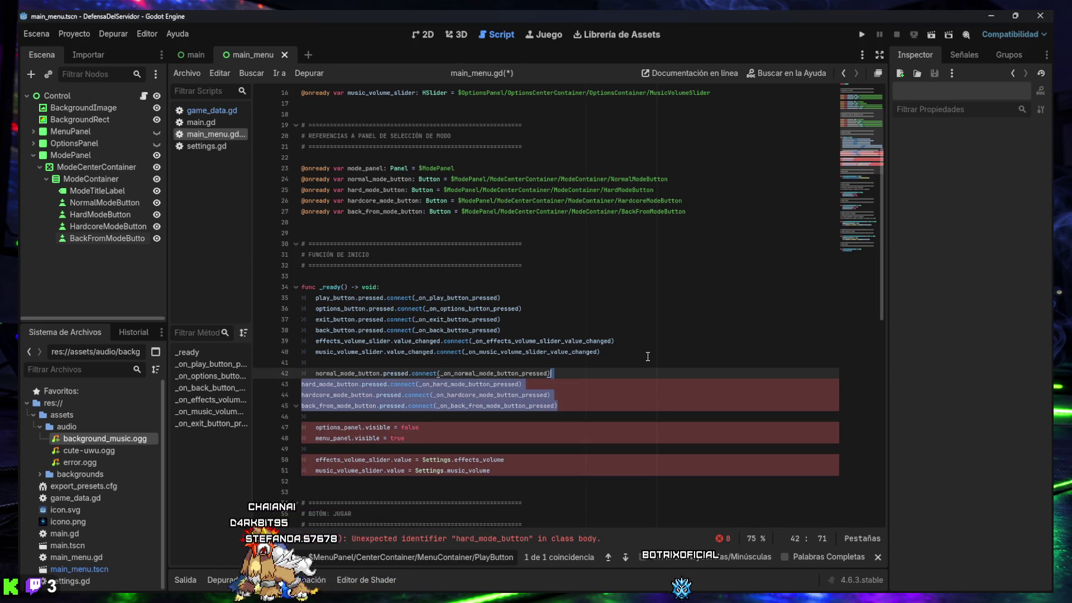
pyautogui.press('Left')
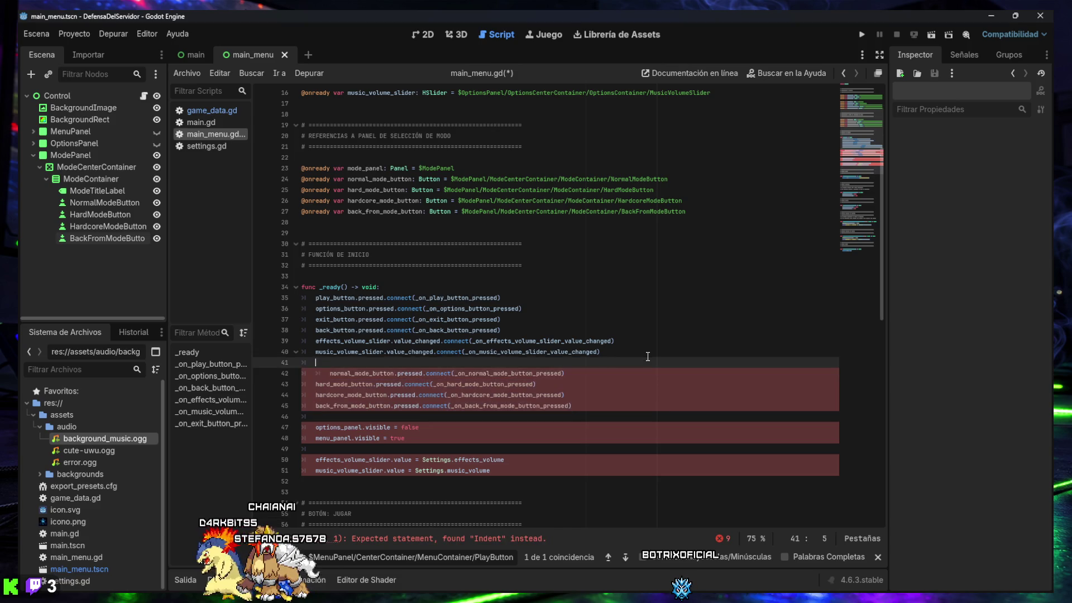
pyautogui.press('Up')
pyautogui.press('Down')
pyautogui.press('BackSpace')
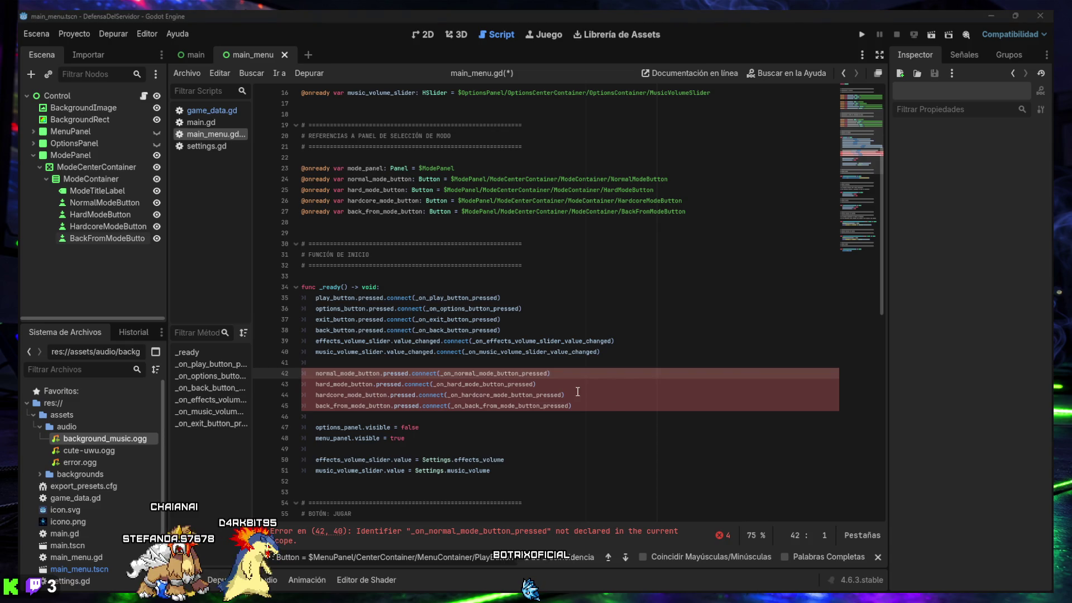
# Step: Add 'mode_panel.visible = false' after 'menu_panel.visible = true' in _ready
pyautogui.click(435, 440)
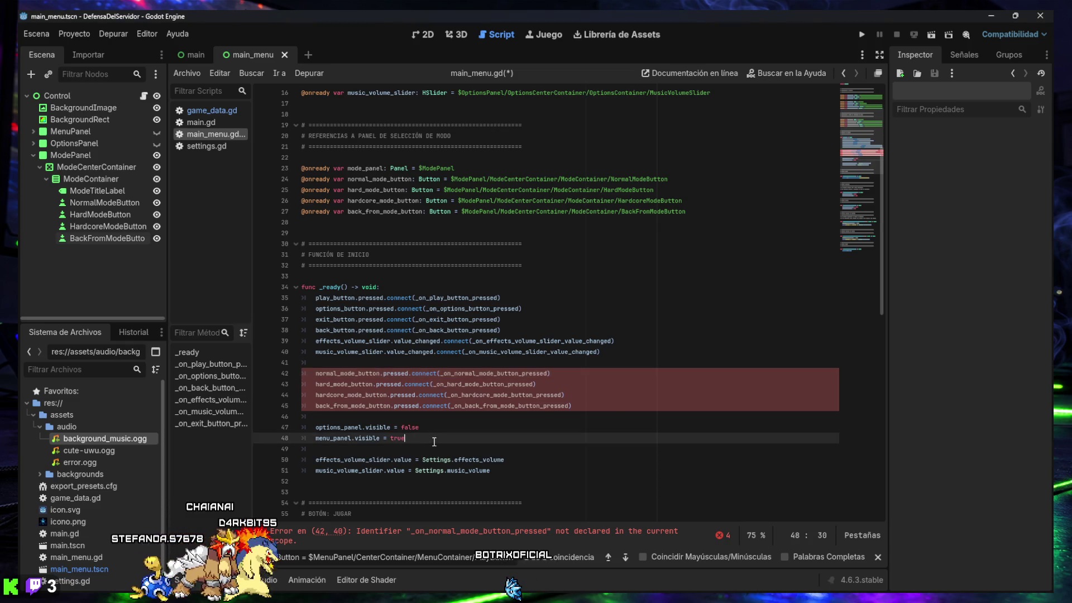
pyautogui.press('Return')
pyautogui.press('Return')
pyautogui.write('mode_panel.visible = false')
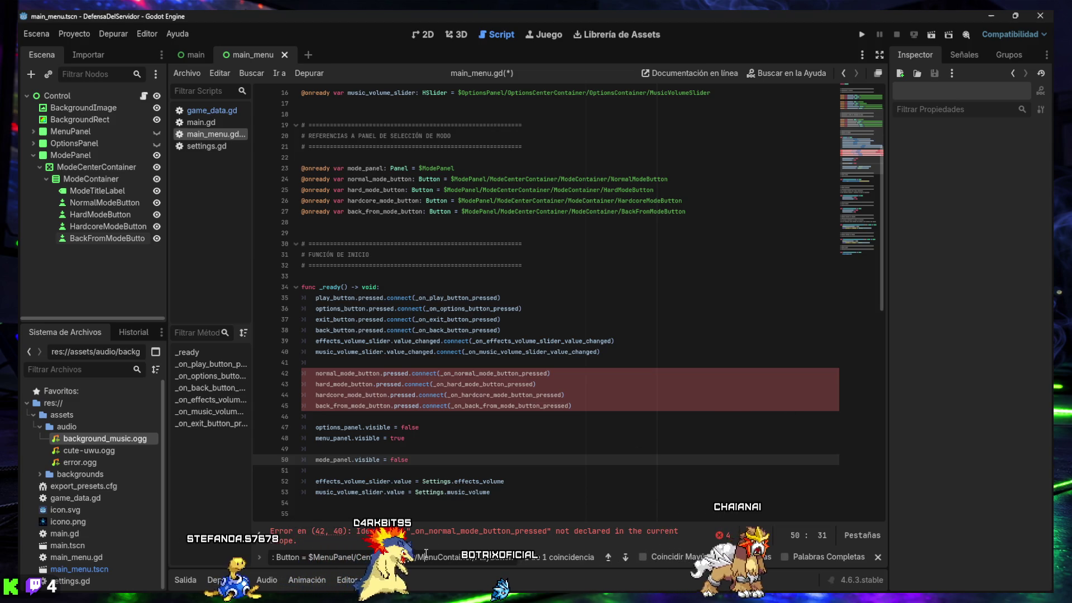
pyautogui.write('get_tree().change_scene_to_file("res://main.tscn")')
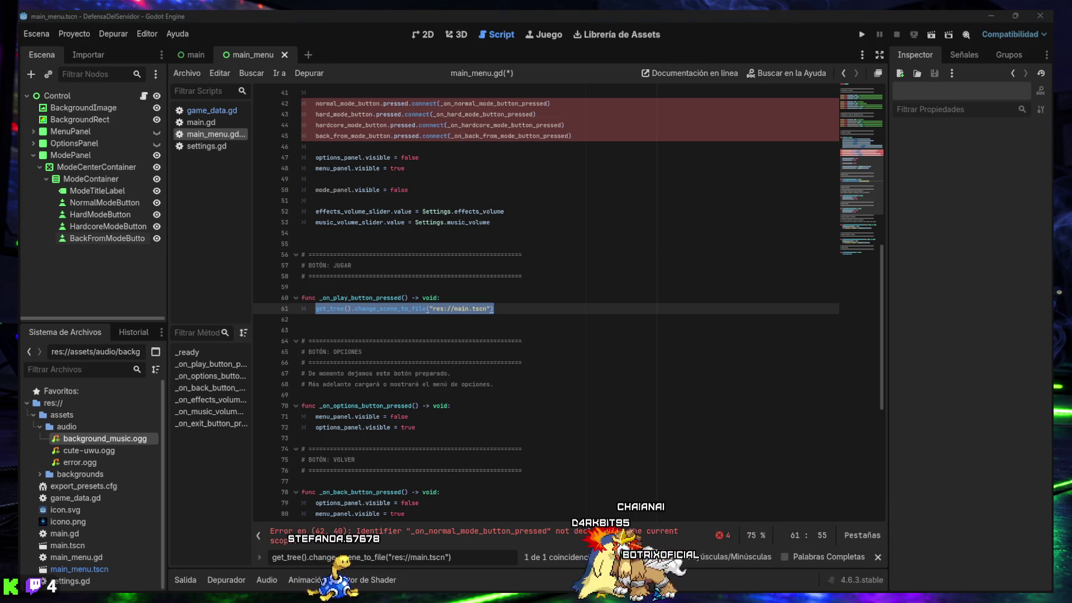
# Step: Replace the play handler's change_scene_to_file call with panel visibility lines showing mode_panel, and save
pyautogui.click(484, 308)
pyautogui.moveTo(493, 308); pyautogui.dragTo(313, 308)
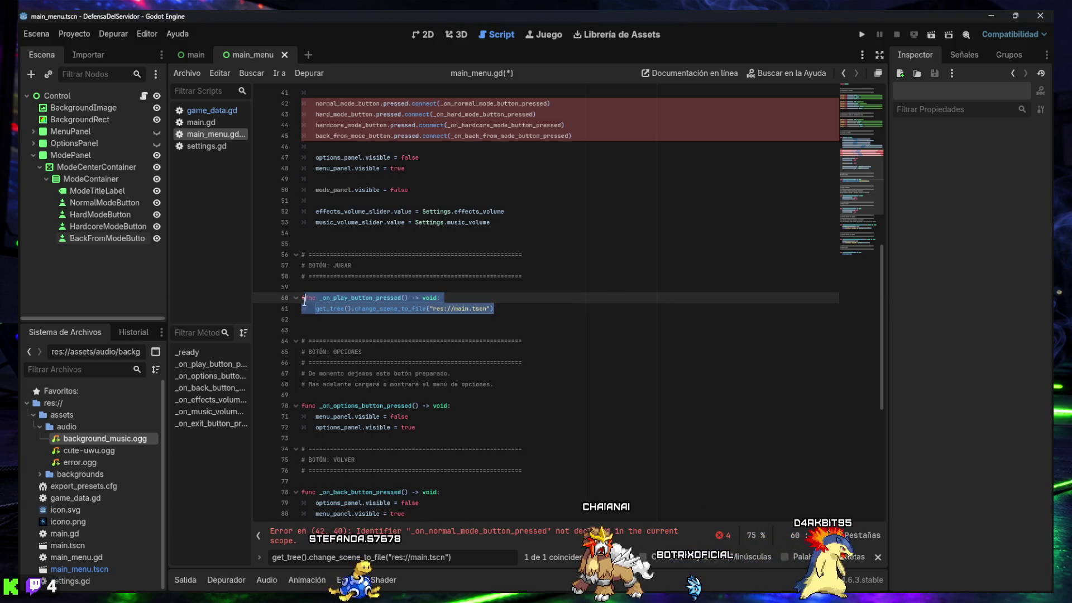
pyautogui.write('func _on_play_button_pressed() -> void: \tmenu_panel.visible = false \toptions_panel.visible = false \tmode_panel.visible = true')
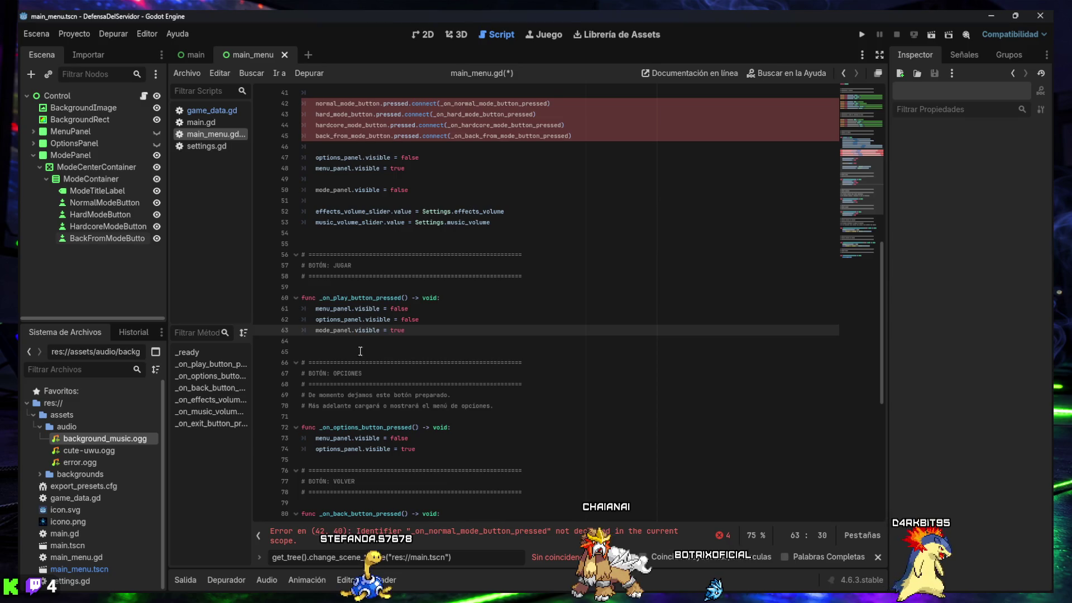
pyautogui.hotkey('ctrl', 's')
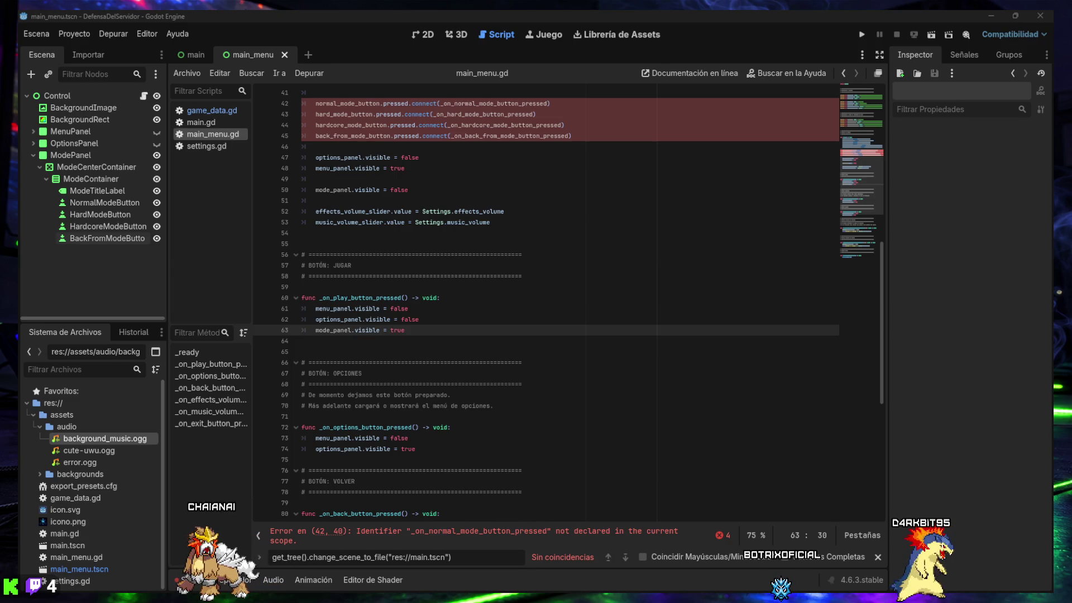
pyautogui.tripleClick(476, 556)
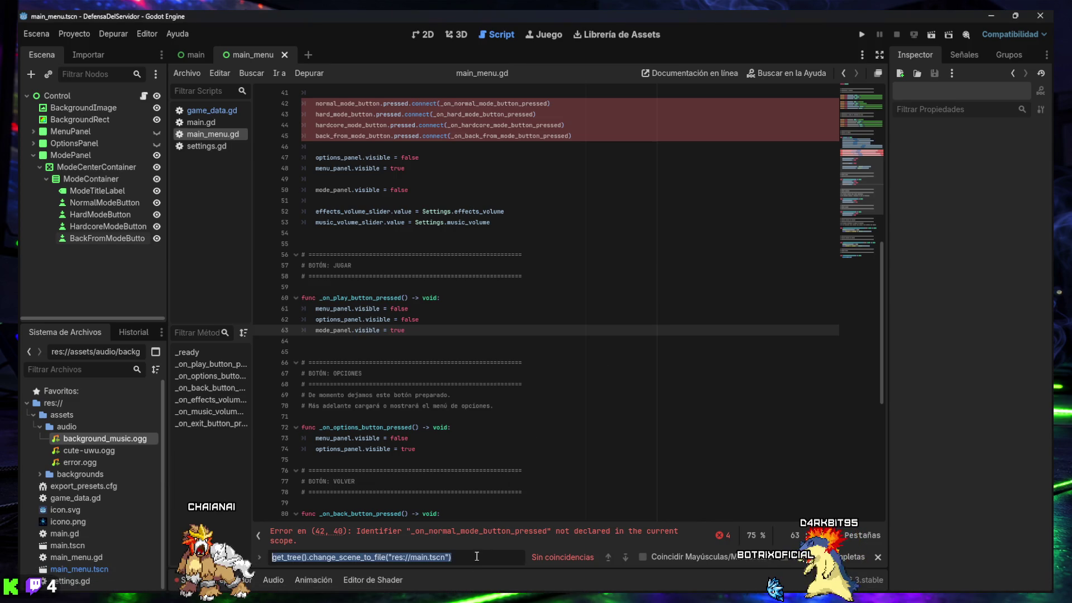
# Step: Paste normal, hard and hardcore handlers setting Settings.selected_game_mode, plus the back-from-mode handler
pyautogui.write('_on_play_button_pressed()')
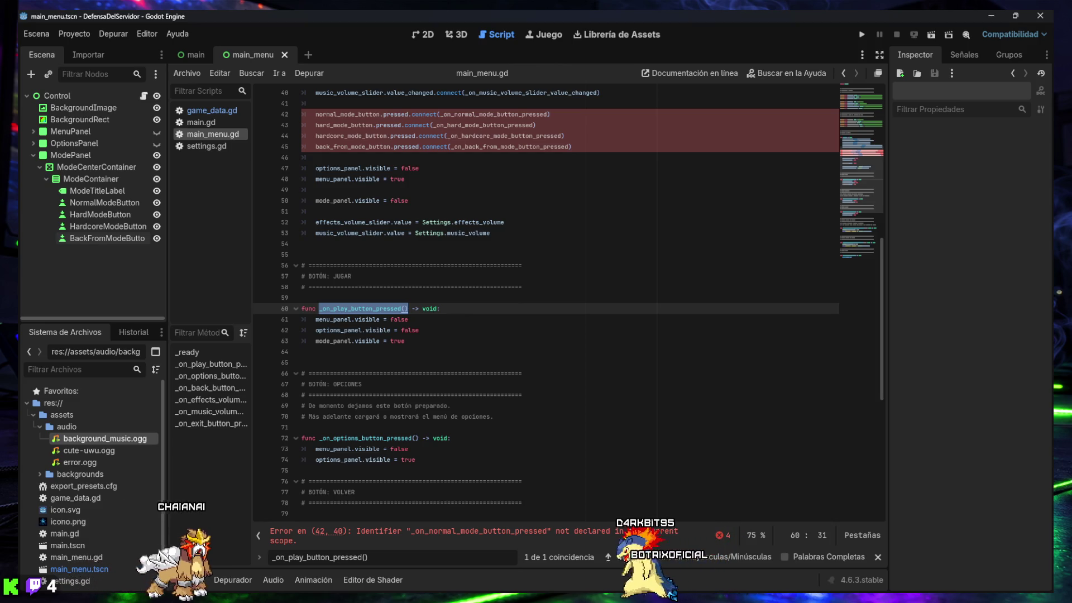
pyautogui.click(441, 351)
pyautogui.press('Return')
pyautogui.press('Return')
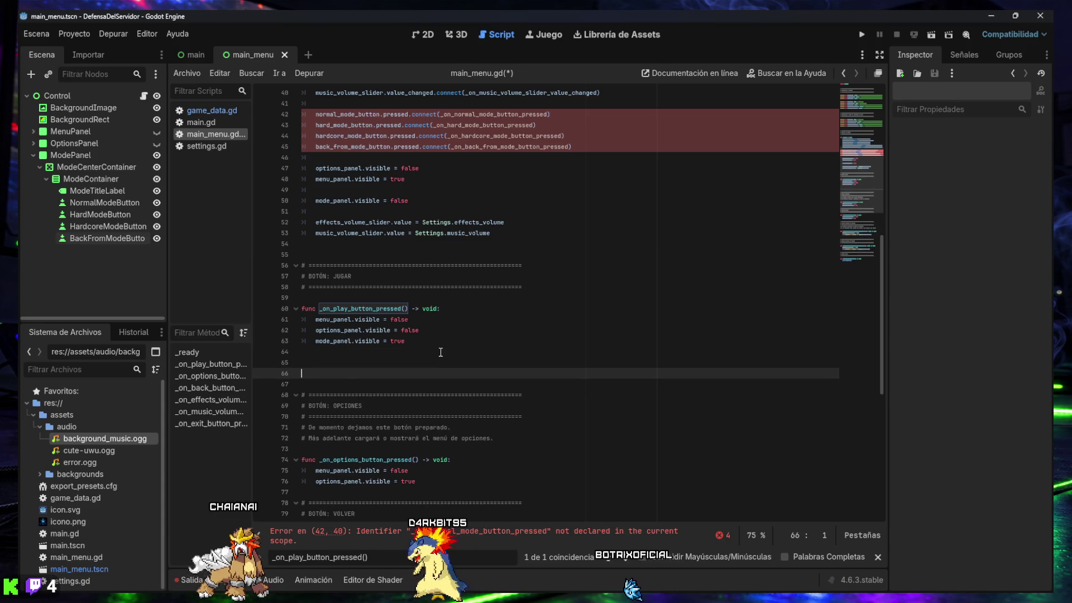
pyautogui.hotkey('ctrl', 'v')
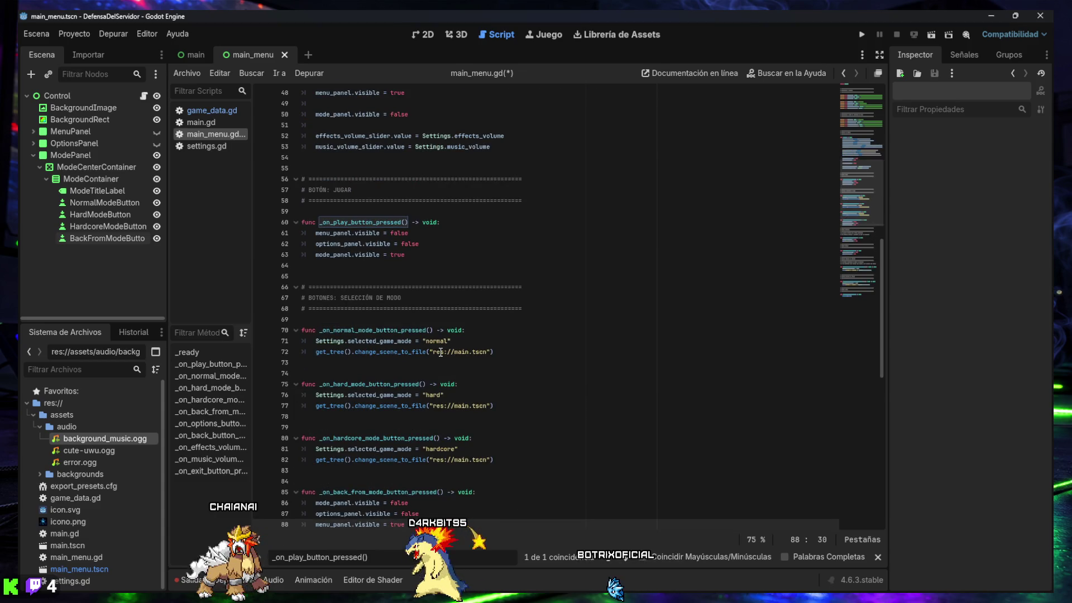
pyautogui.scroll(-2, 393, 349)
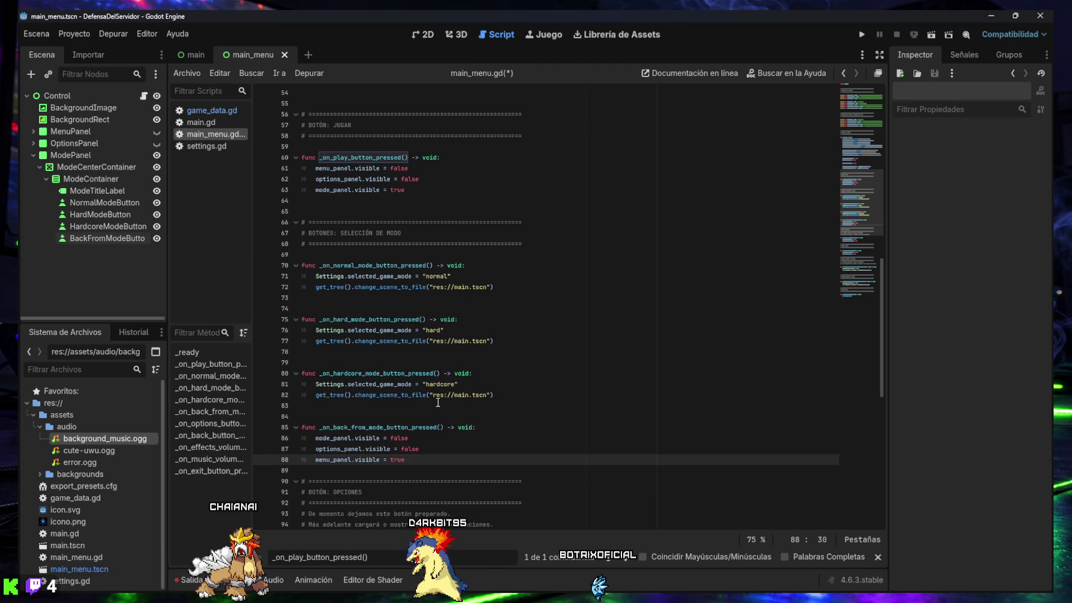
pyautogui.scroll(-1, 439, 413)
pyautogui.click(439, 433)
pyautogui.press('Return')
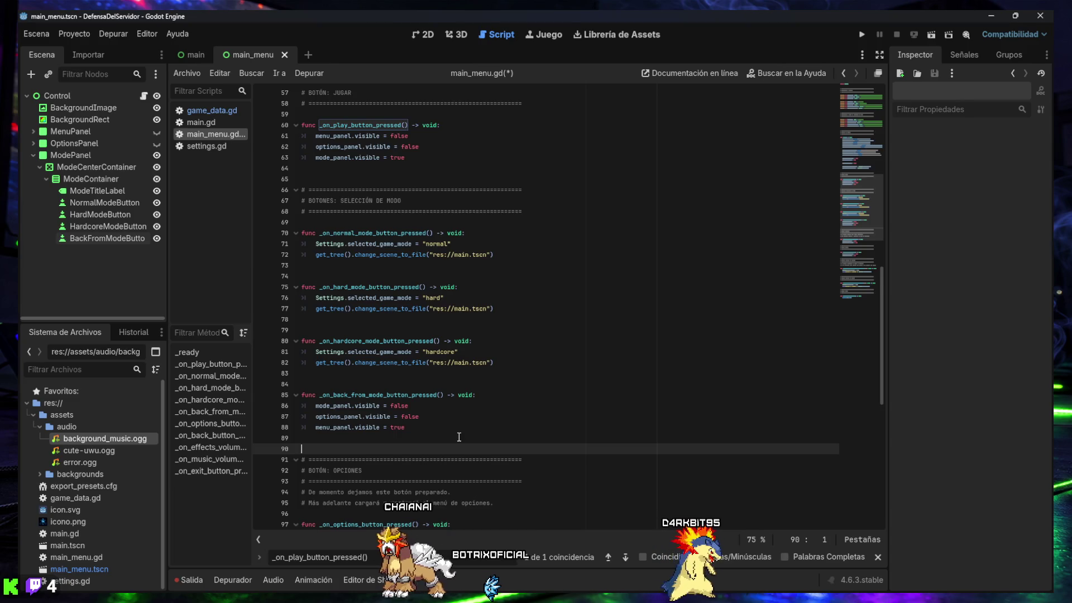
pyautogui.scroll(-3, 459, 436)
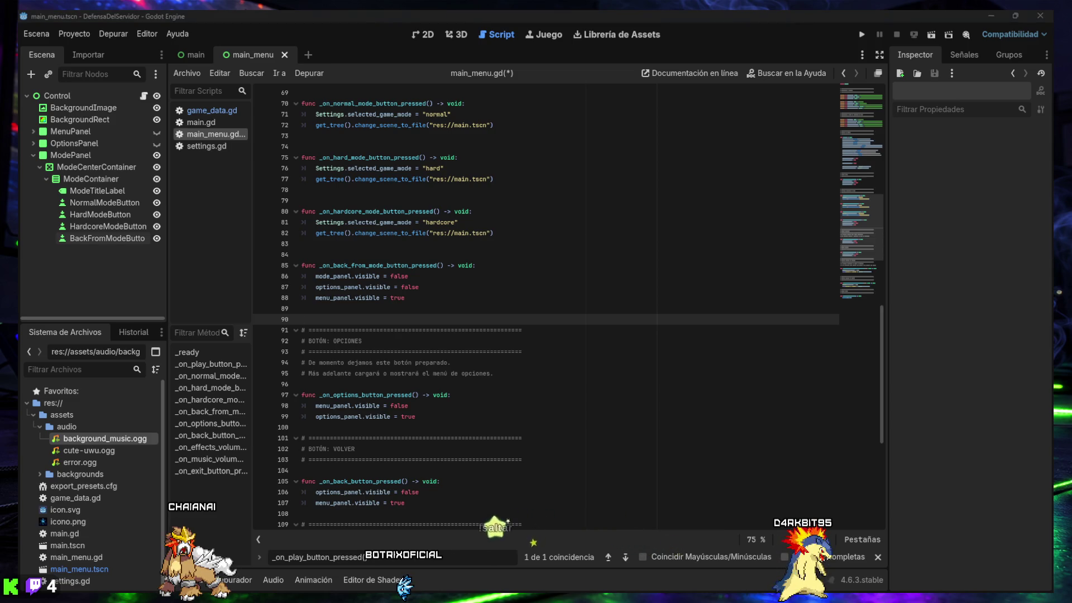
# Step: Replace _on_options_button_pressed (lines 97–99) with a version also hiding mode_panel, and save
pyautogui.tripleClick(452, 557)
pyautogui.hotkey('ctrl', 'v')
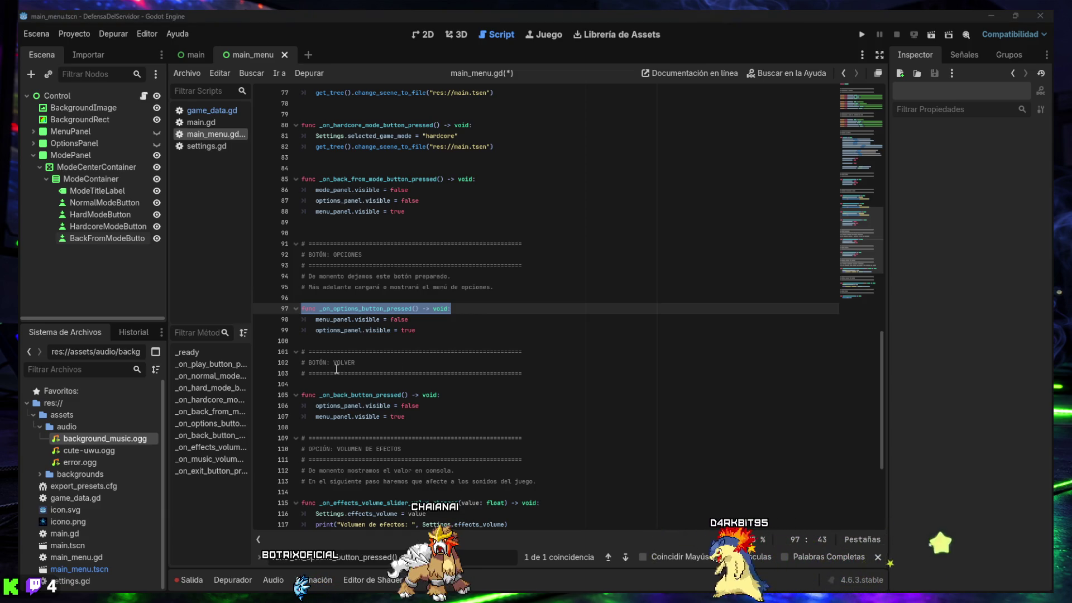
pyautogui.moveTo(426, 336); pyautogui.dragTo(267, 313)
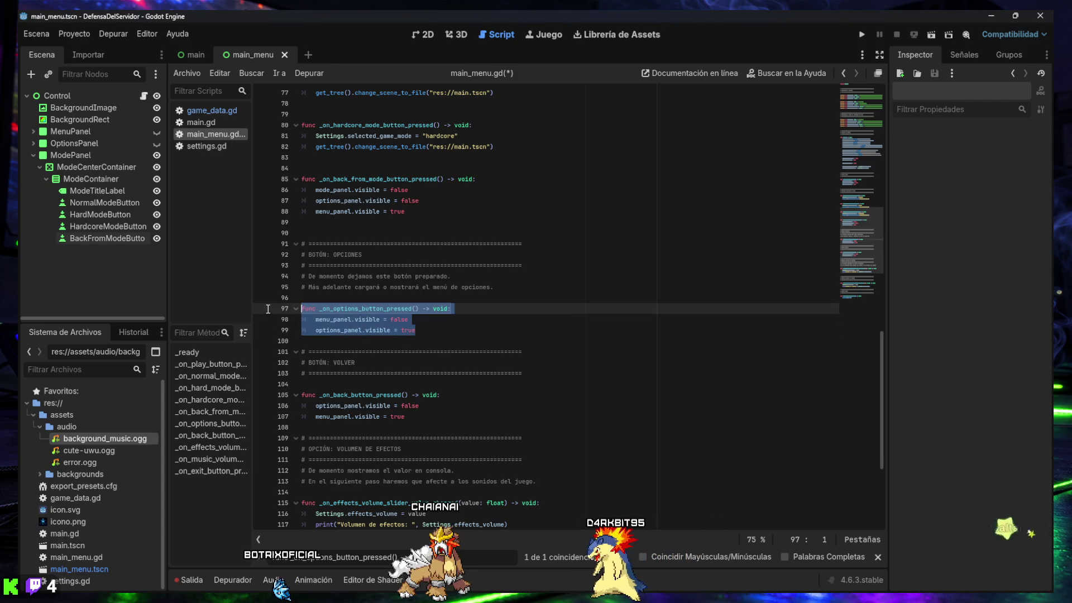
pyautogui.write('func _on_options_button_pressed() -> void: \tmenu_panel.visible = false \tmode_panel.visible = false \toptions_panel.visible = true')
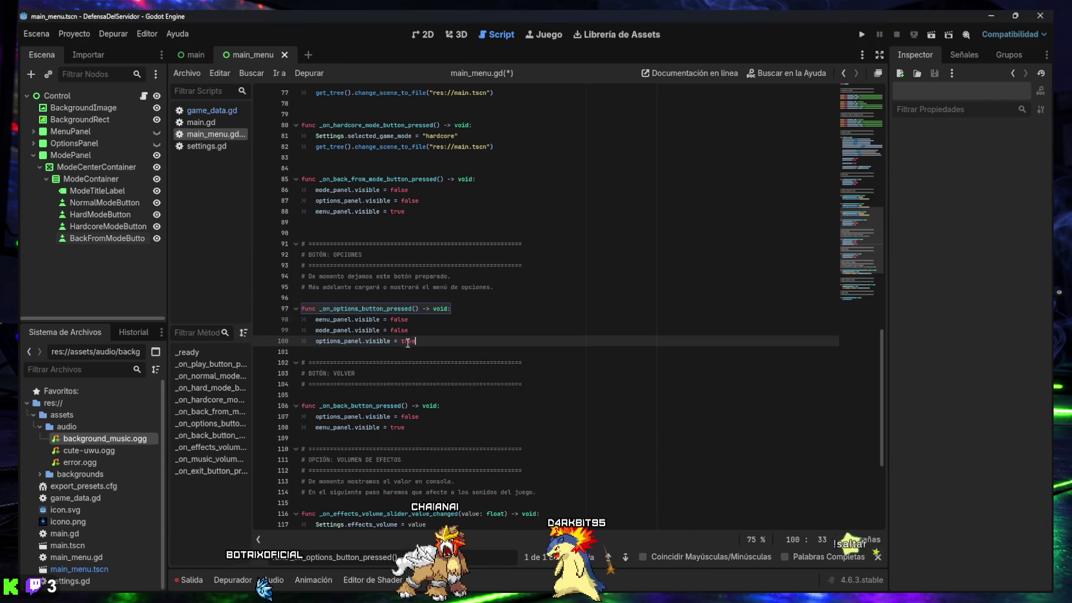
pyautogui.hotkey('ctrl', 's')
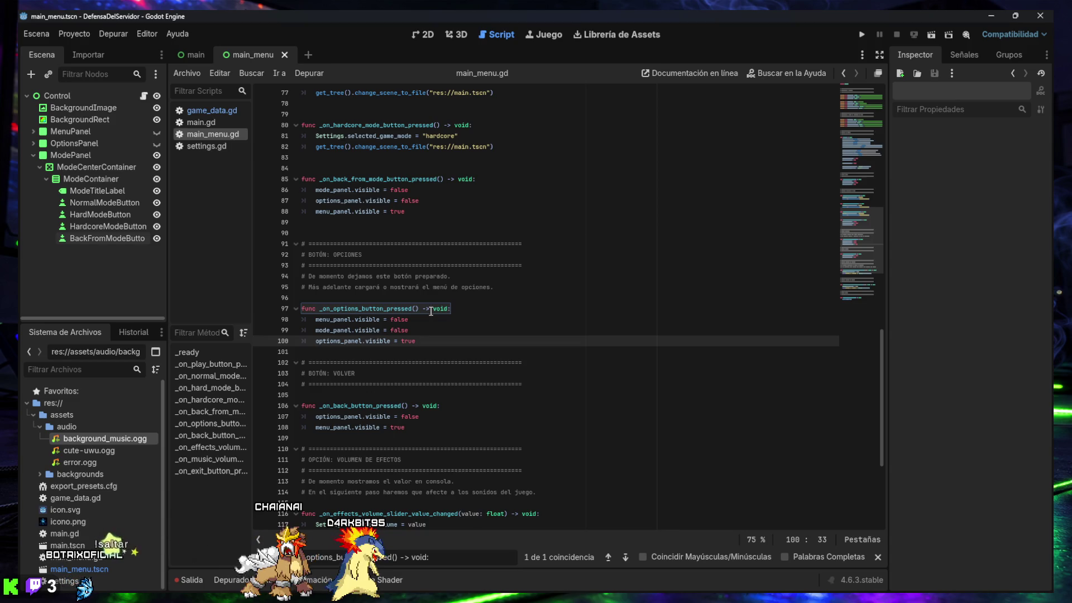
# Step: Run the project and check OPCIONES→VOLVER and JUGAR→VOLVER navigation
pyautogui.click(860, 37)
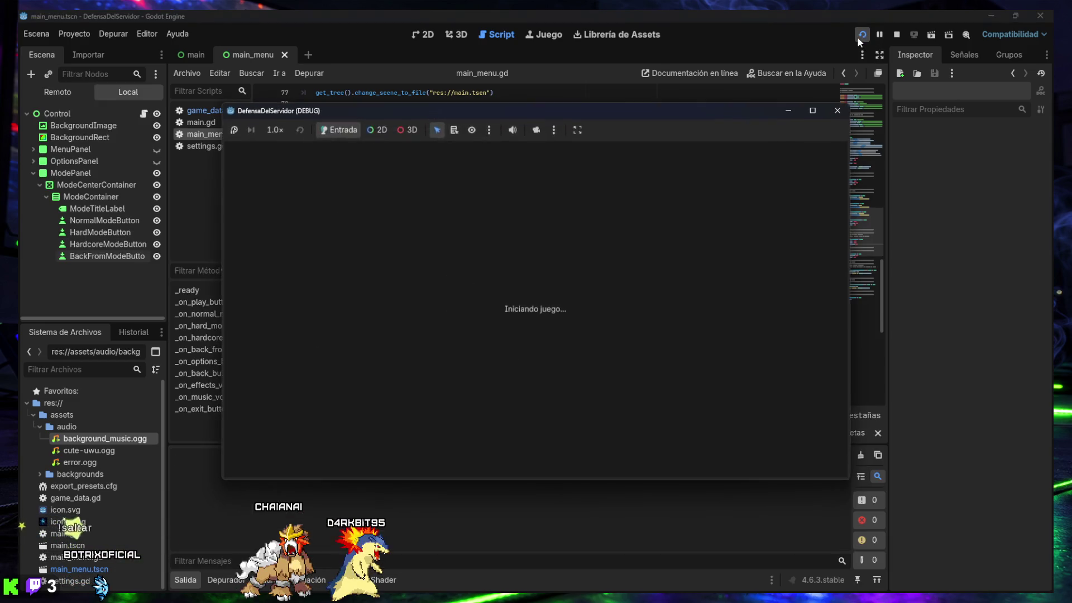
pyautogui.click(558, 329)
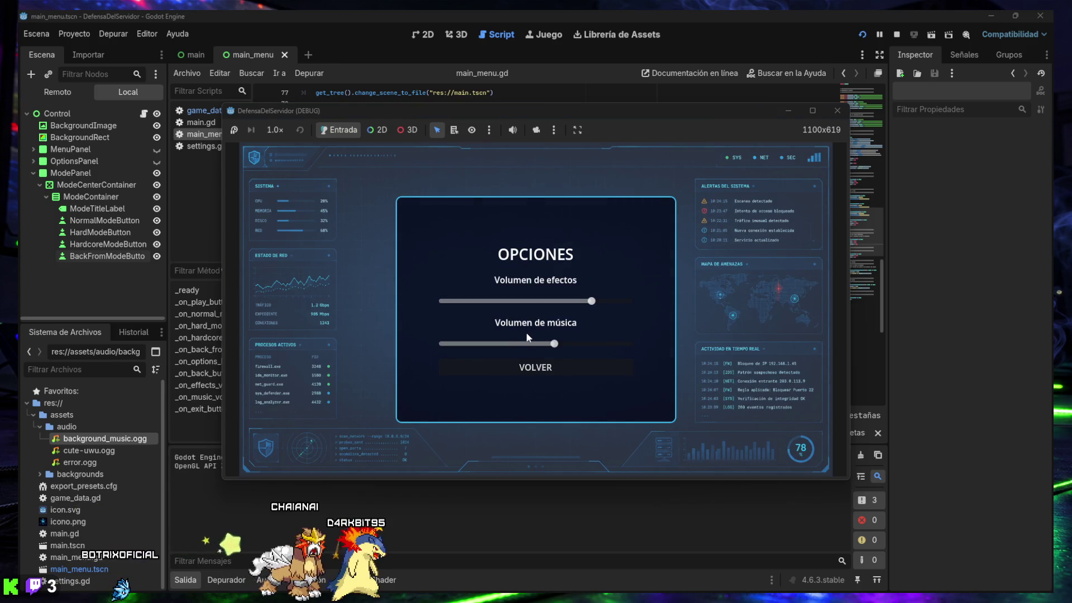
pyautogui.click(553, 367)
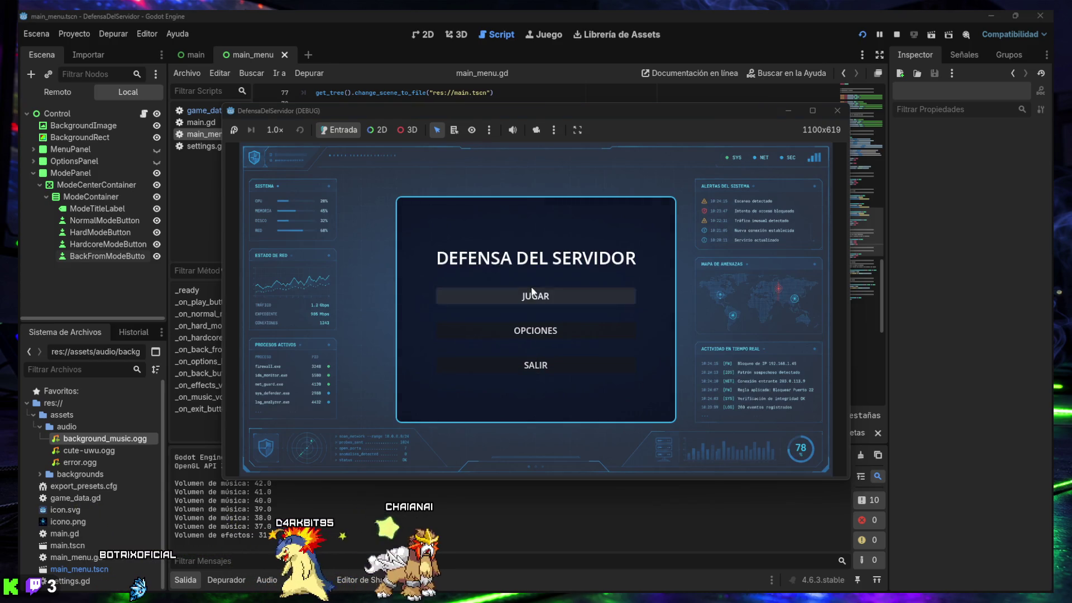
pyautogui.click(530, 292)
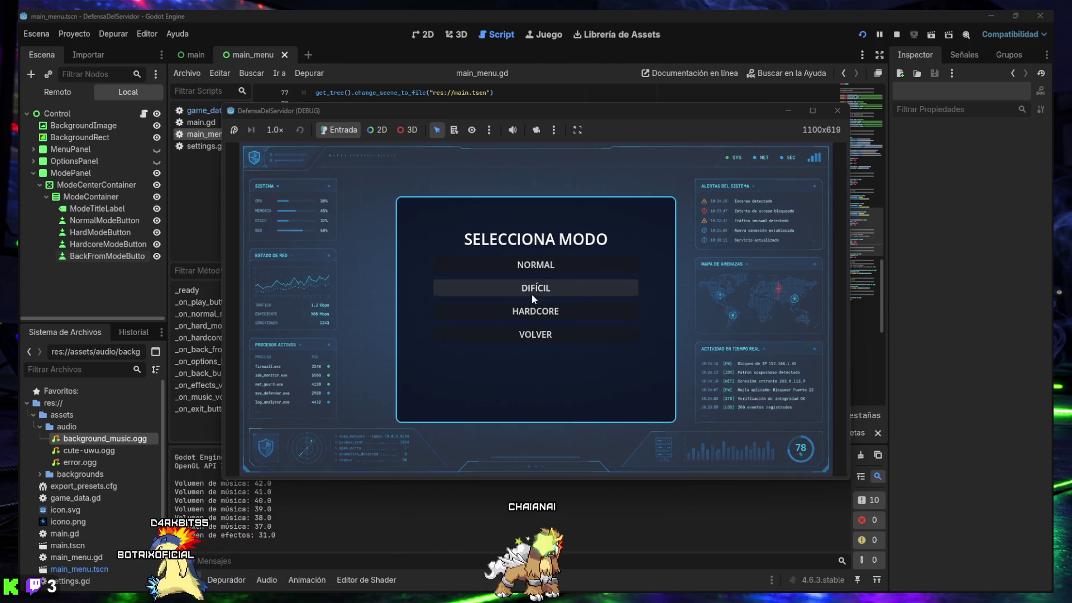
pyautogui.click(541, 334)
# Step: Start a HARDCORE game, return to the main menu, then start a NORMAL game
pyautogui.click(539, 299)
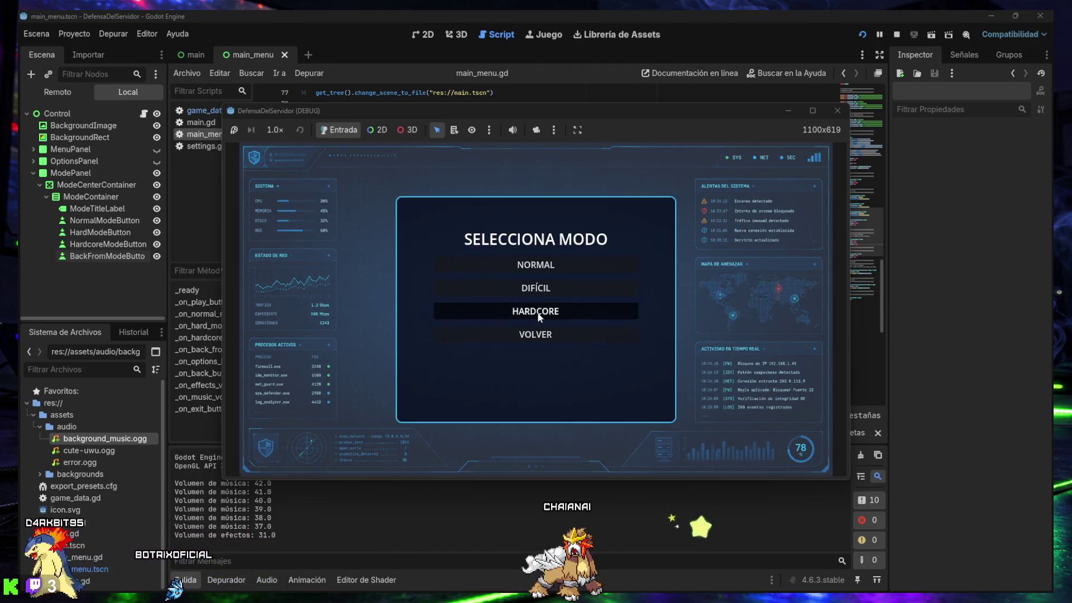
pyautogui.click(539, 312)
pyautogui.click(558, 368)
pyautogui.click(536, 296)
pyautogui.click(527, 268)
# Step: Return to the menu, back out of mode selection once, then start a NORMAL game
pyautogui.click(563, 364)
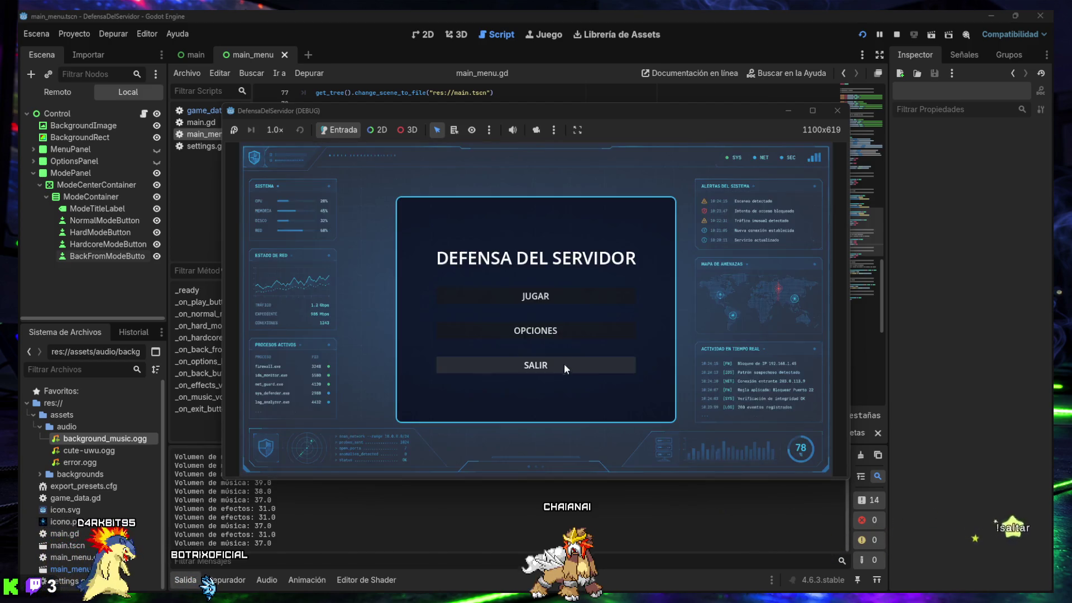
pyautogui.click(539, 297)
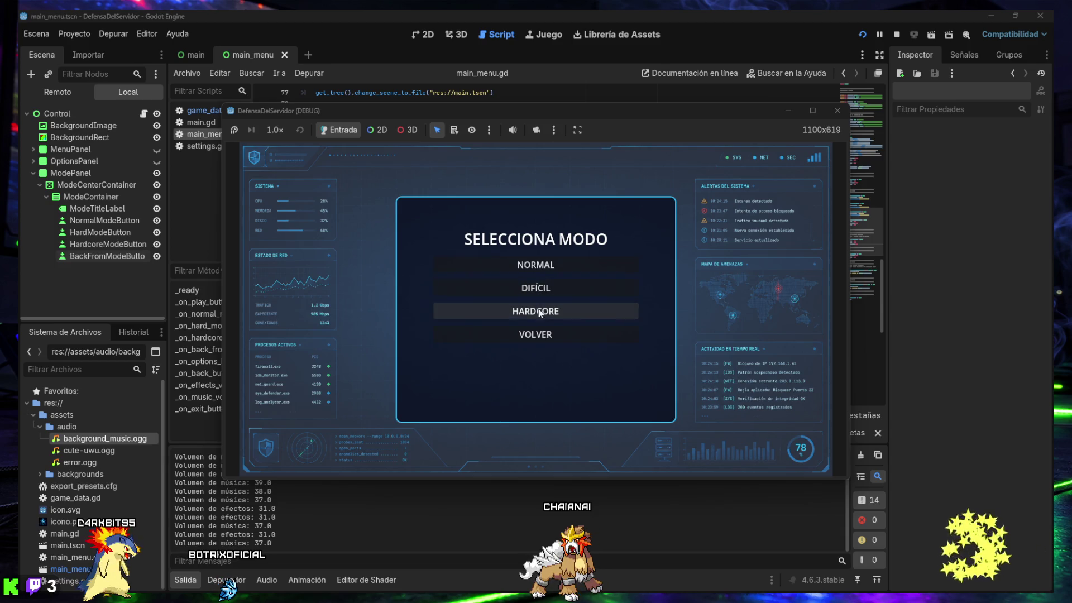
pyautogui.click(527, 334)
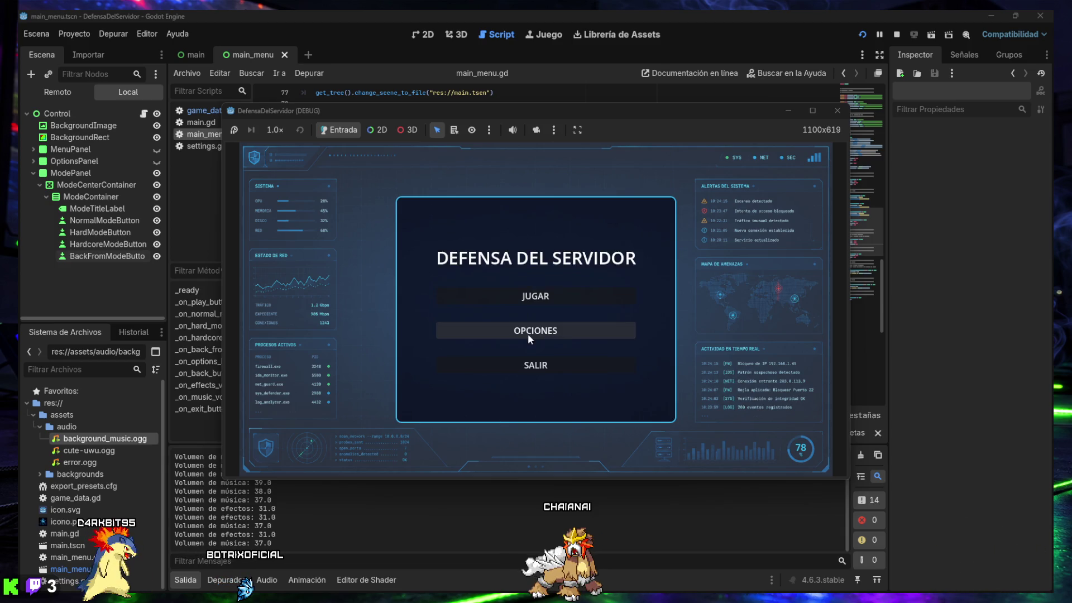
pyautogui.click(535, 296)
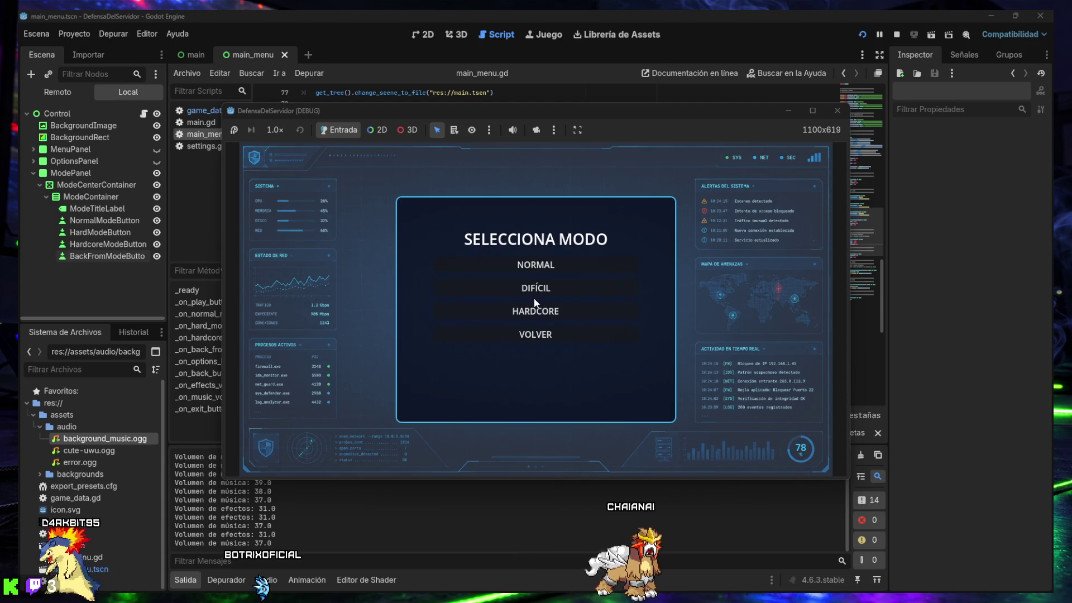
pyautogui.click(542, 265)
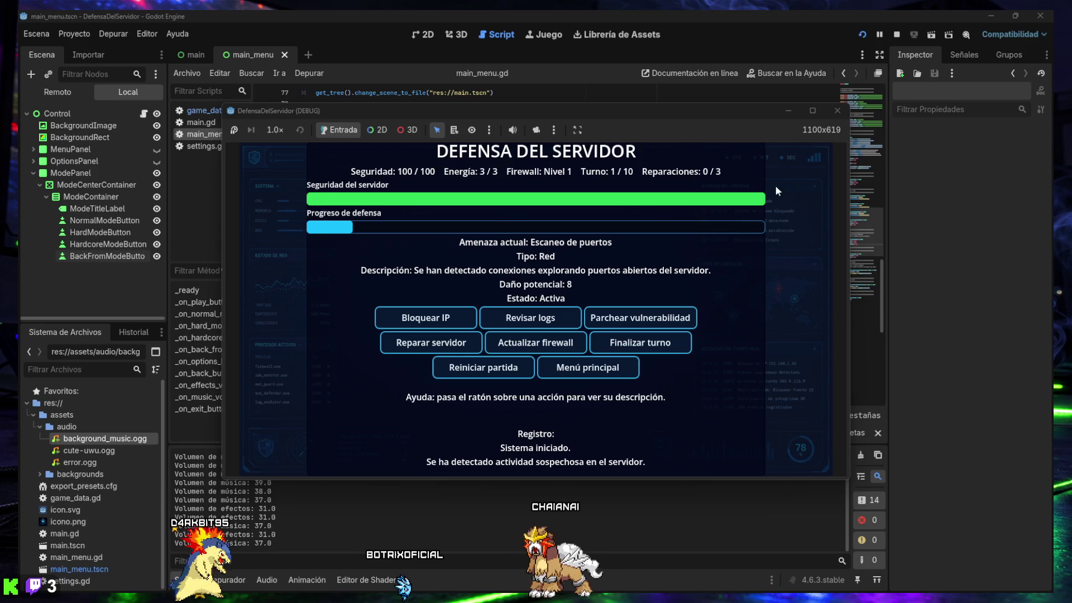
# Step: Advance the first turns with Finalizar turno and apply a vulnerability patch
pyautogui.moveTo(479, 353)
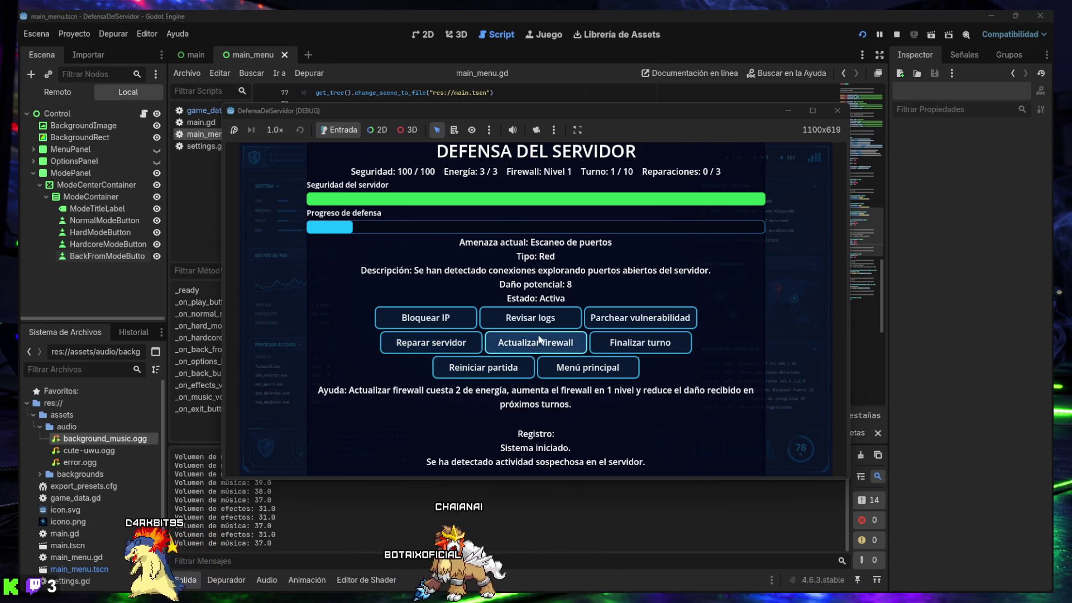
pyautogui.moveTo(550, 348)
pyautogui.moveTo(554, 329)
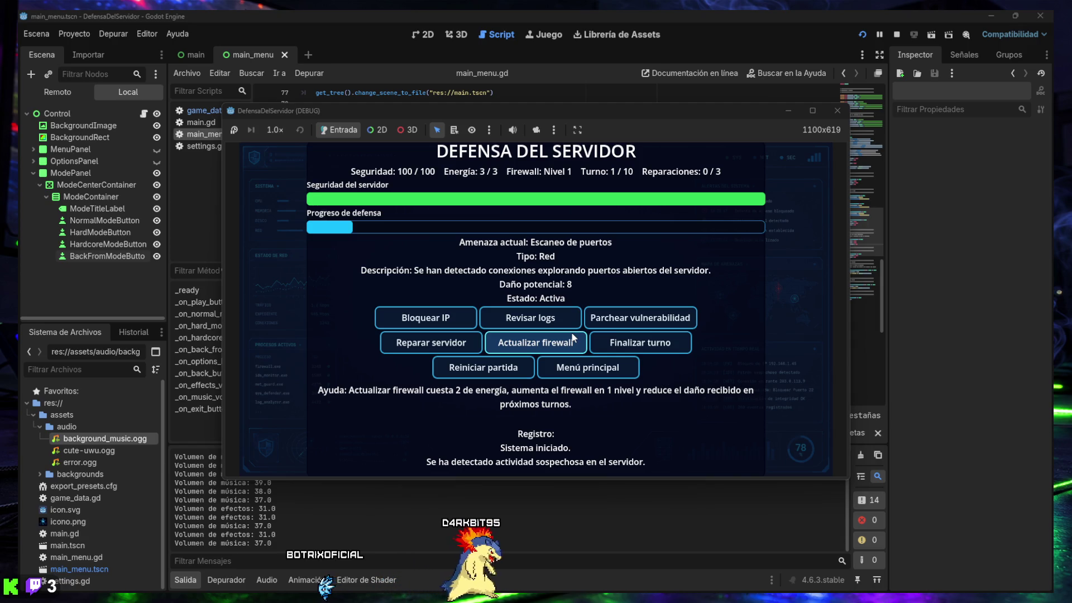
pyautogui.click(632, 343)
pyautogui.click(633, 342)
pyautogui.click(633, 343)
pyautogui.click(632, 342)
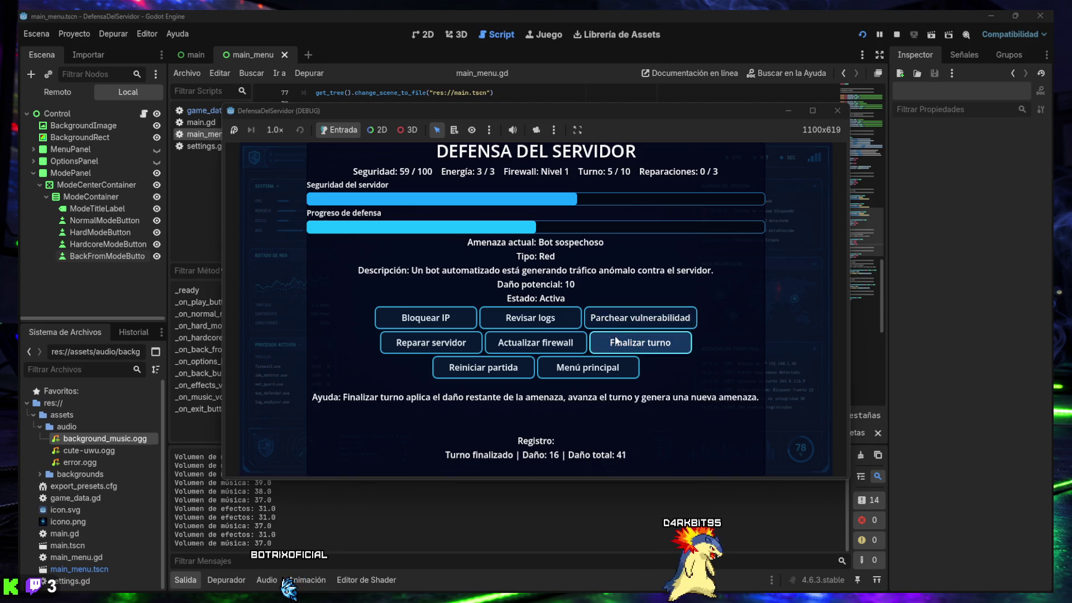
pyautogui.click(639, 318)
pyautogui.click(622, 344)
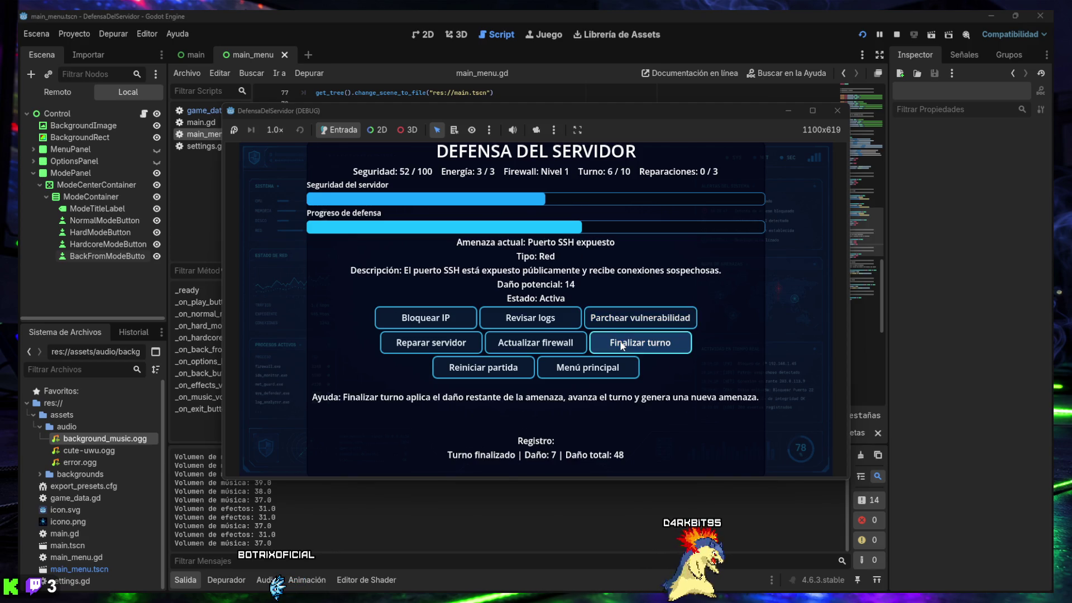
# Step: Review logs and block attacker IPs against the threats, ending turns until turn 8
pyautogui.click(545, 314)
pyautogui.click(426, 315)
pyautogui.click(669, 346)
pyautogui.click(545, 318)
pyautogui.click(433, 321)
pyautogui.click(523, 323)
pyautogui.click(524, 323)
pyautogui.click(592, 343)
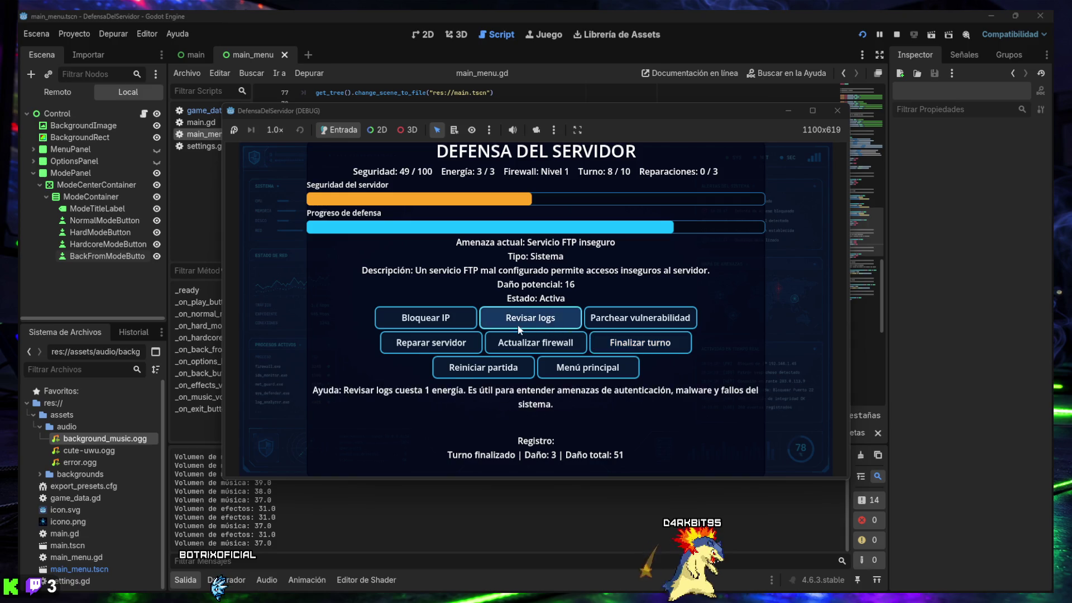
# Step: Patch the FTP service and SSH port, counter the ransomware, and finish turn 10
pyautogui.click(613, 324)
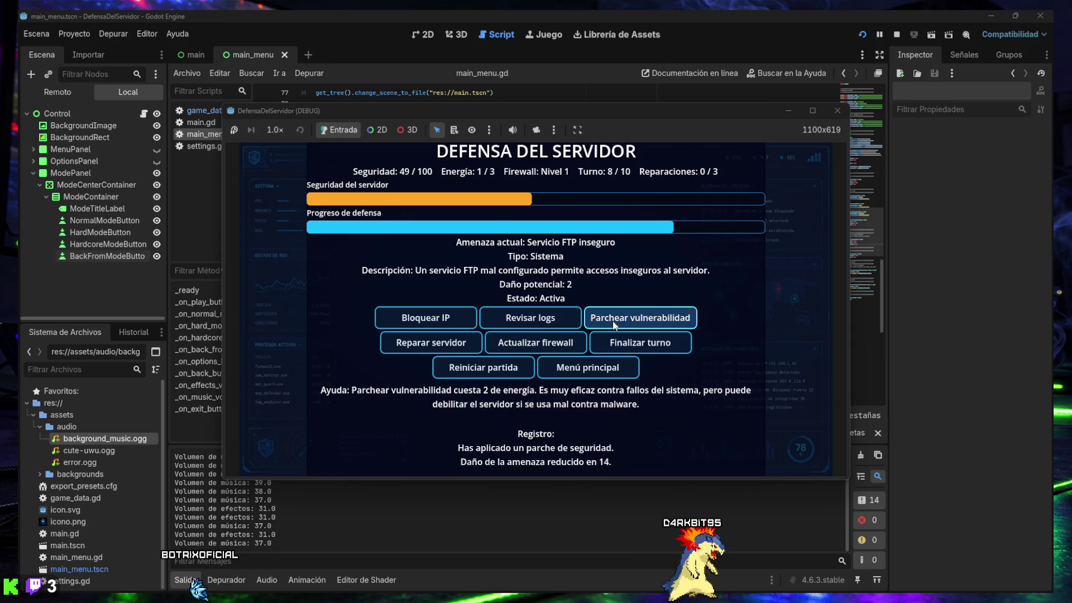
pyautogui.click(562, 320)
pyautogui.click(636, 346)
pyautogui.click(637, 318)
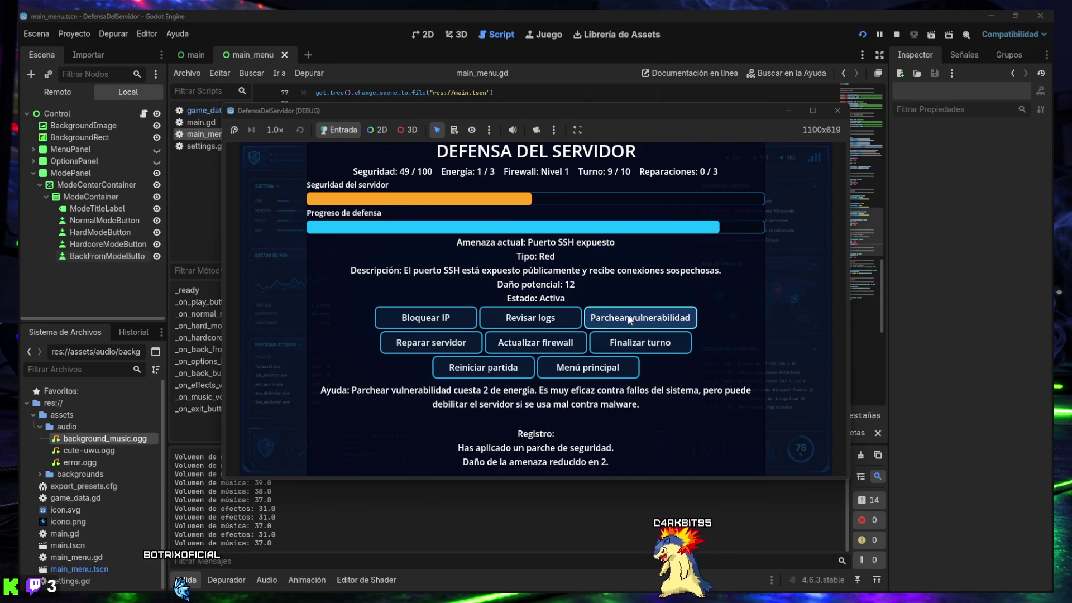
pyautogui.click(529, 323)
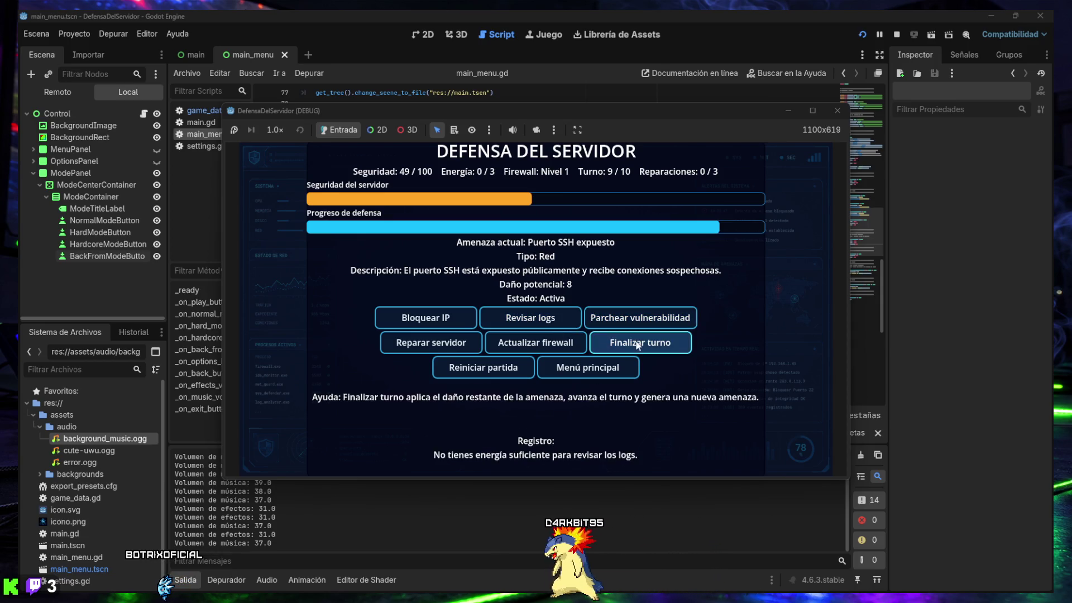
pyautogui.click(640, 342)
pyautogui.click(425, 318)
pyautogui.click(525, 318)
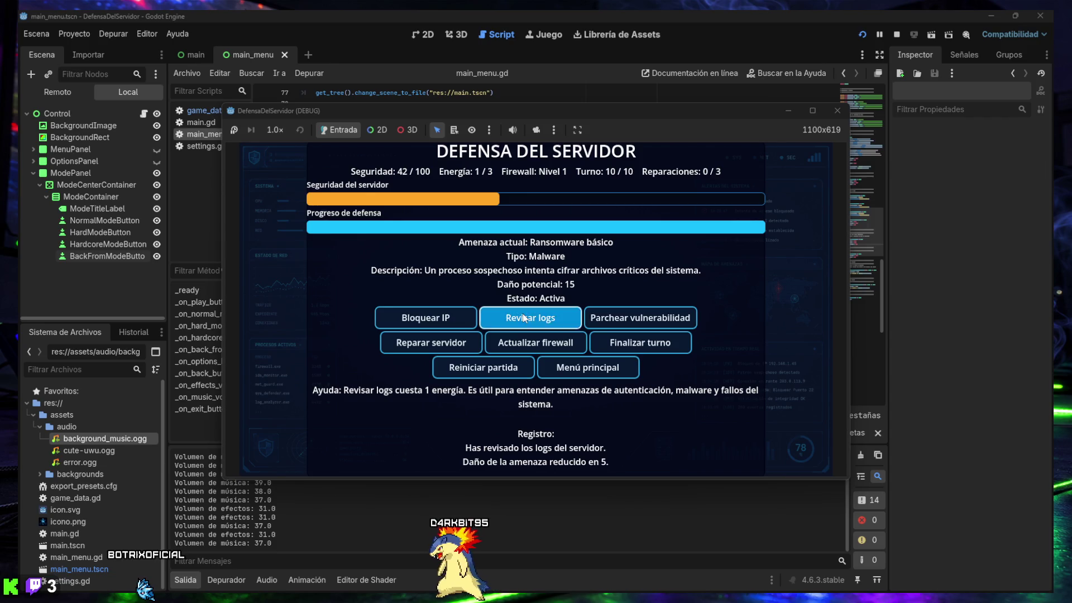
pyautogui.click(525, 318)
pyautogui.click(525, 319)
pyautogui.click(616, 339)
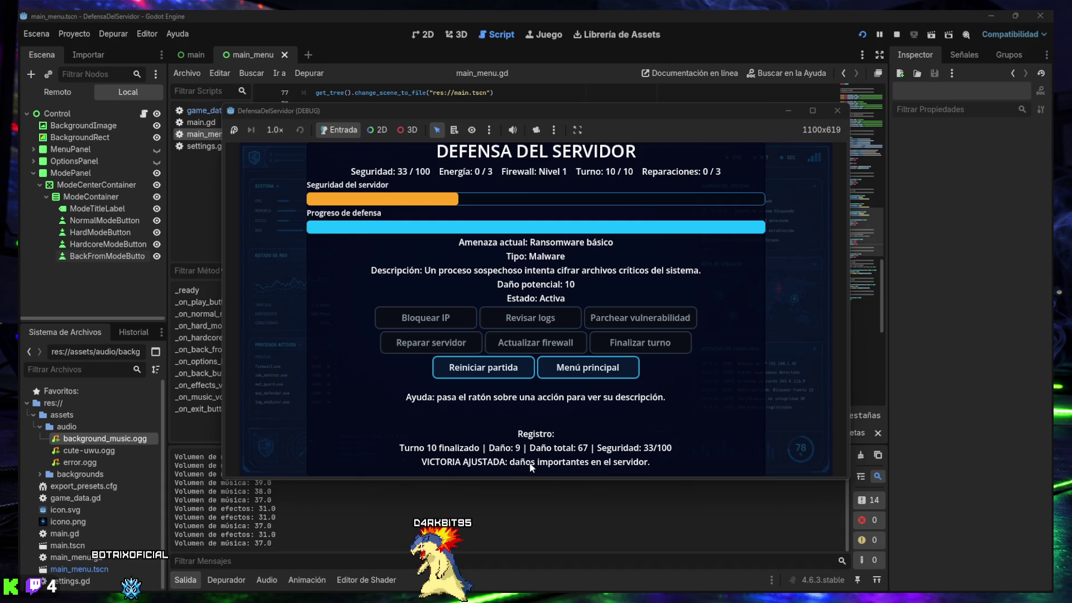
# Step: Restart the match, return to the main menu, and check OPCIONES and mode-selection back-out
pyautogui.click(487, 369)
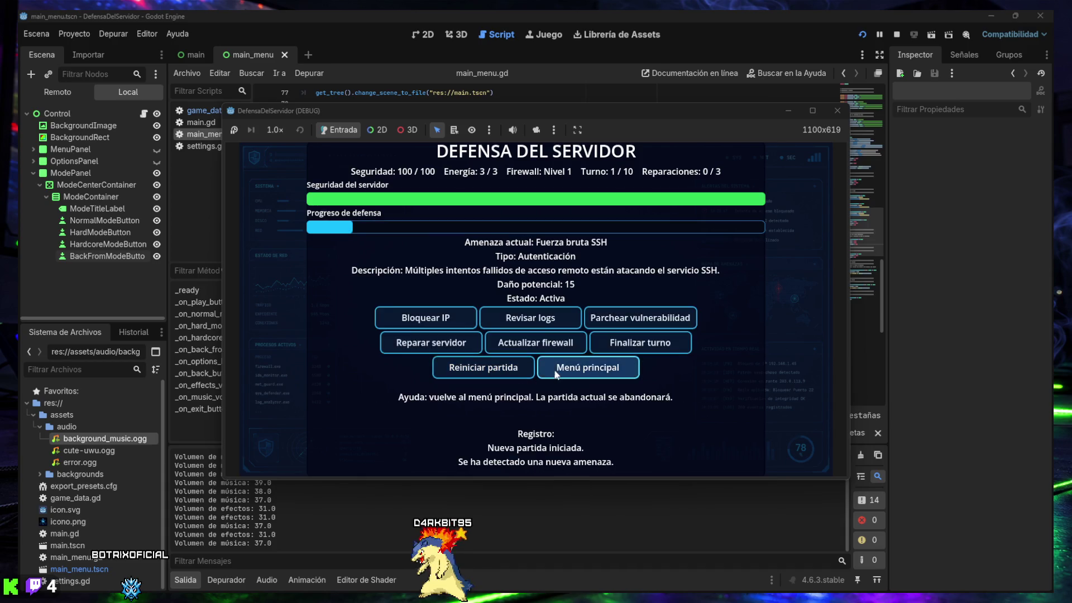
pyautogui.click(553, 368)
pyautogui.click(536, 329)
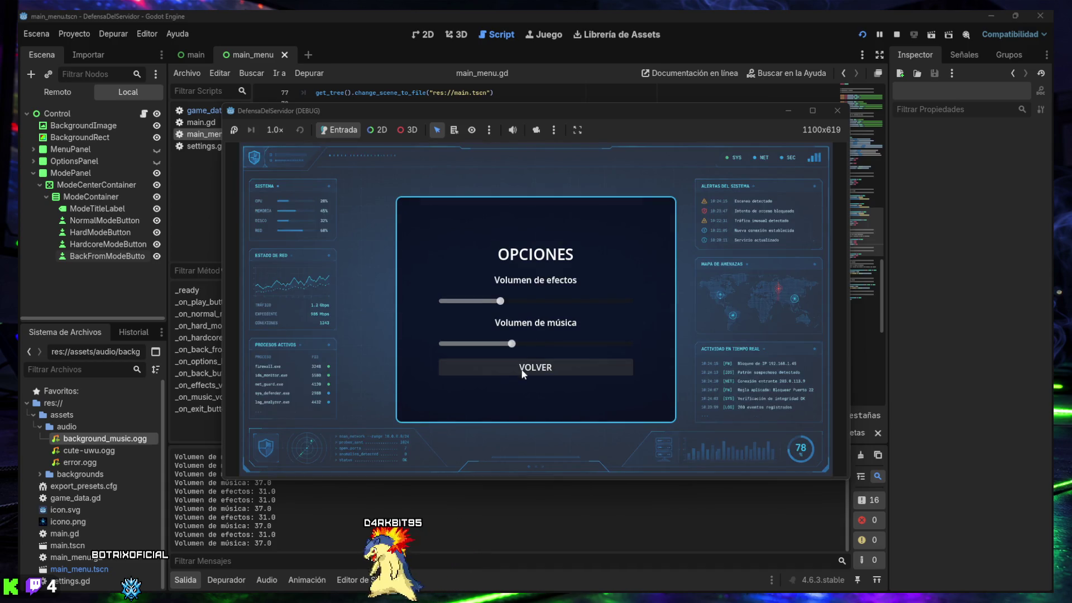
pyautogui.click(523, 369)
pyautogui.click(546, 302)
pyautogui.click(542, 333)
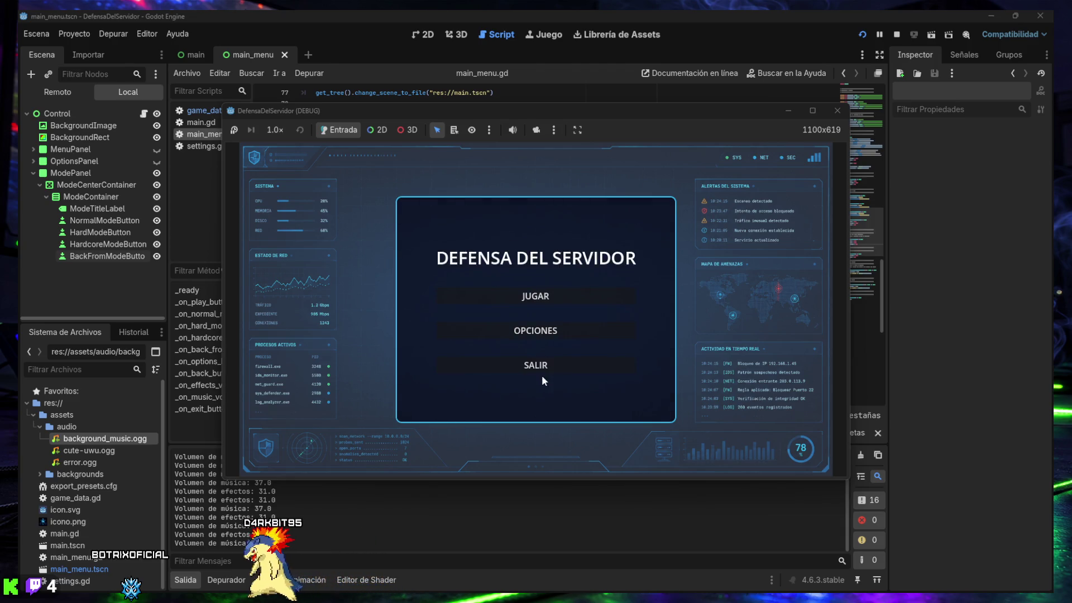